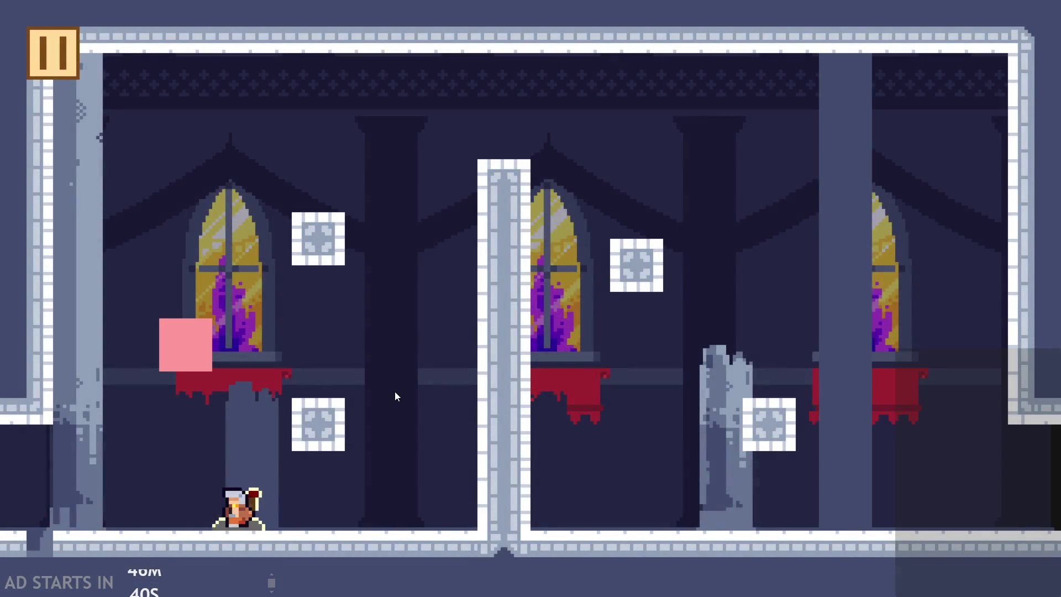
# Step: Walk the hero back and forth between the temple room's left wall and right edge
pyautogui.press('Right')
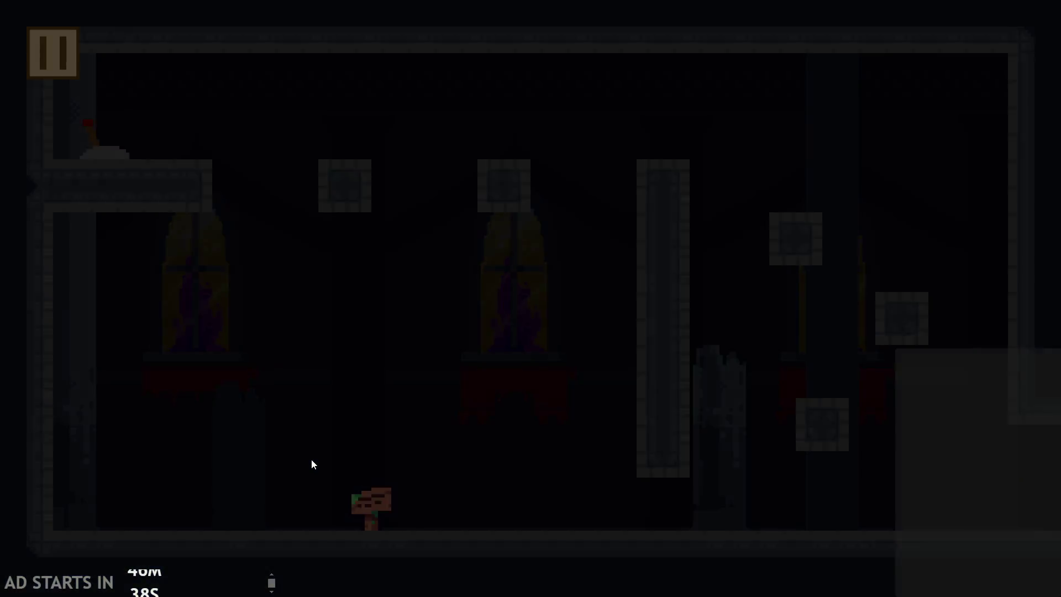
pyautogui.press('Left')
pyautogui.press('Right')
pyautogui.press('Left')
pyautogui.press('Left')
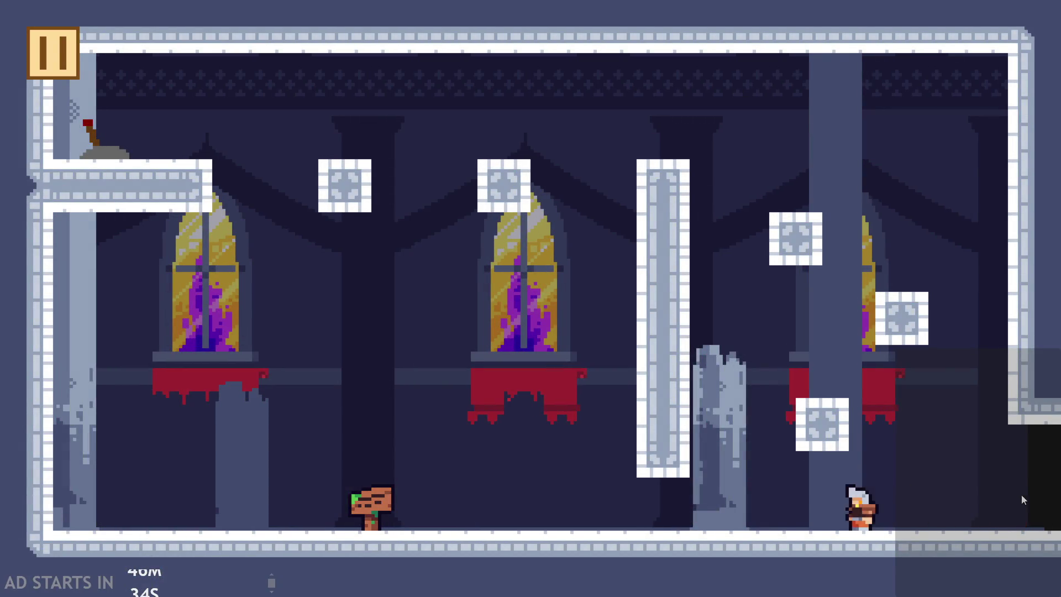
pyautogui.press('Left')
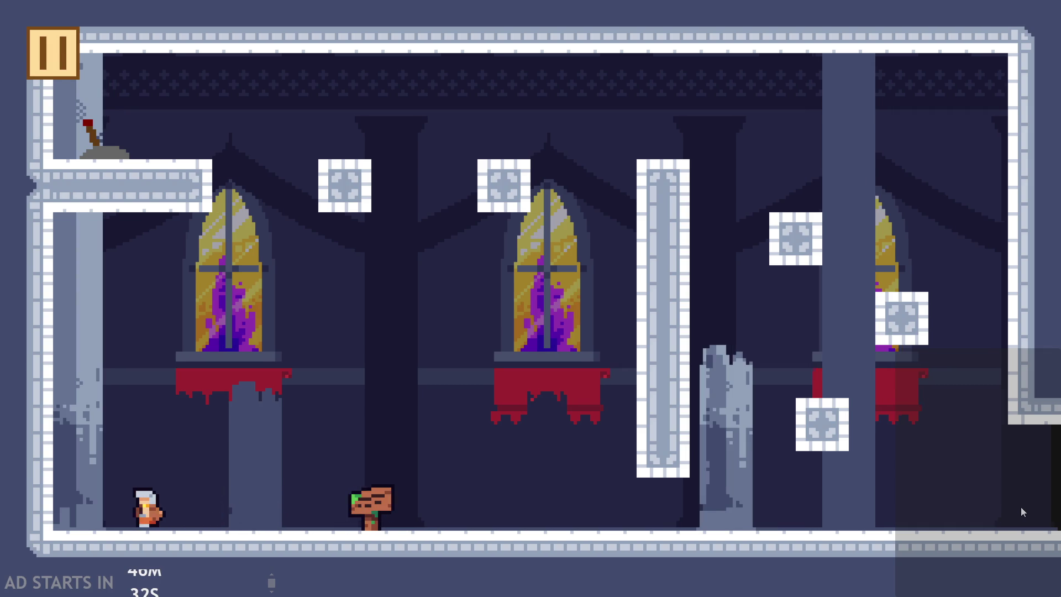
pyautogui.press('Right')
pyautogui.press('Right')
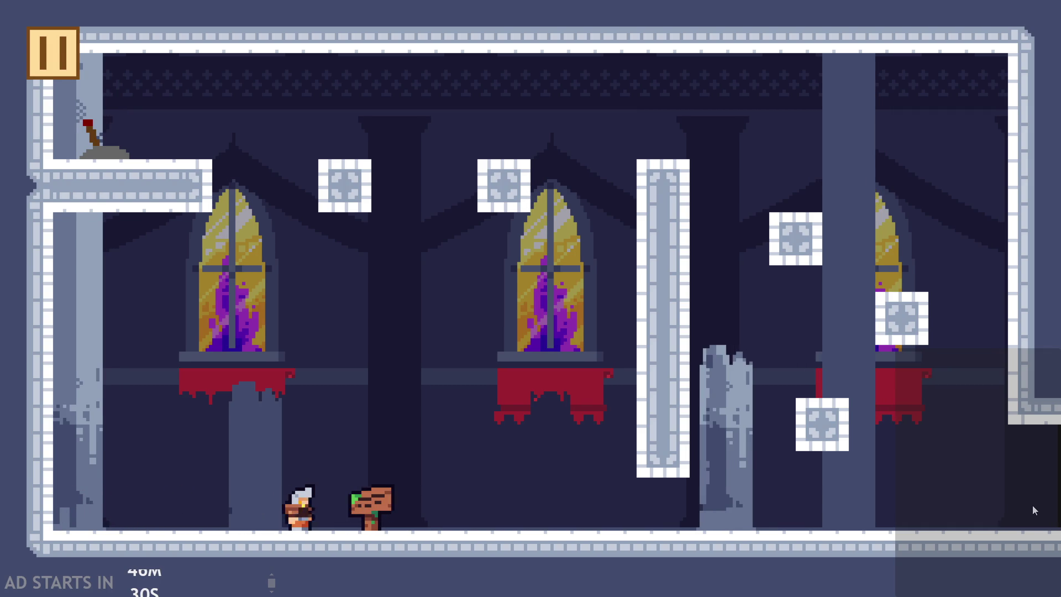
pyautogui.press('Right')
pyautogui.press('Left')
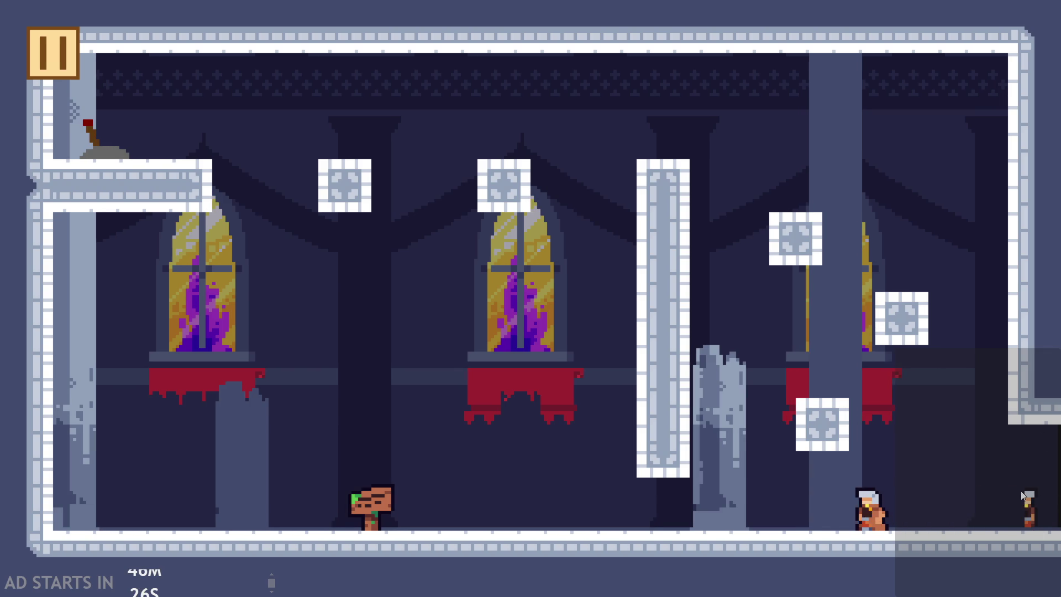
pyautogui.press('Right')
pyautogui.press('Right')
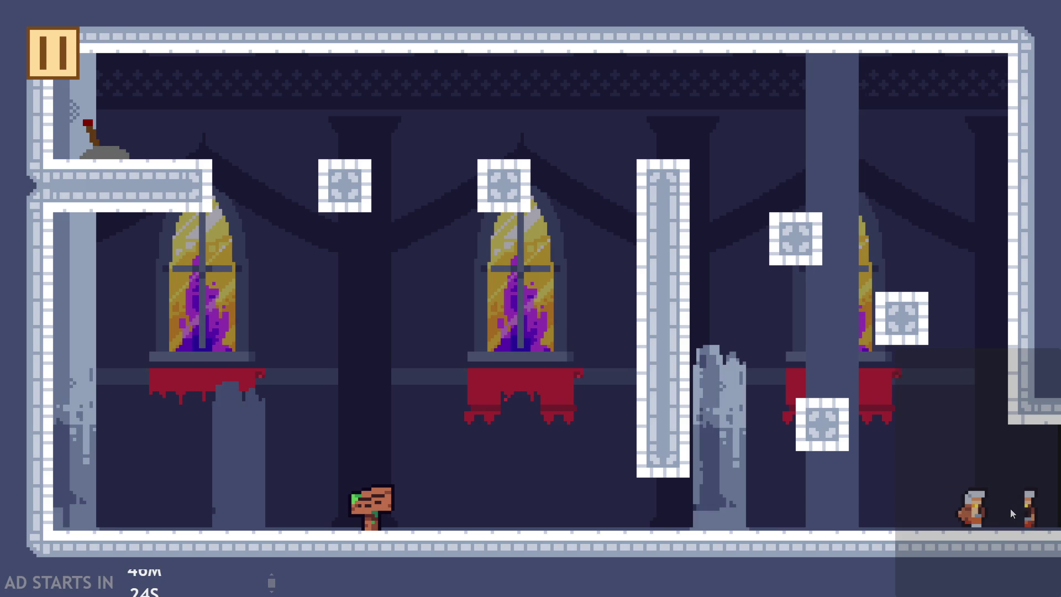
pyautogui.press('Right')
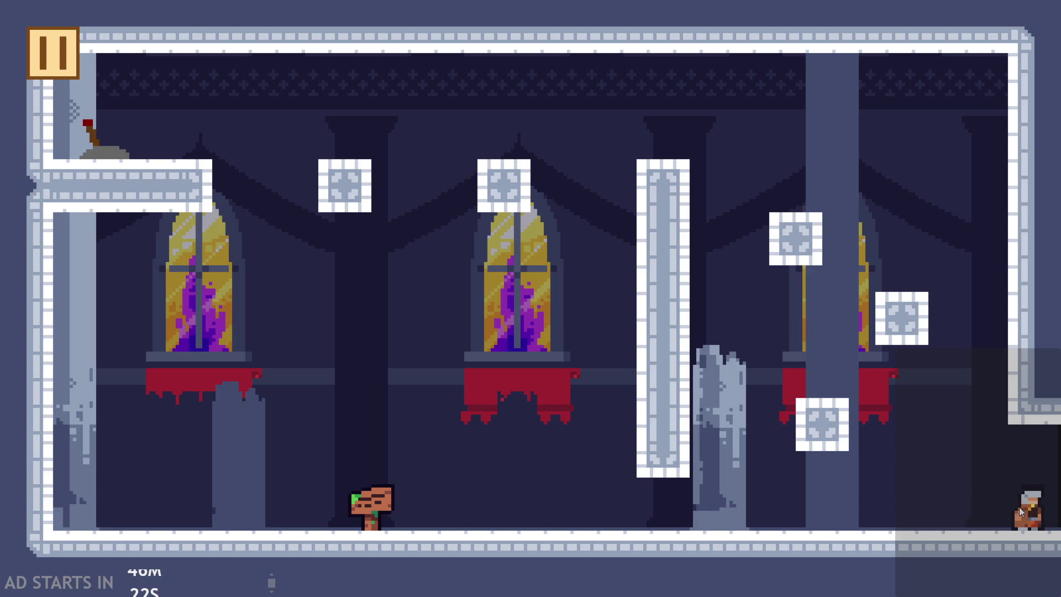
pyautogui.press('Left')
pyautogui.press('Right')
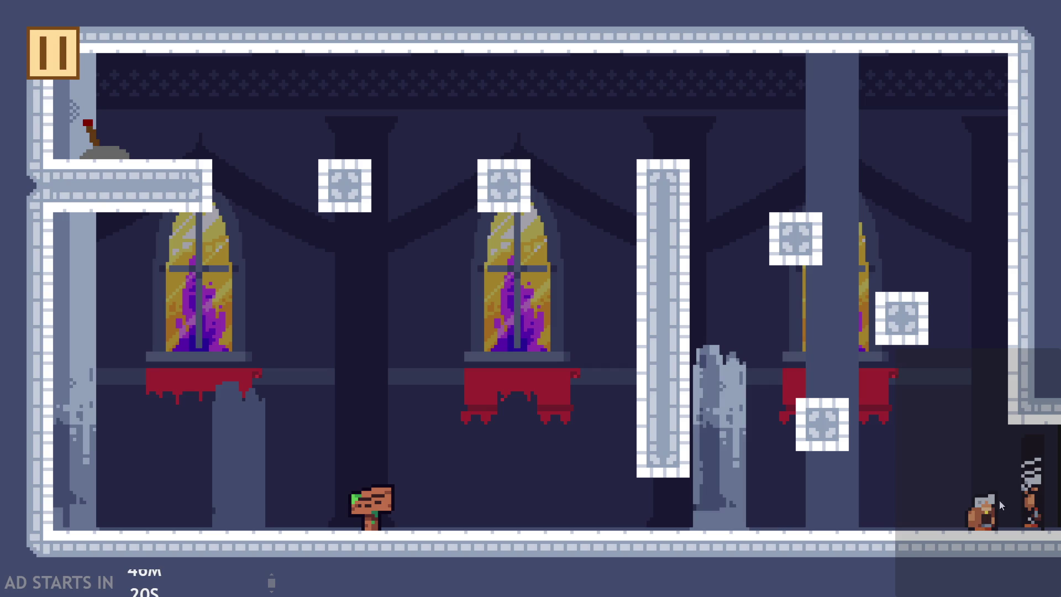
pyautogui.press('Left')
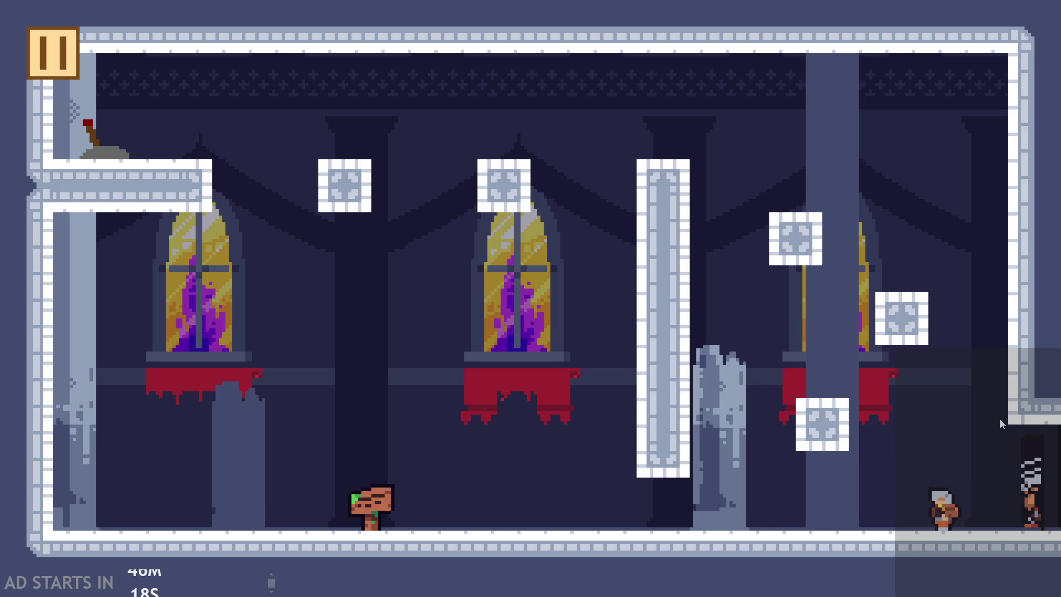
pyautogui.press('Right')
pyautogui.press('Left')
pyautogui.press('Left')
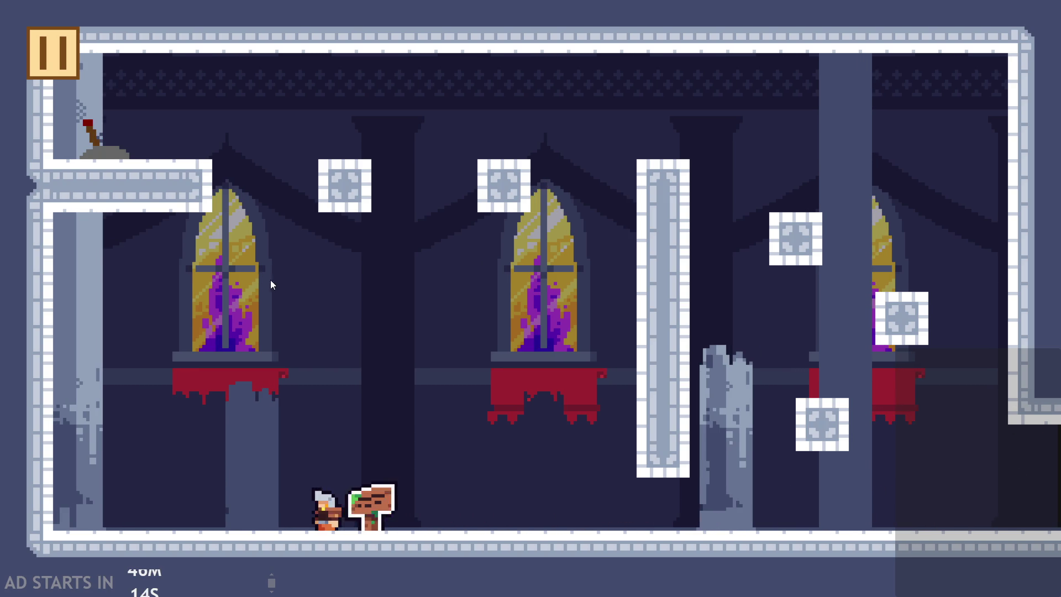
pyautogui.press('Right')
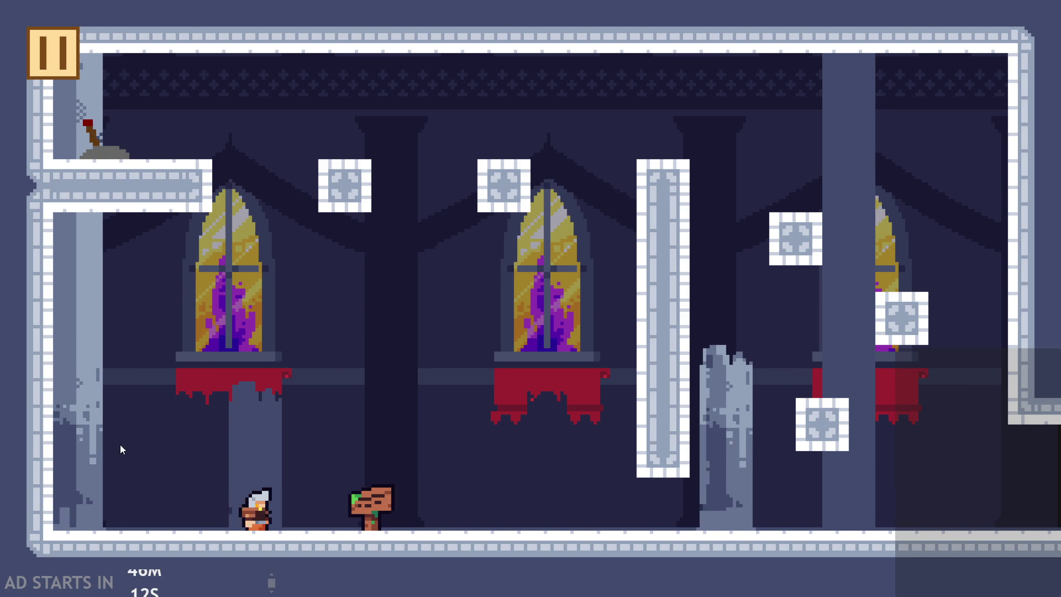
pyautogui.press('Right')
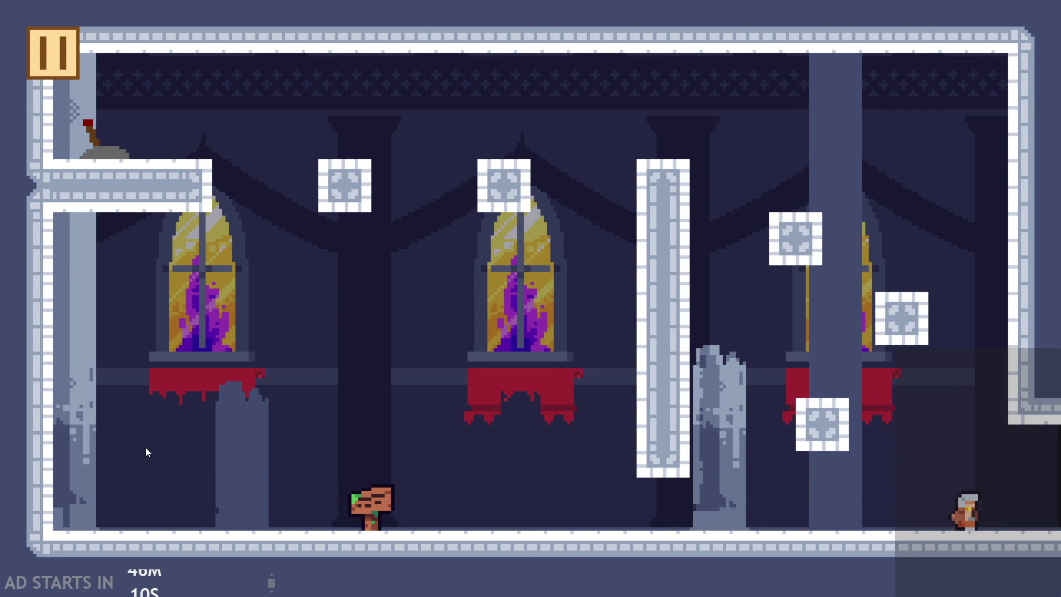
pyautogui.press('Left')
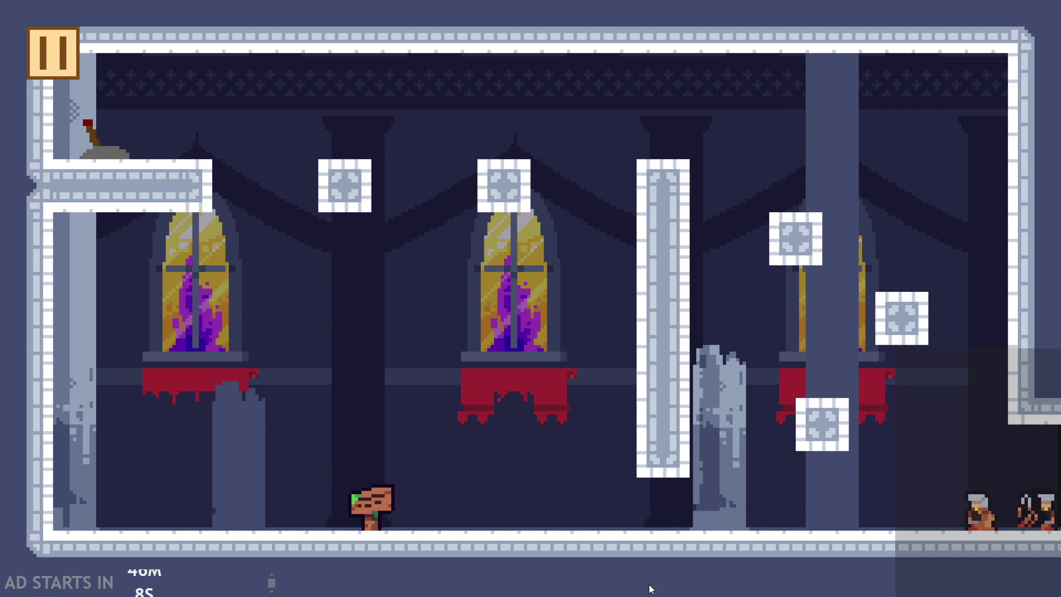
pyautogui.press('Right')
pyautogui.press('Left')
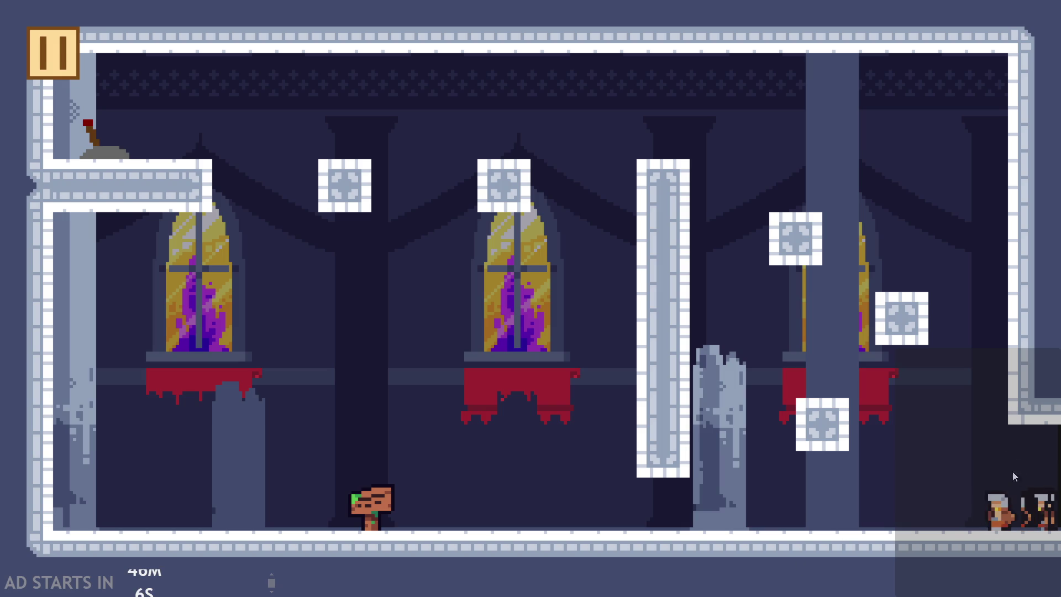
pyautogui.press('Left')
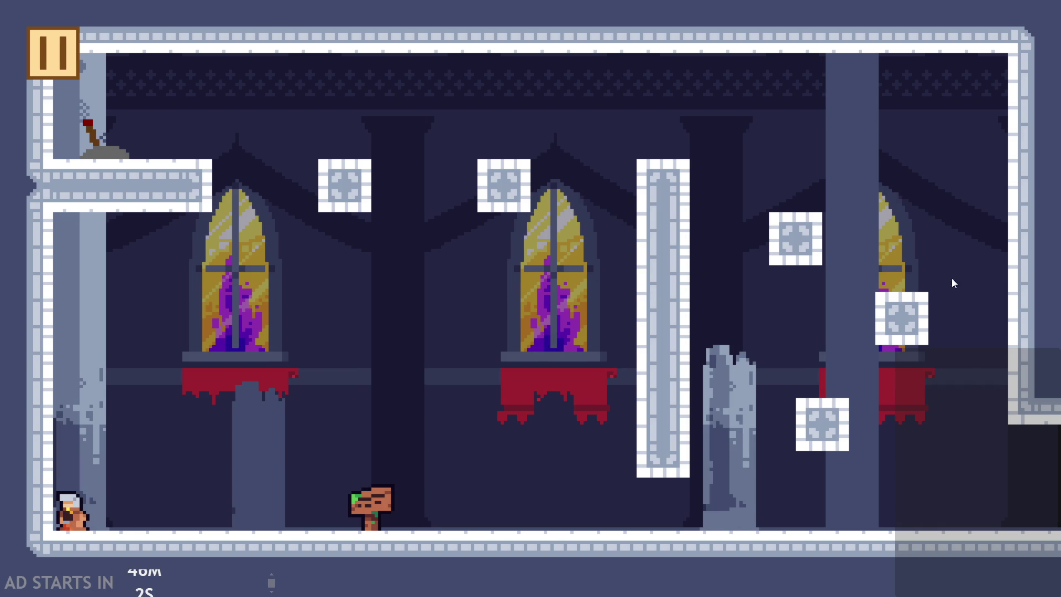
pyautogui.press('Right')
pyautogui.press('Right')
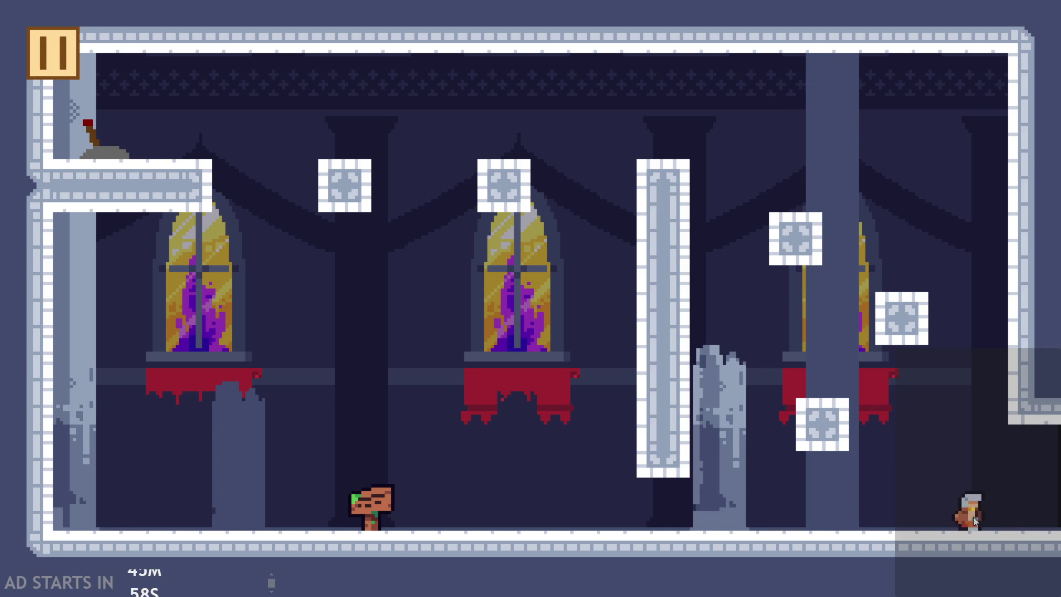
pyautogui.press('Right')
pyautogui.press('Left')
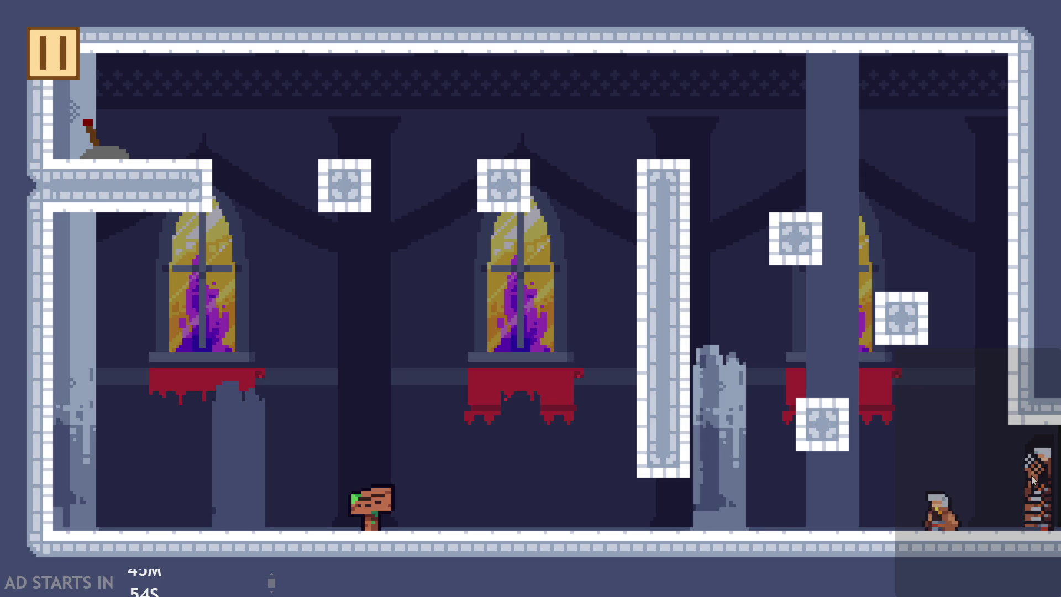
# Step: Jump the hero around the right doorway, walk it back there, then pause the game
pyautogui.press('Up')
pyautogui.press('Up')
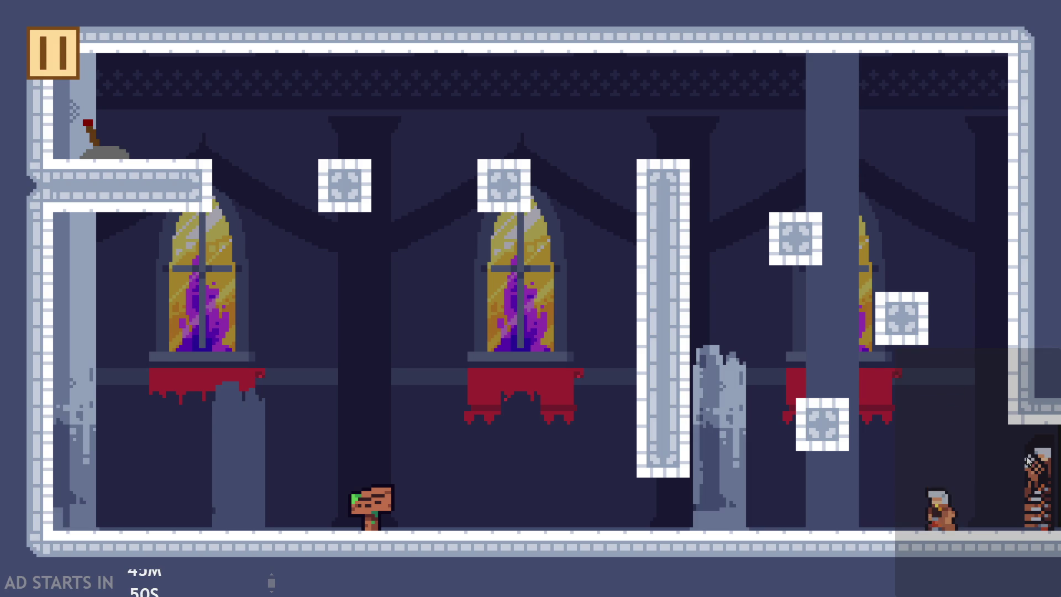
pyautogui.press('Right')
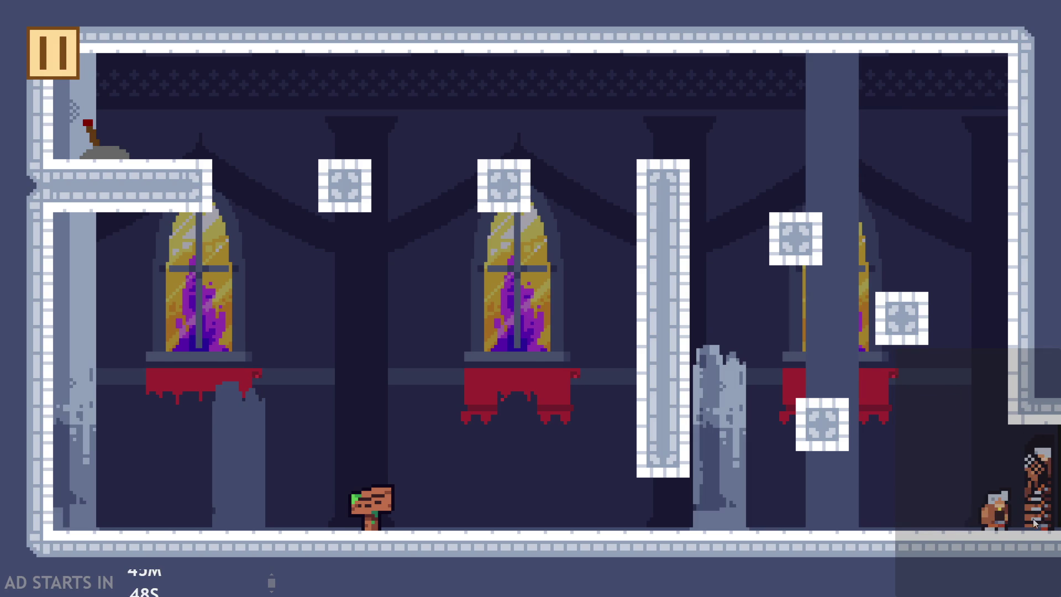
pyautogui.press('Right')
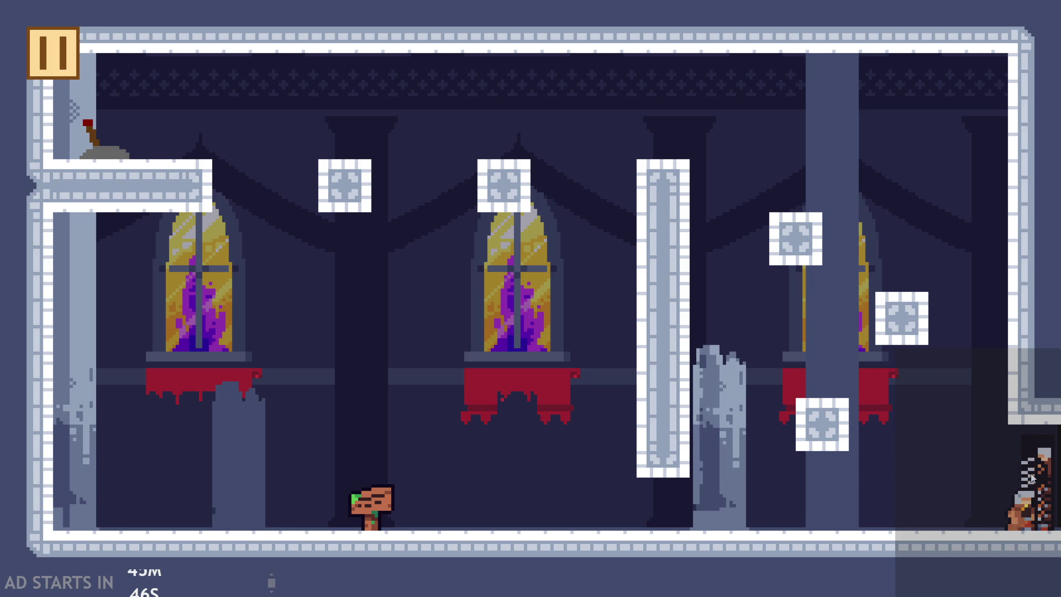
pyautogui.press('Left')
pyautogui.press('space')
pyautogui.press('Left')
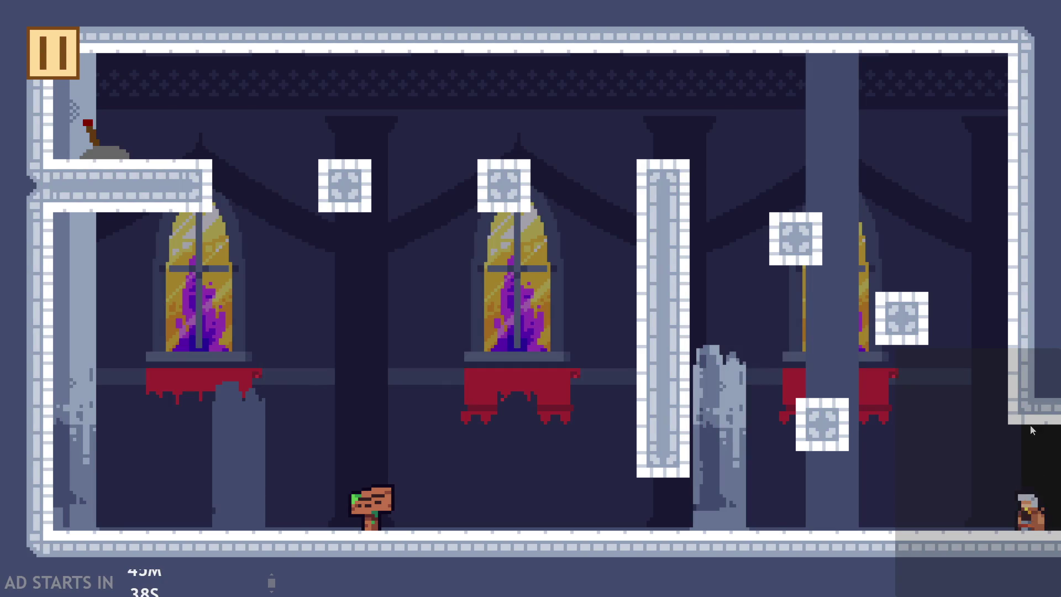
pyautogui.press('Left')
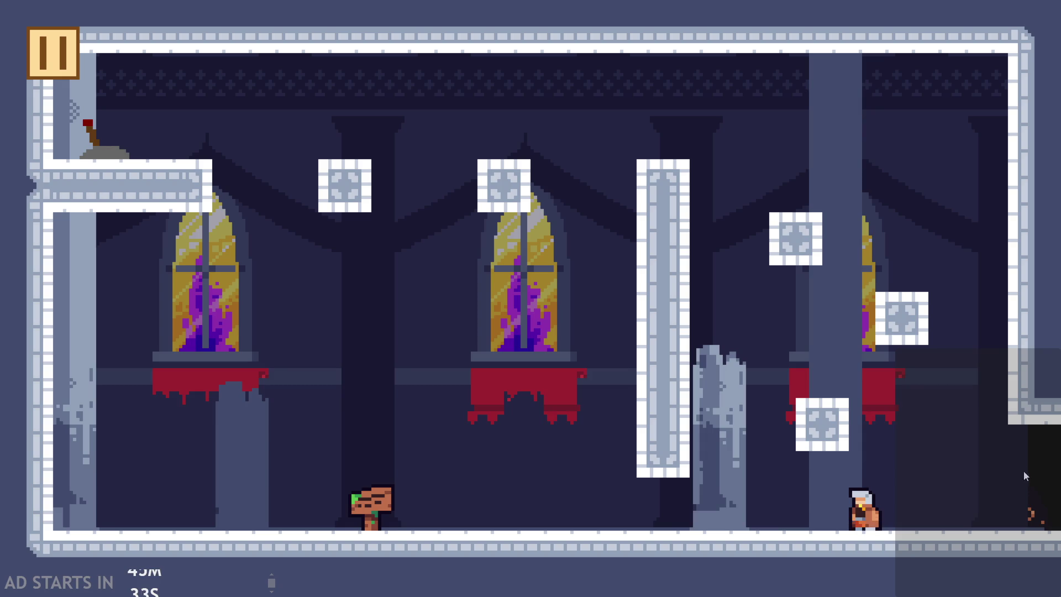
pyautogui.press('Right')
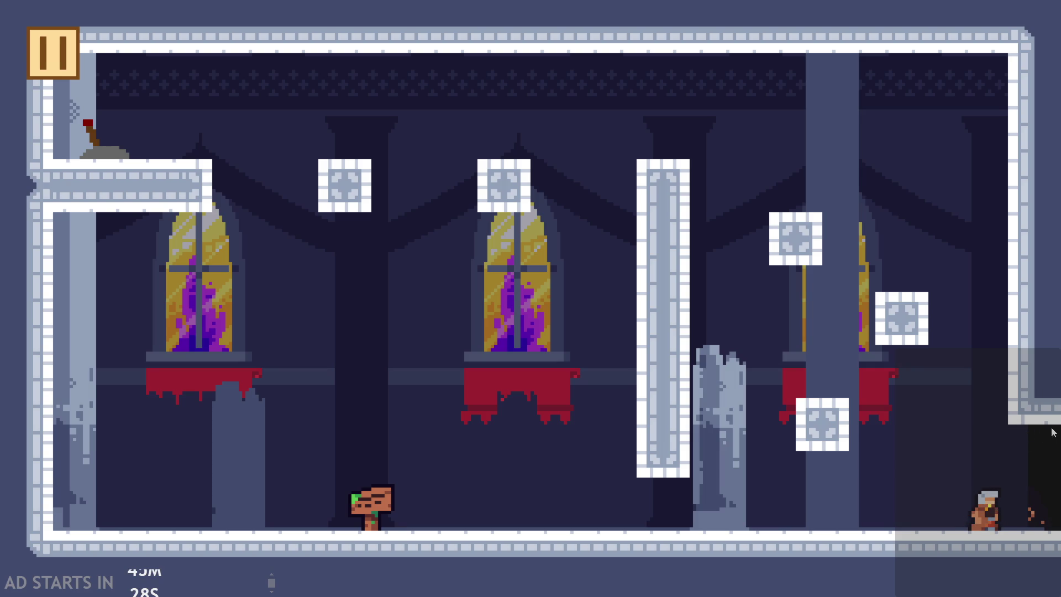
pyautogui.click(55, 36)
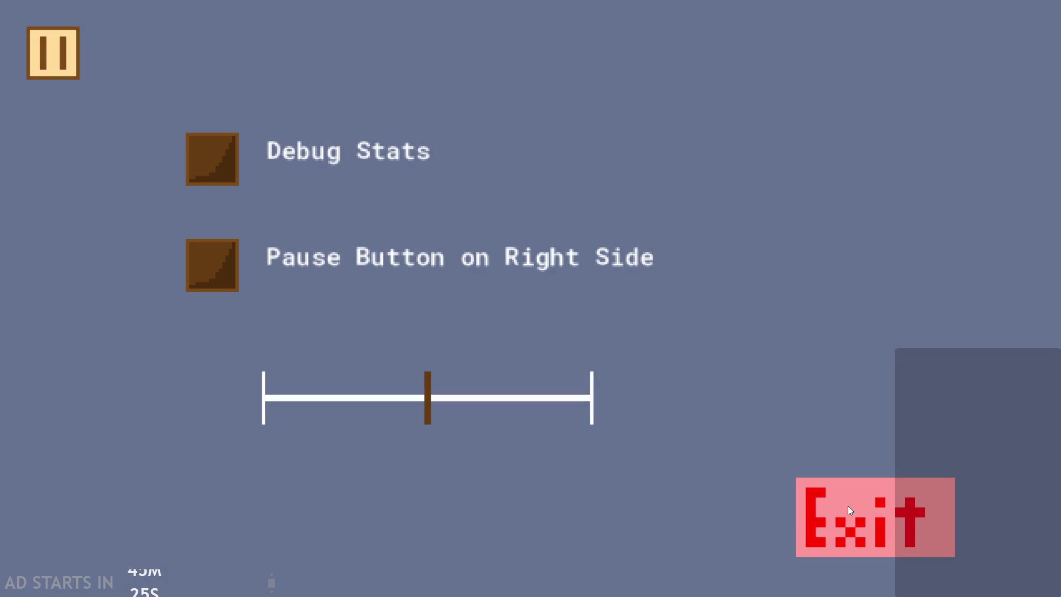
# Step: Exit the paused game to the editor, run it again, and choose Start on the title screen
pyautogui.click(849, 509)
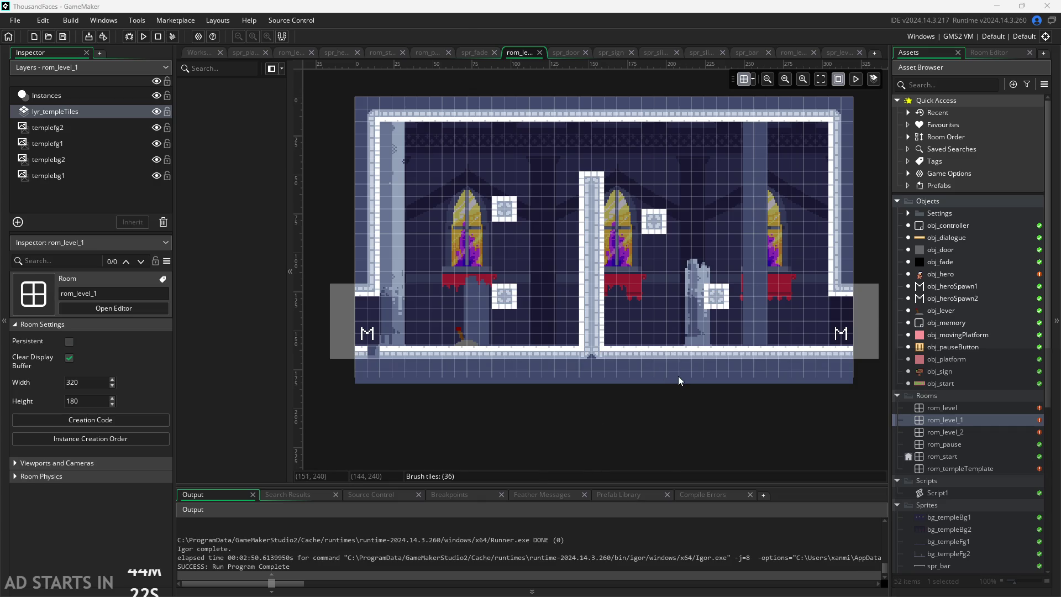
pyautogui.click(142, 39)
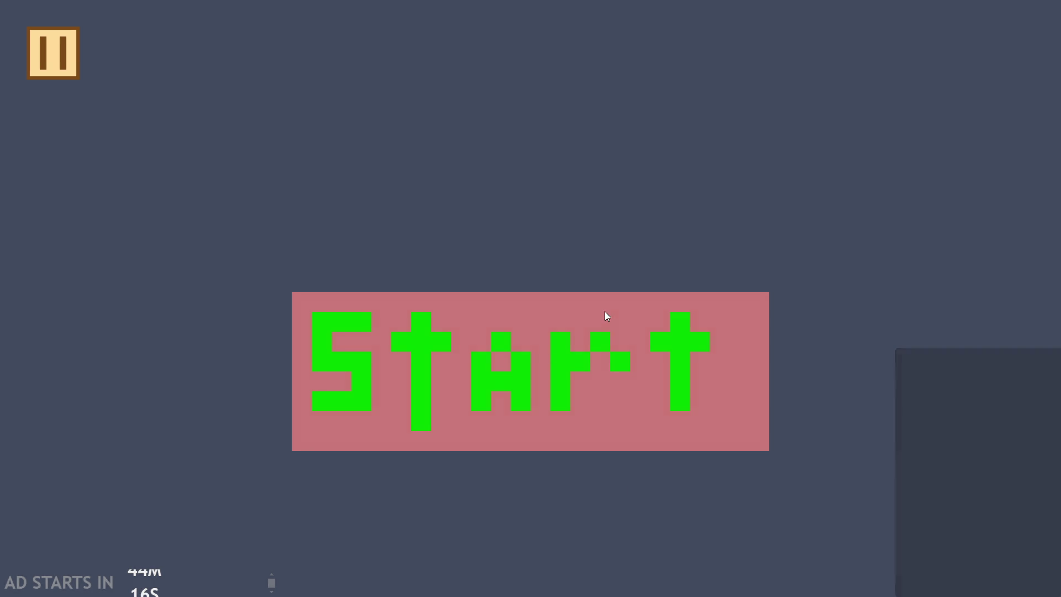
pyautogui.click(605, 311)
# Step: Run the hero right, wall-jump onto the tall pillar, and leap left to flip the lever
pyautogui.press('Right')
pyautogui.press('space')
pyautogui.press('space')
pyautogui.press('space')
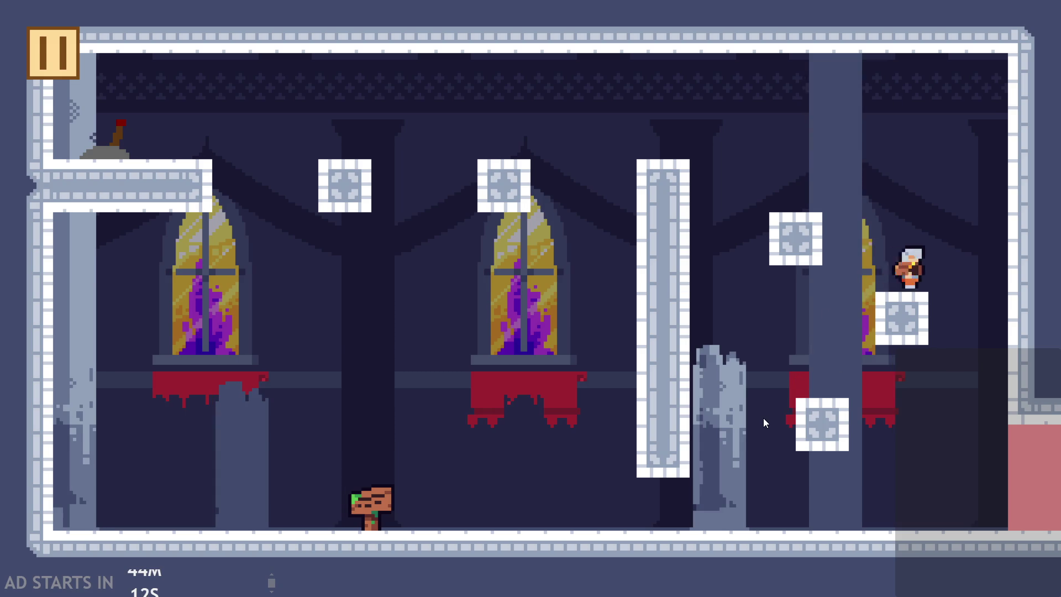
pyautogui.press('Left')
pyautogui.press('space')
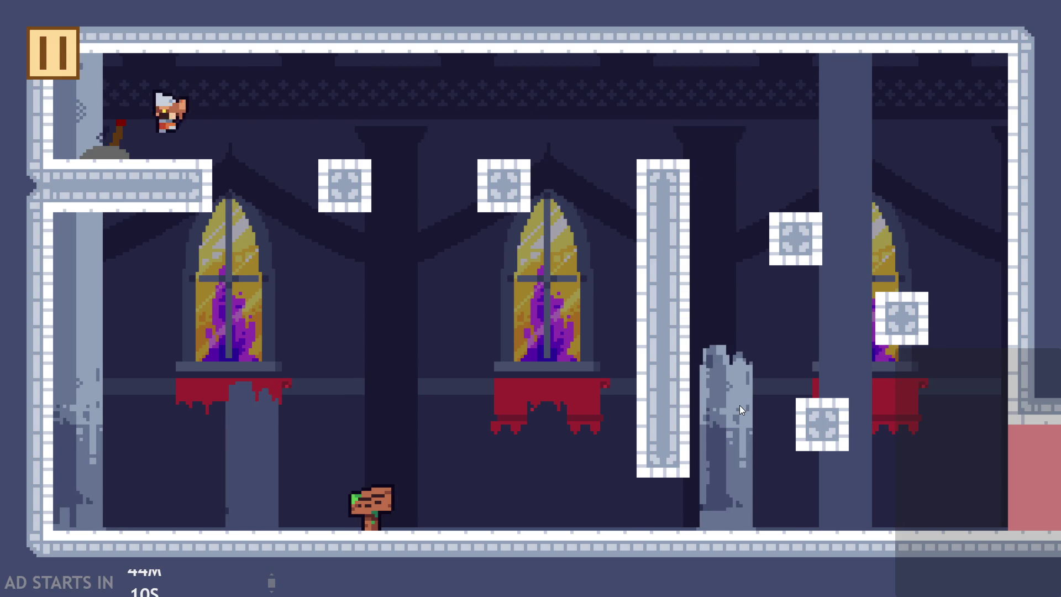
pyautogui.press('Right')
pyautogui.press('space')
pyautogui.press('space')
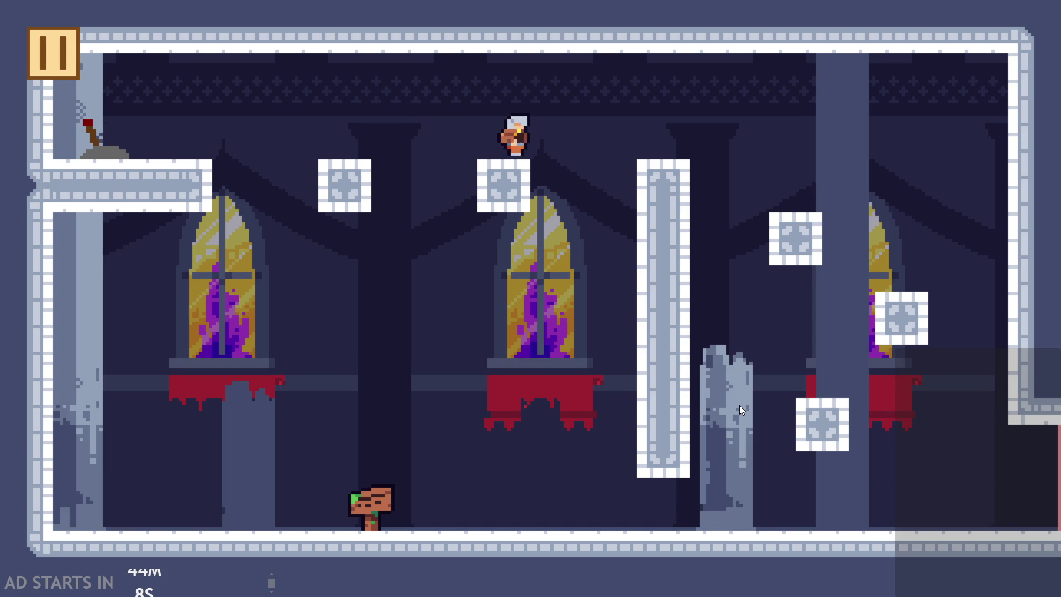
# Step: Walk the hero out into the next room and back, then jump onto the lower block
pyautogui.press('Right')
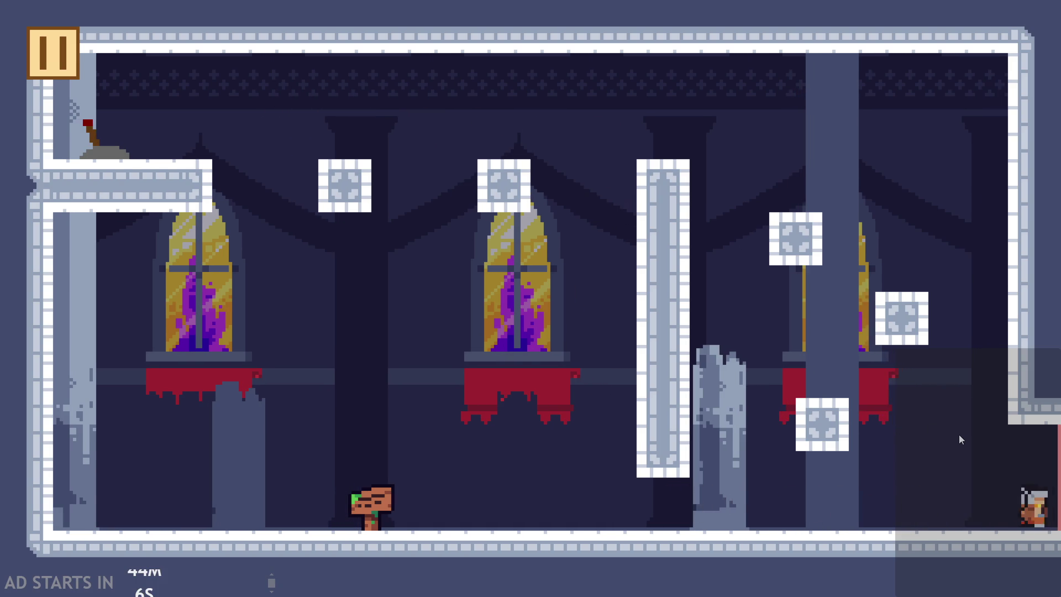
pyautogui.press('Right')
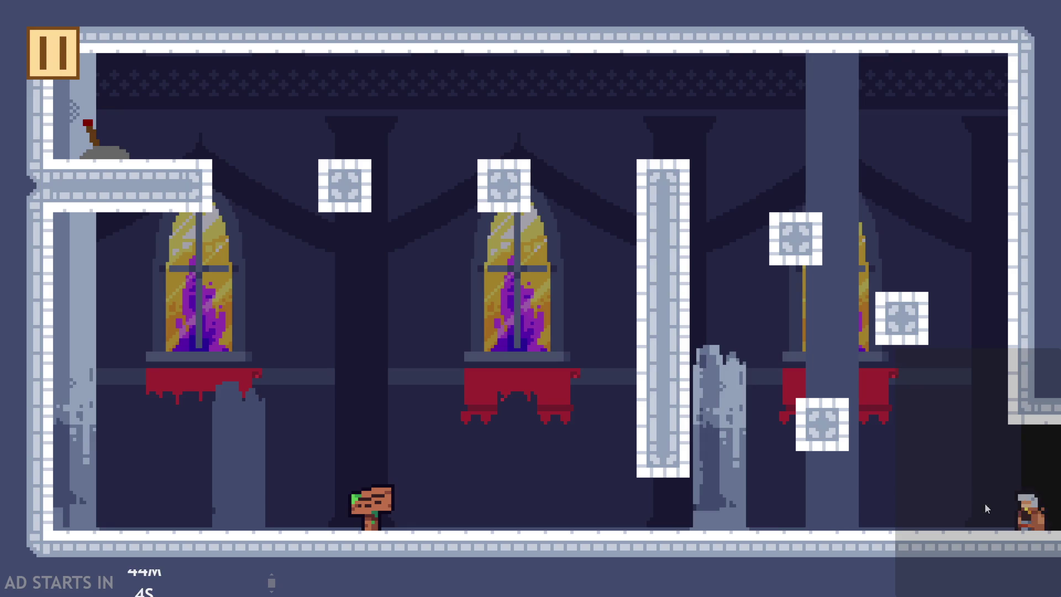
pyautogui.press('Left')
pyautogui.press('Right')
pyautogui.press('Left')
pyautogui.click(734, 475)
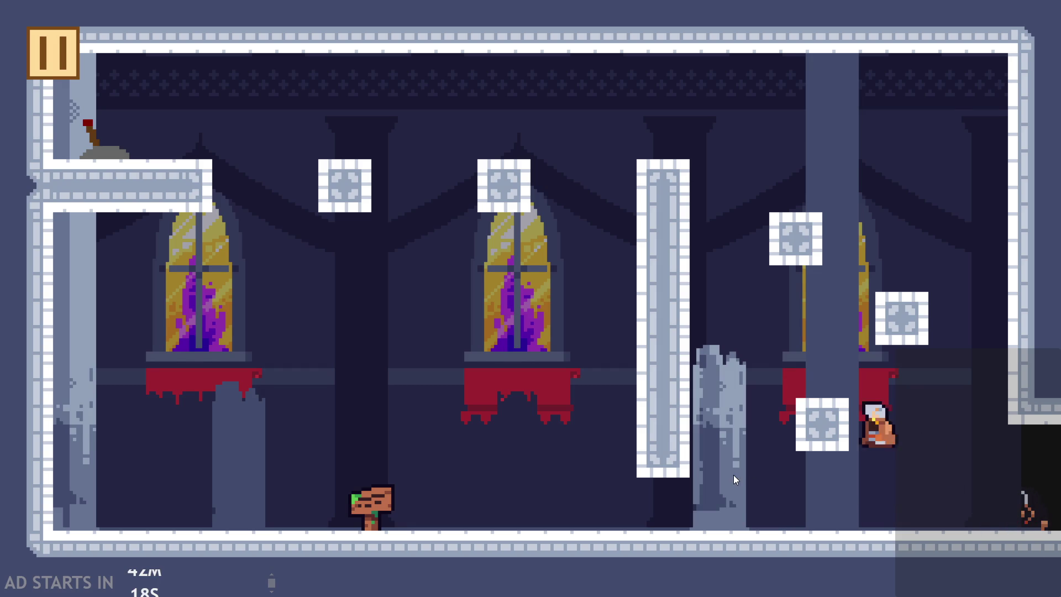
# Step: Jump the hero from the right block across the middle block up to the top-left ledge
pyautogui.click(734, 476)
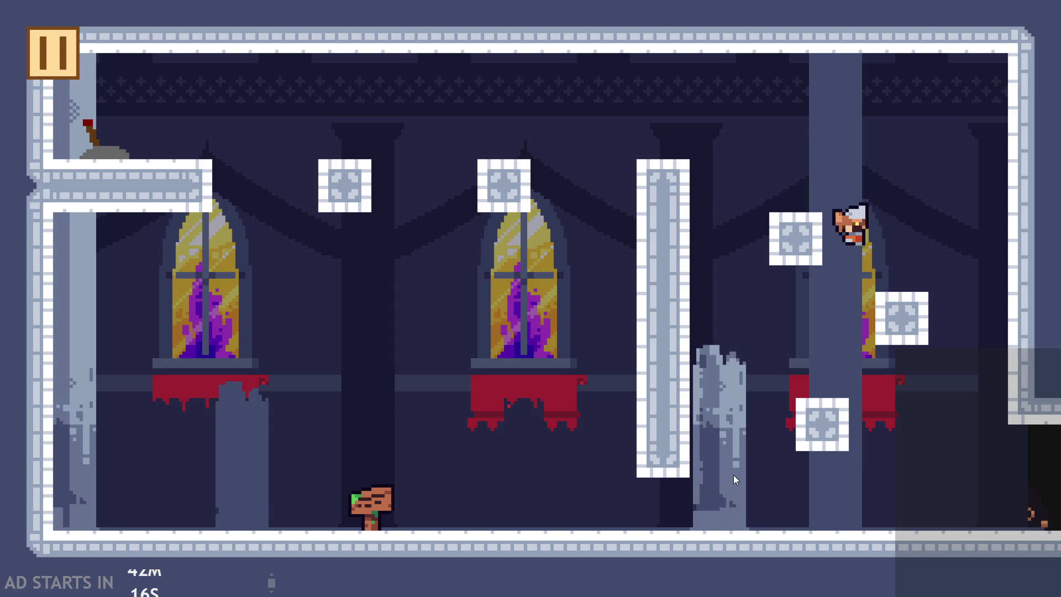
pyautogui.click(734, 475)
pyautogui.click(734, 475)
pyautogui.click(549, 241)
pyautogui.click(303, 84)
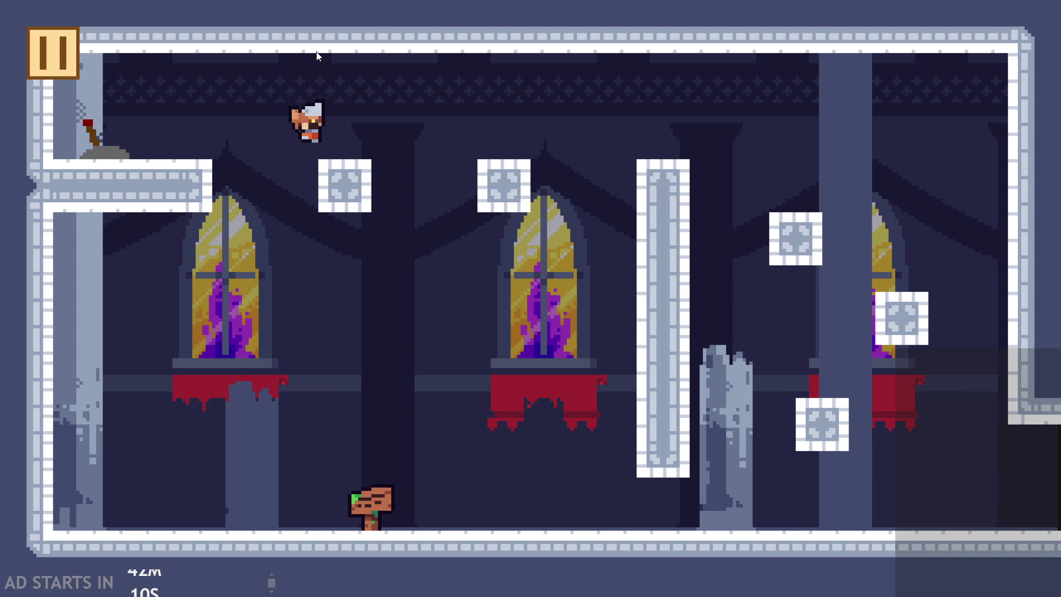
# Step: Hop onto the low and higher blocks, then pause and exit the game to the editor
pyautogui.click(369, 188)
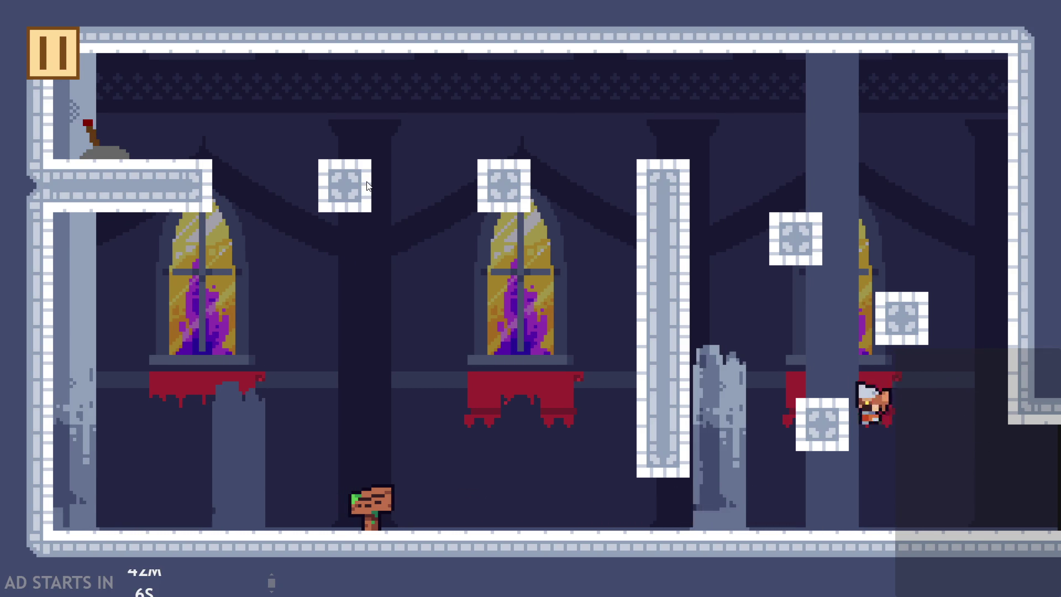
pyautogui.click(369, 188)
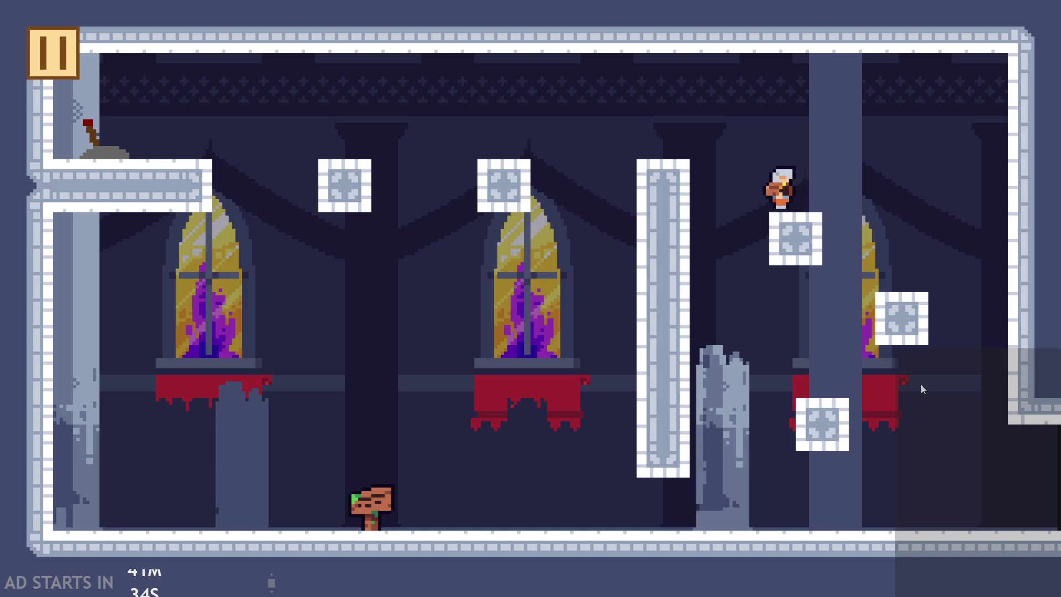
pyautogui.click(29, 52)
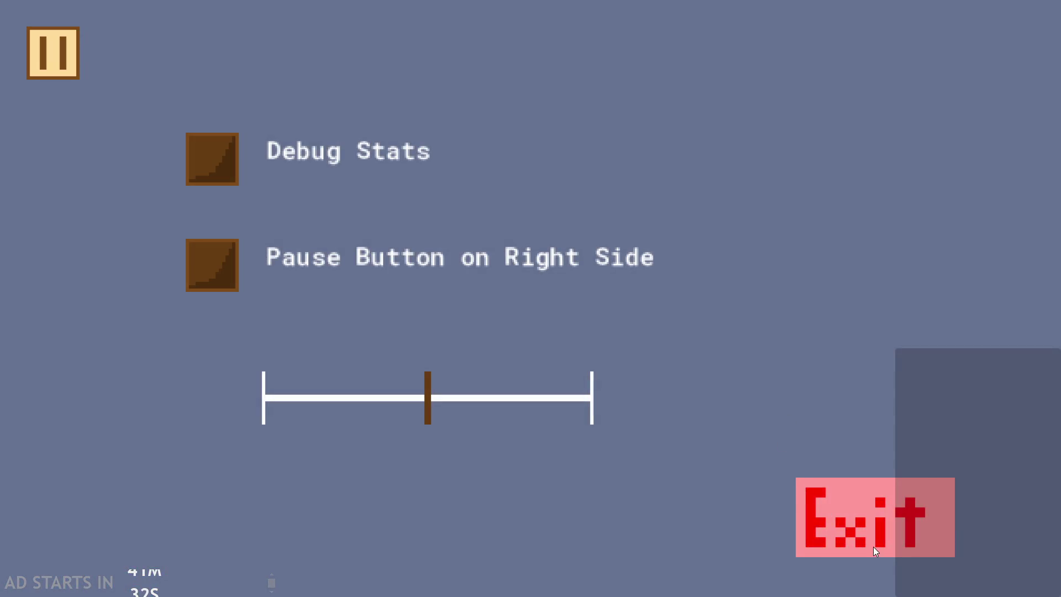
pyautogui.click(873, 544)
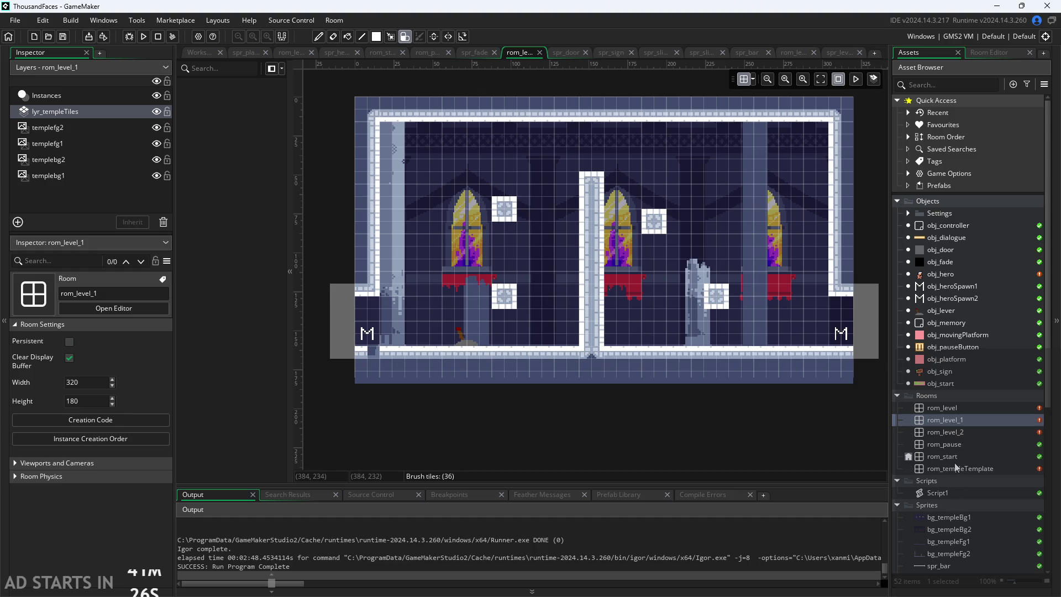
# Step: Drag the 70×70 tile image into the Sprites list to import it as temple_tiles_1_
pyautogui.scroll(-5, 956, 507)
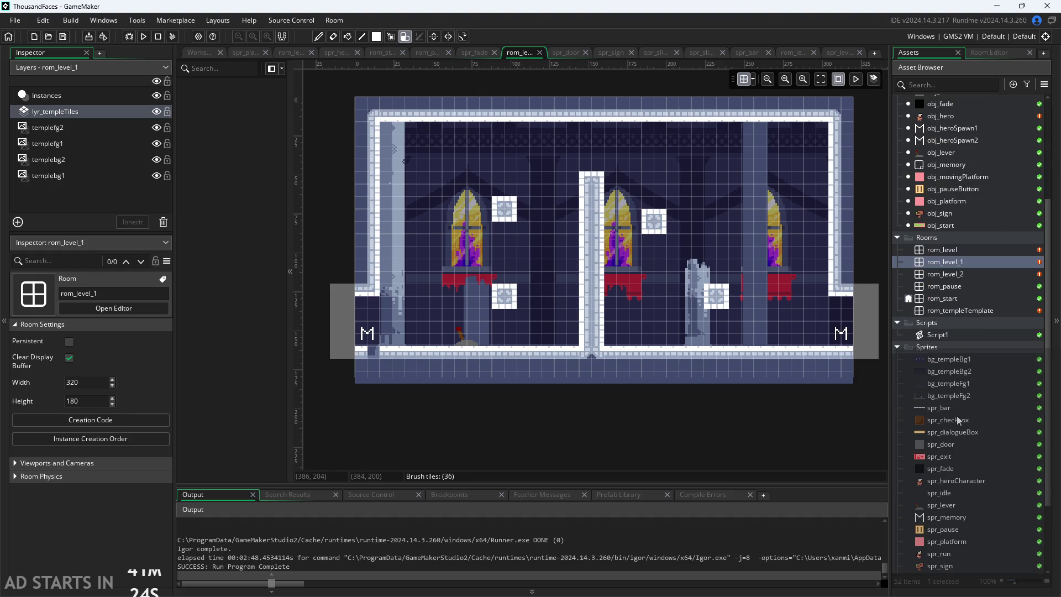
pyautogui.scroll(-3, 956, 416)
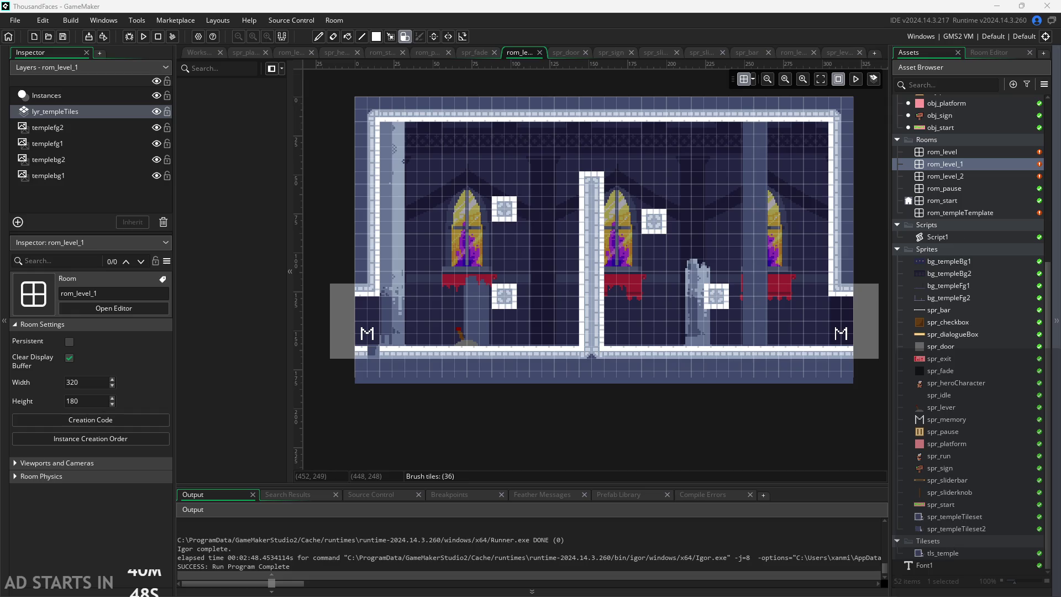
pyautogui.moveTo(723, 421); pyautogui.dragTo(939, 261)
pyautogui.click(575, 324)
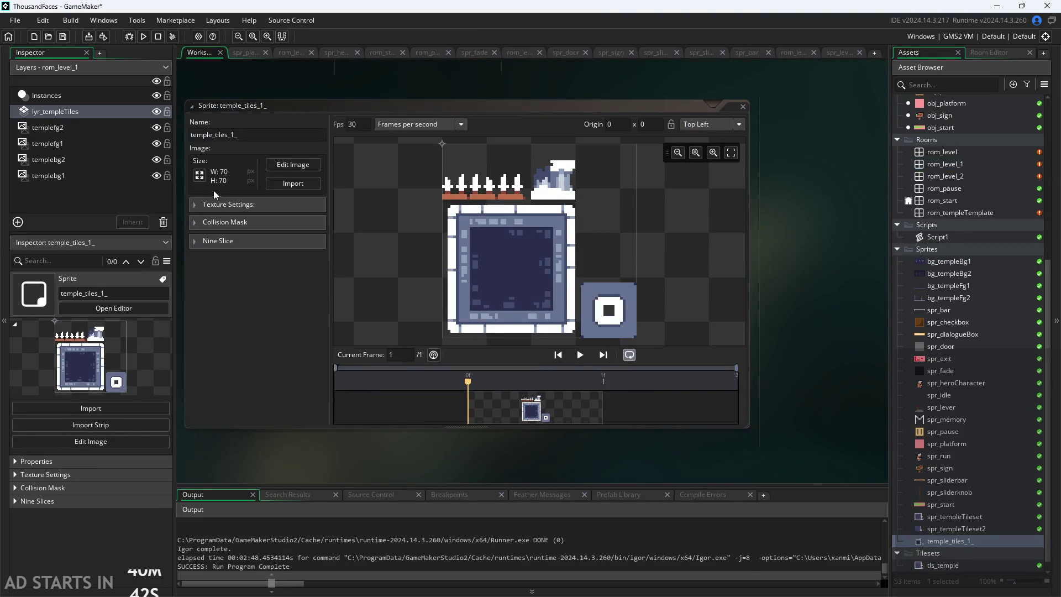
pyautogui.doubleClick(970, 517)
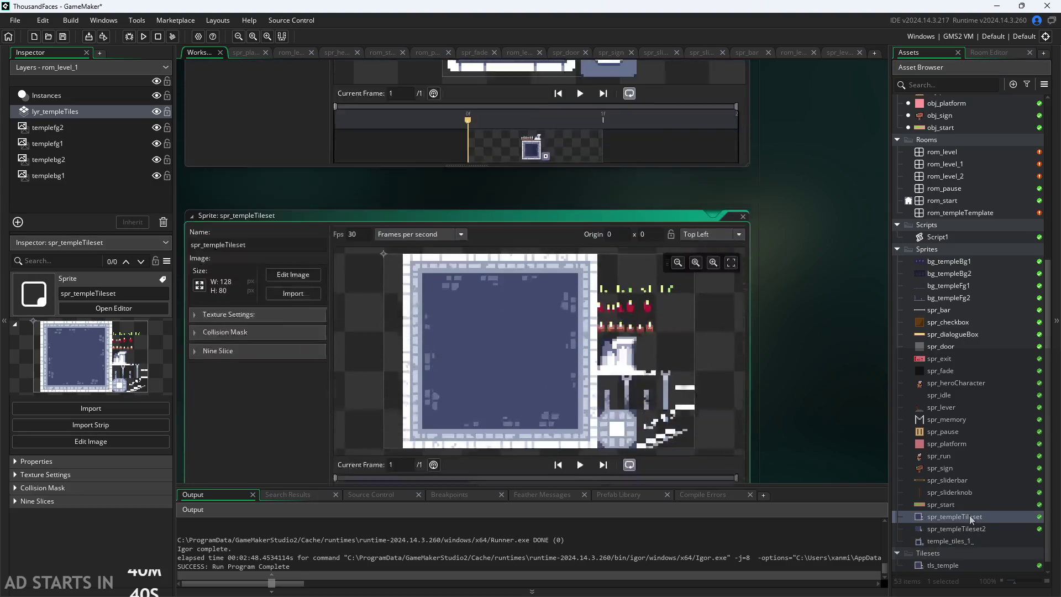
pyautogui.doubleClick(969, 541)
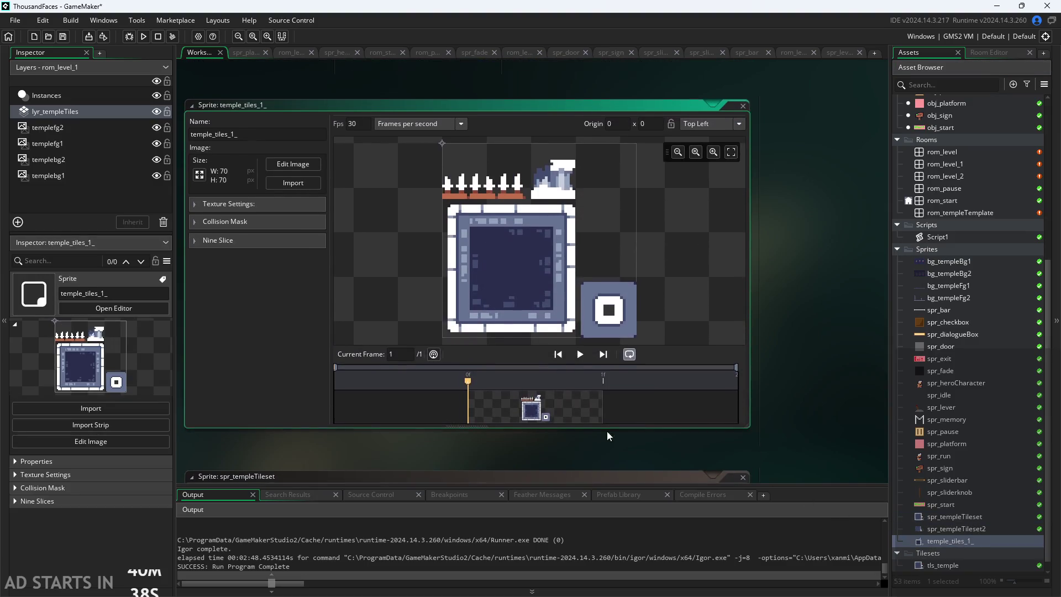
pyautogui.scroll(3, 818, 332)
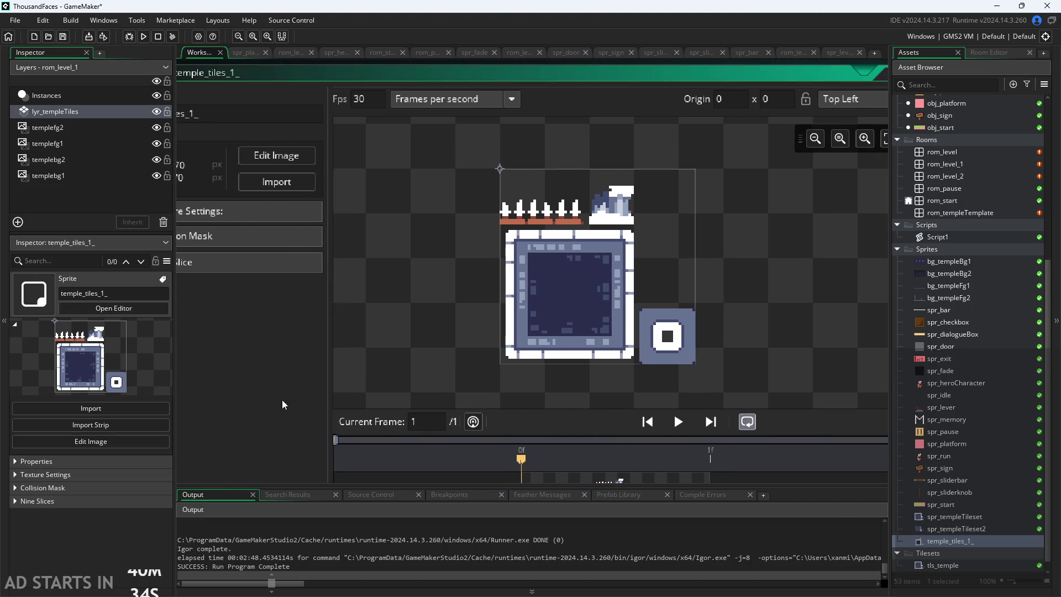
pyautogui.scroll(-2, 758, 336)
pyautogui.scroll(1, 258, 346)
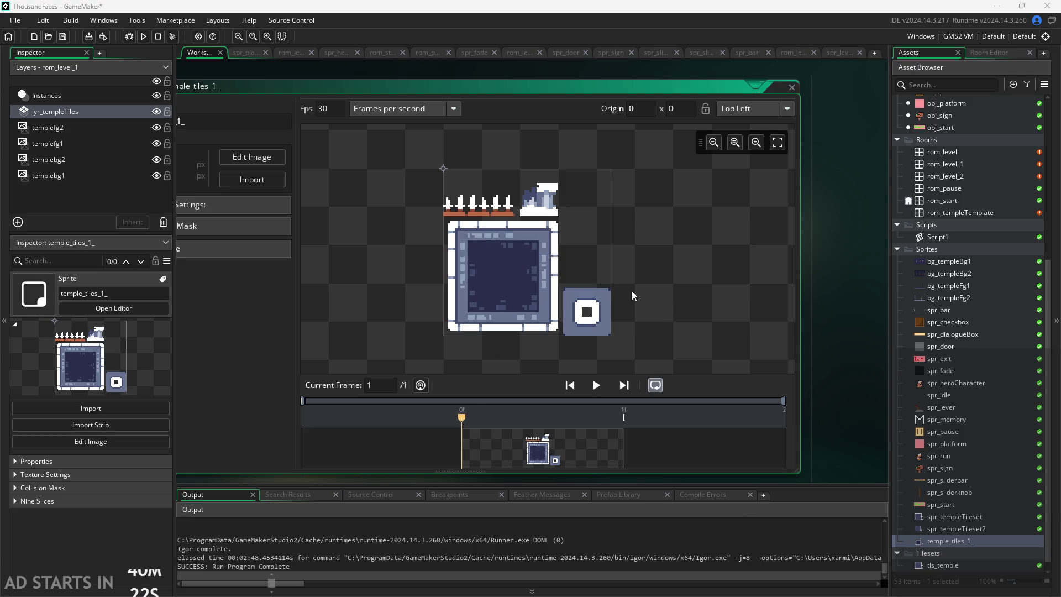
pyautogui.scroll(-3, 853, 271)
pyautogui.scroll(2, 853, 271)
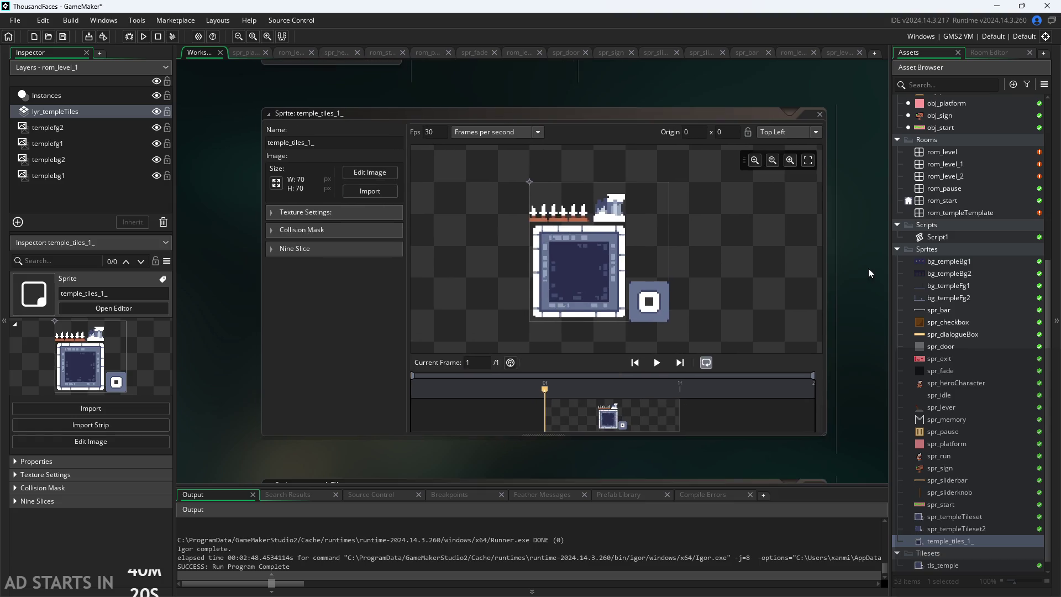
pyautogui.scroll(1, 858, 271)
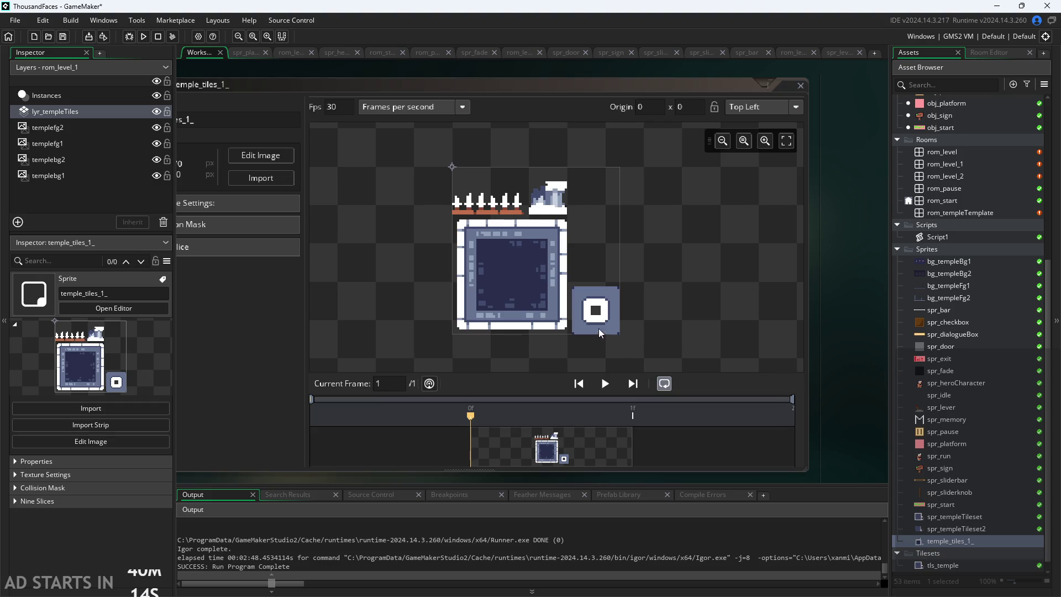
pyautogui.scroll(5, 608, 320)
pyautogui.scroll(2, 575, 288)
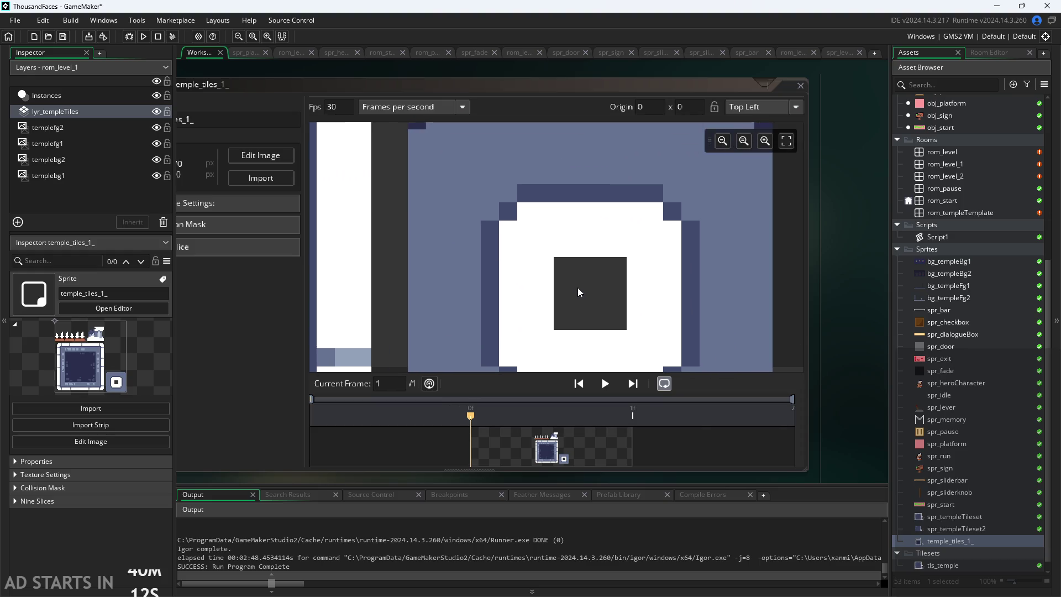
pyautogui.scroll(-3, 572, 275)
pyautogui.scroll(-4, 550, 259)
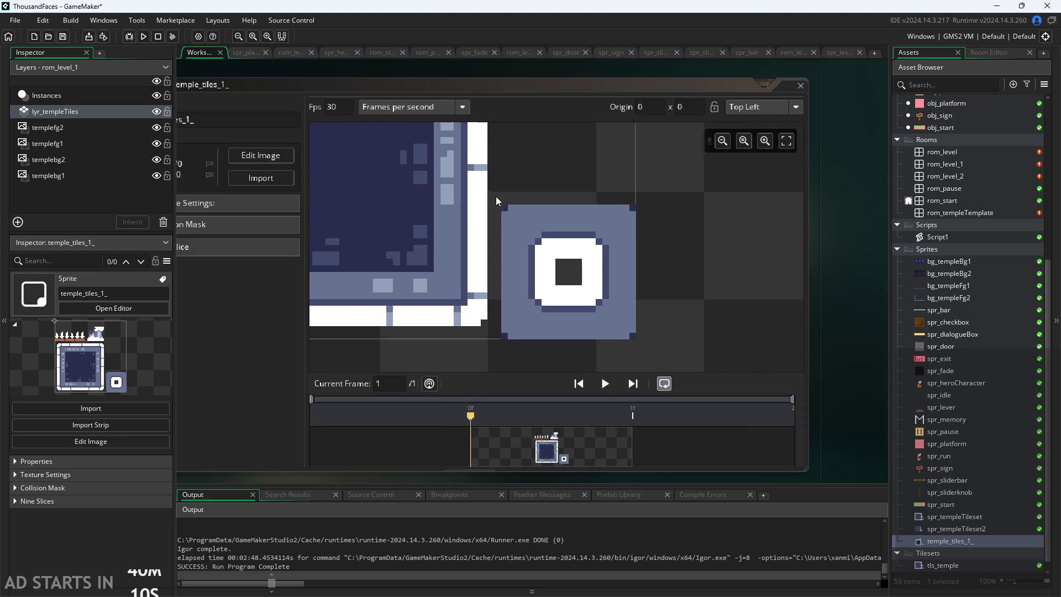
pyautogui.scroll(5, 608, 243)
pyautogui.scroll(-5, 608, 248)
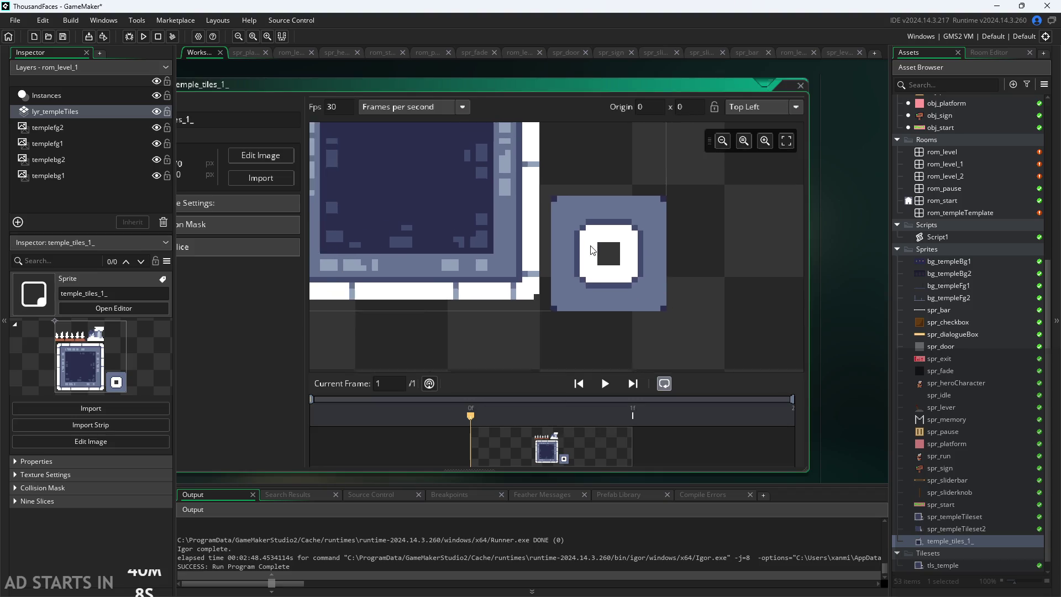
pyautogui.scroll(2, 599, 264)
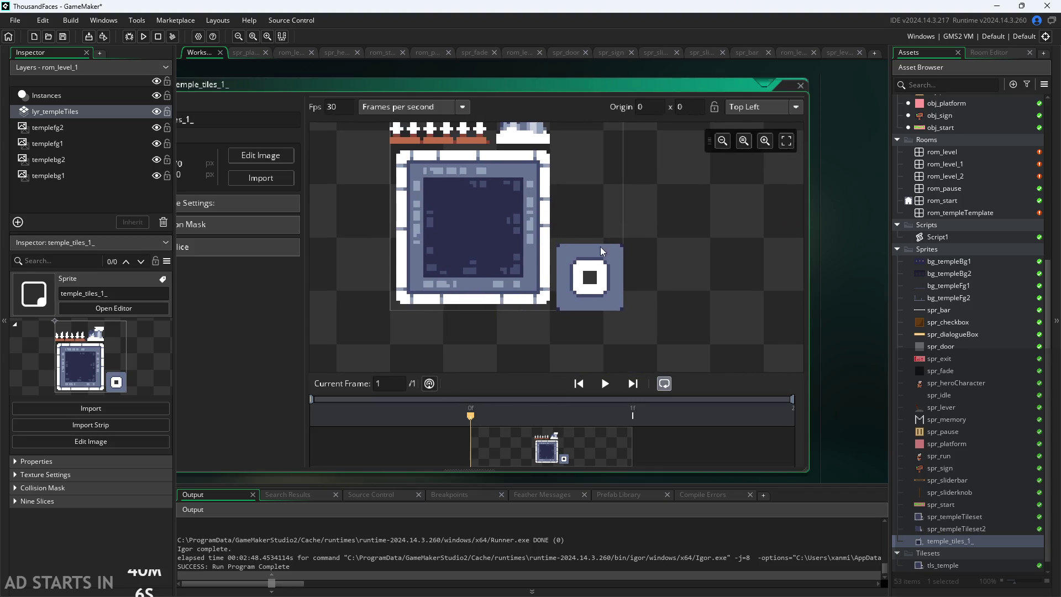
pyautogui.scroll(-4, 583, 246)
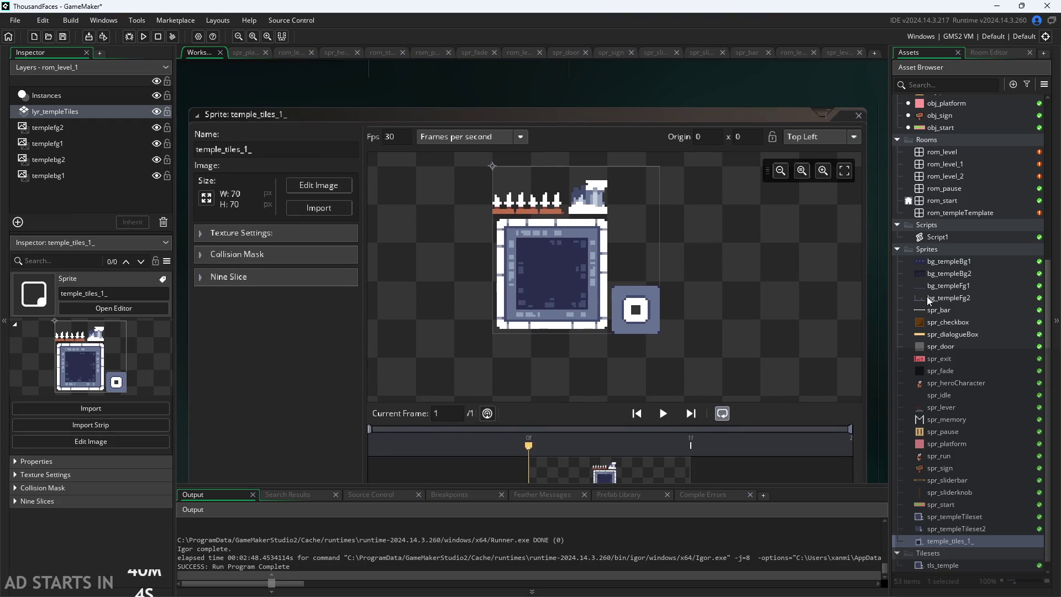
pyautogui.scroll(-1, 966, 543)
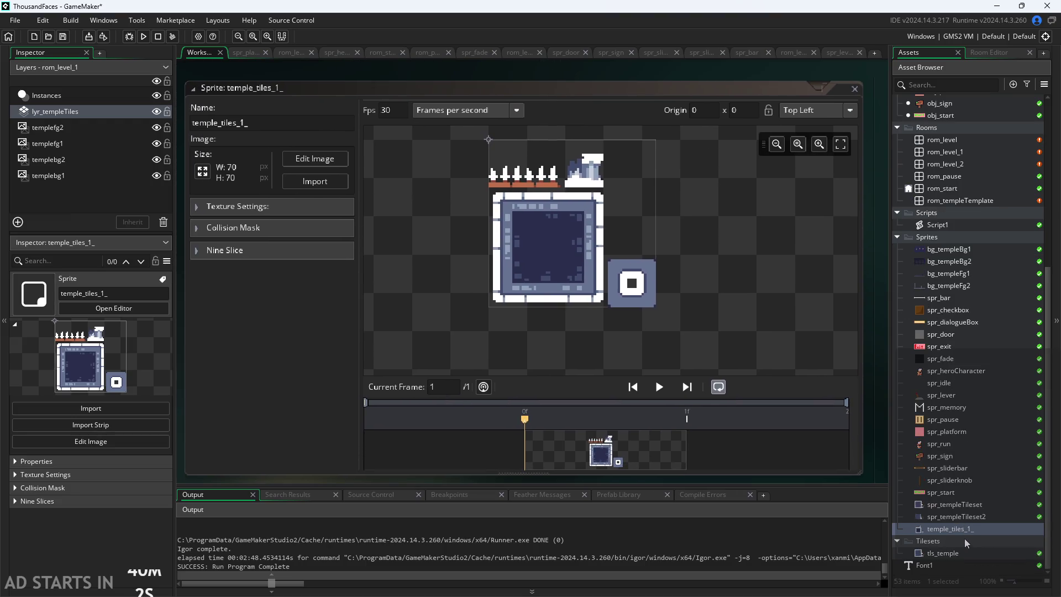
pyautogui.doubleClick(948, 553)
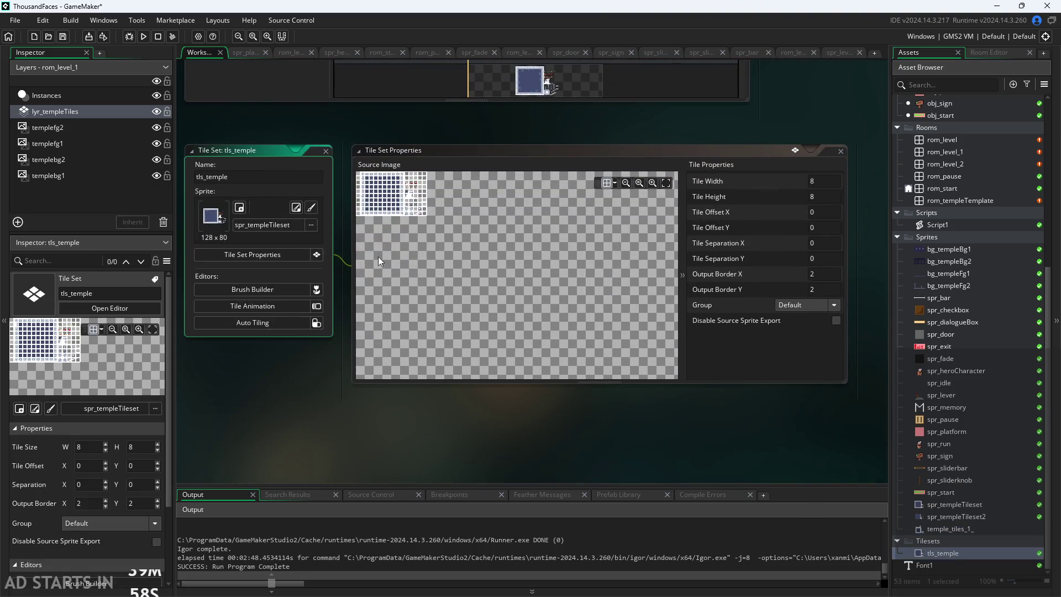
# Step: Open the Auto Tiling editor for the tls_temple tile set
pyautogui.click(476, 270)
pyautogui.scroll(3, 502, 266)
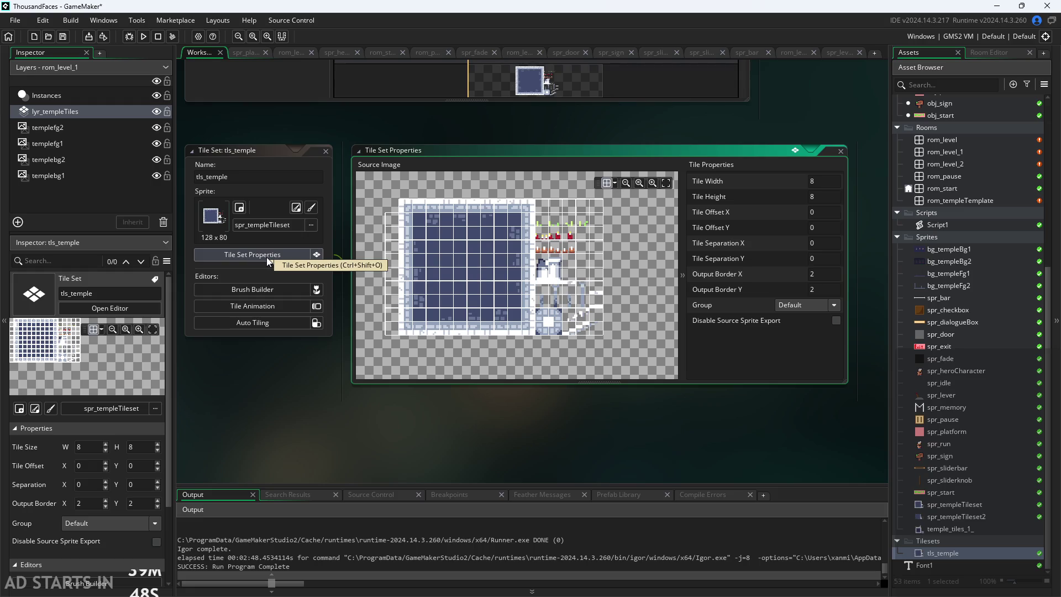
pyautogui.click(281, 328)
# Step: Choose temple_tiles_1_ from the Sprites folder as the tls_temple source sprite
pyautogui.click(278, 167)
pyautogui.scroll(-5, 288, 249)
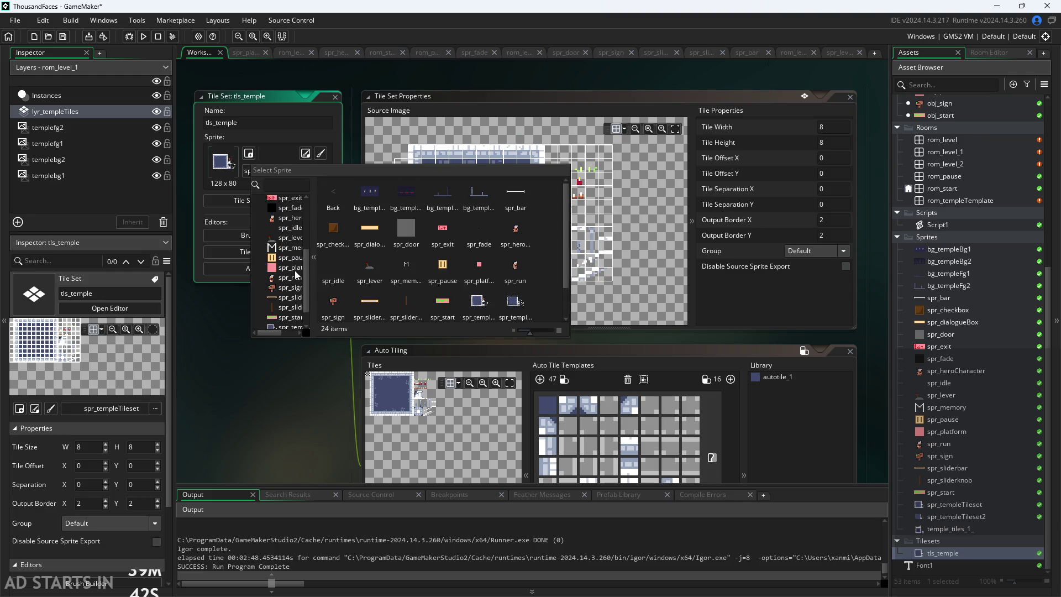
pyautogui.click(294, 325)
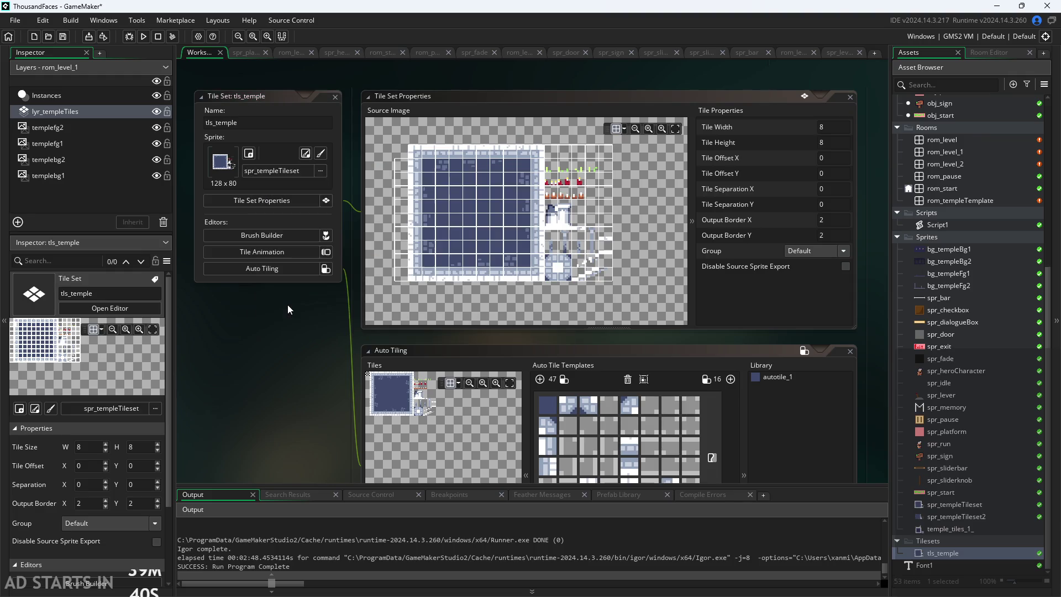
pyautogui.click(269, 170)
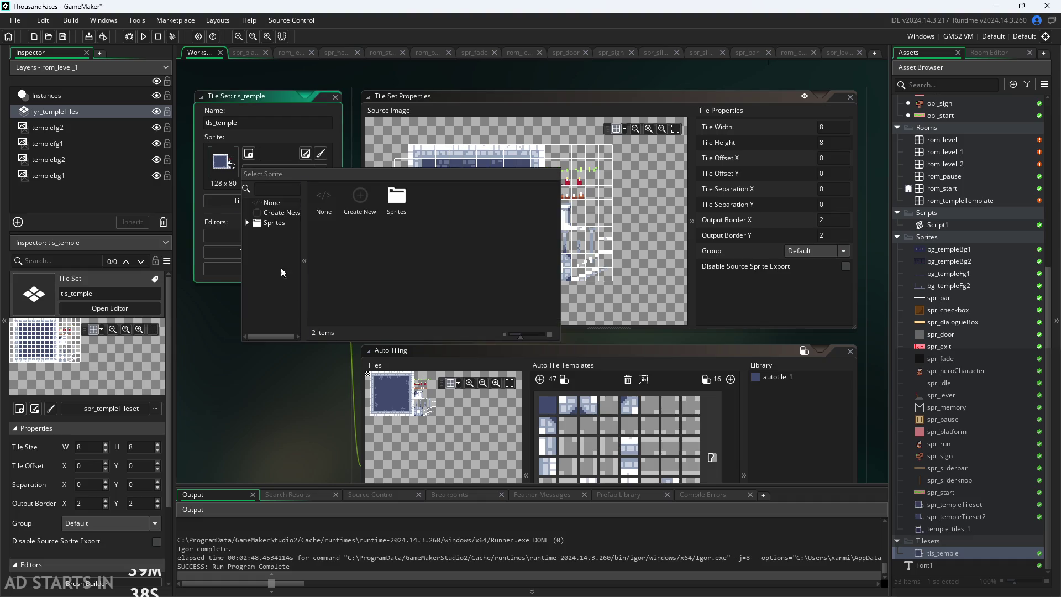
pyautogui.click(276, 209)
pyautogui.scroll(-5, 262, 276)
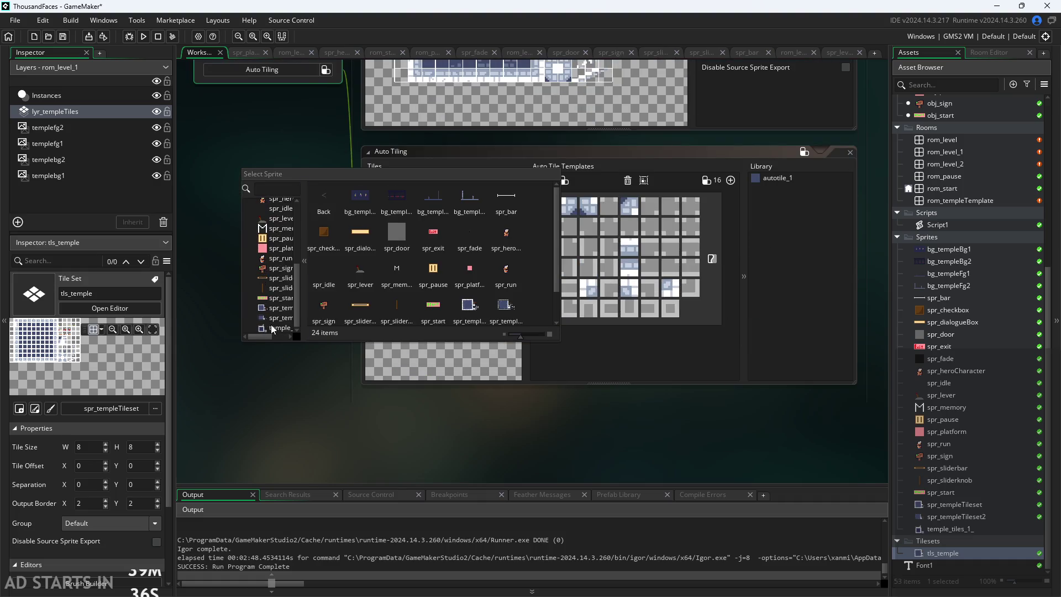
pyautogui.click(279, 329)
pyautogui.scroll(3, 283, 352)
pyautogui.scroll(-3, 271, 350)
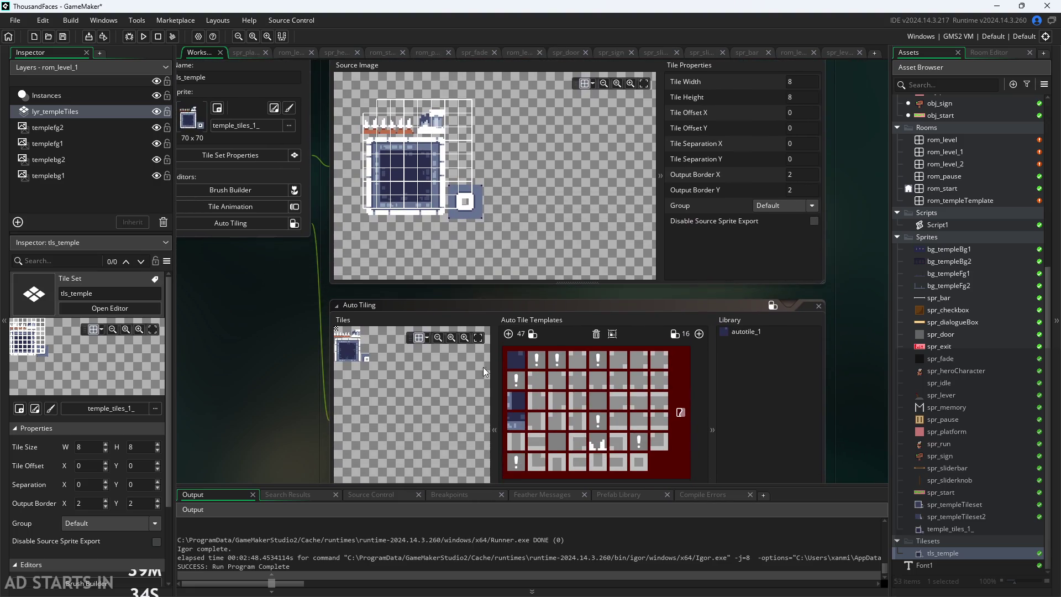
# Step: Delete the old autotile_1 auto-tile set from tls_temple
pyautogui.click(680, 412)
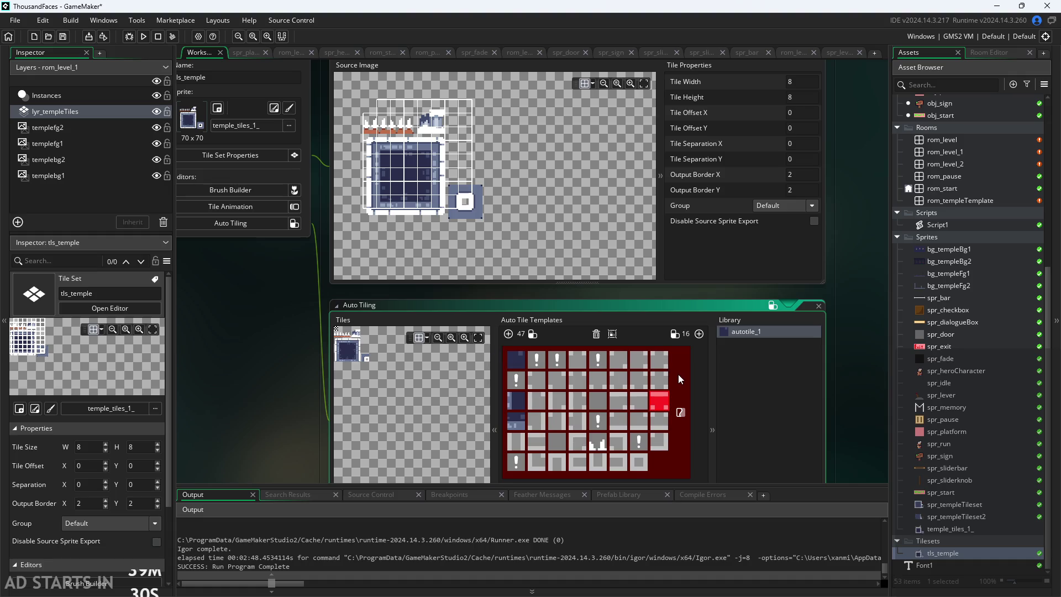
pyautogui.click(598, 333)
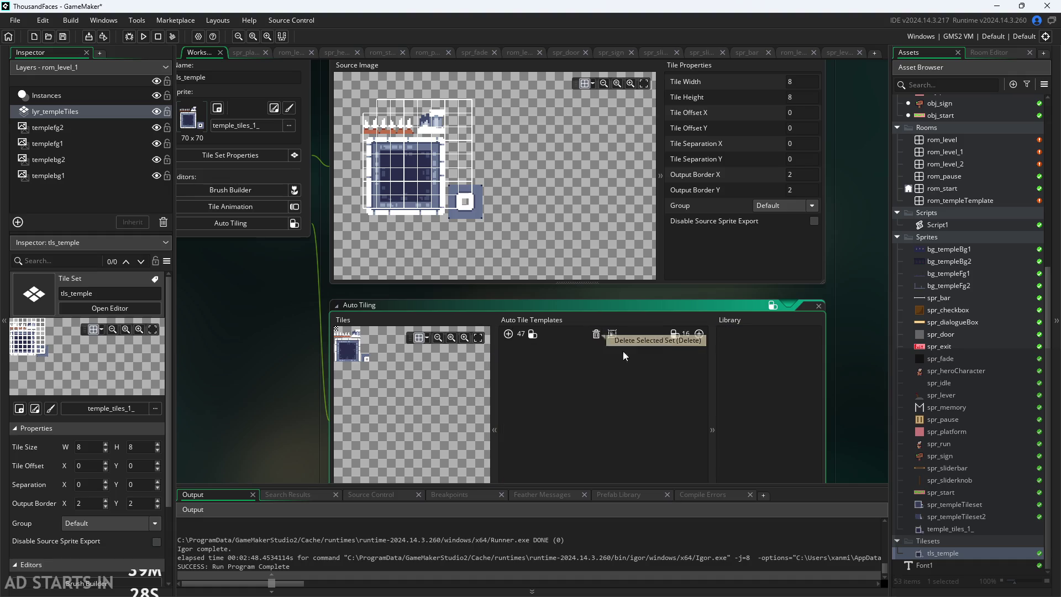
pyautogui.scroll(2, 329, 390)
pyautogui.scroll(2, 329, 390)
pyautogui.scroll(3, 265, 422)
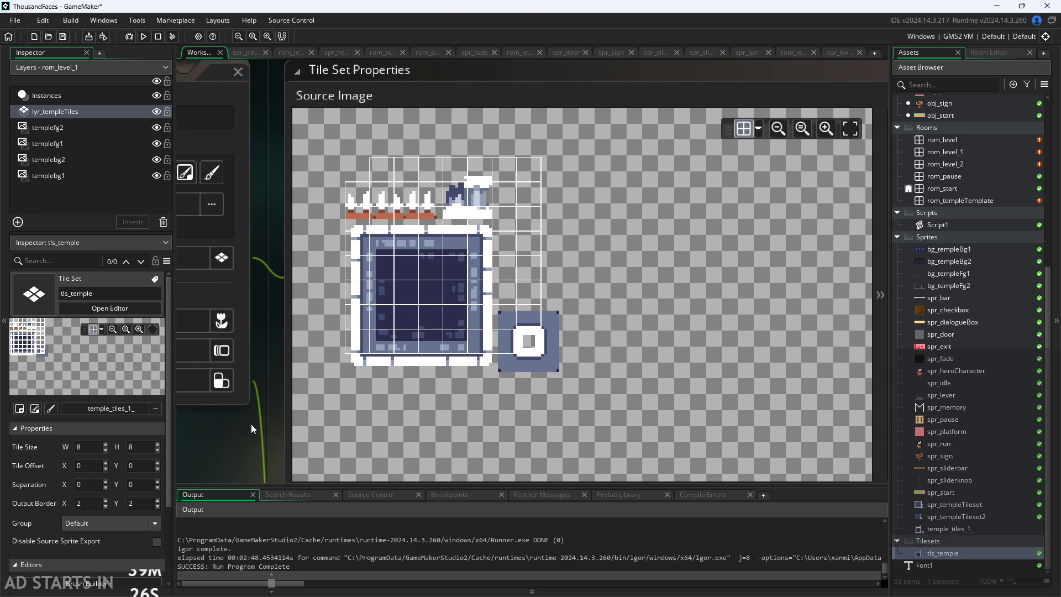
pyautogui.scroll(-3, 439, 386)
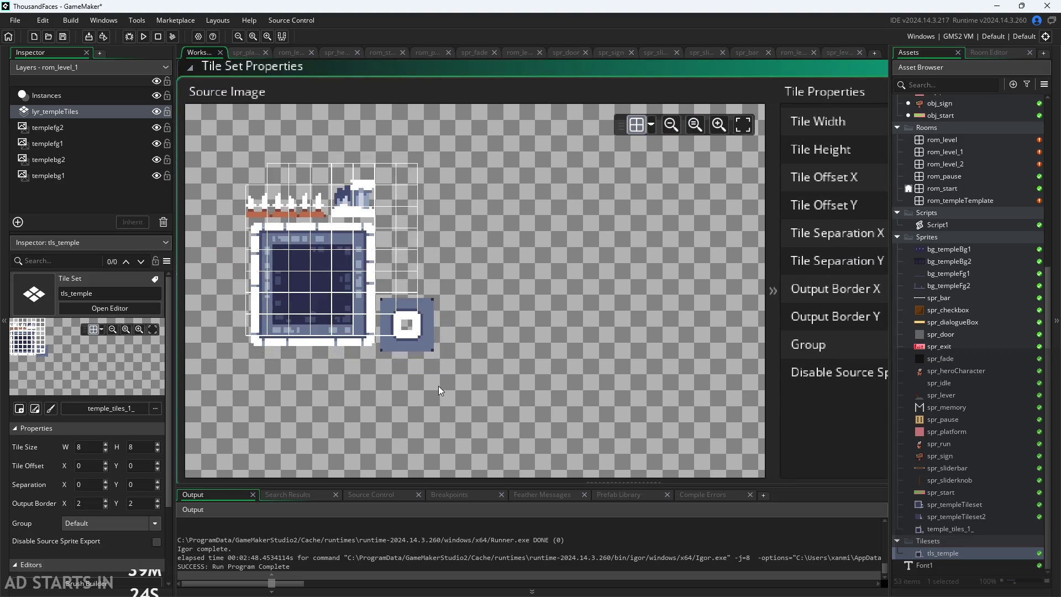
pyautogui.moveTo(628, 68); pyautogui.dragTo(600, 40)
pyautogui.scroll(-1, 593, 178)
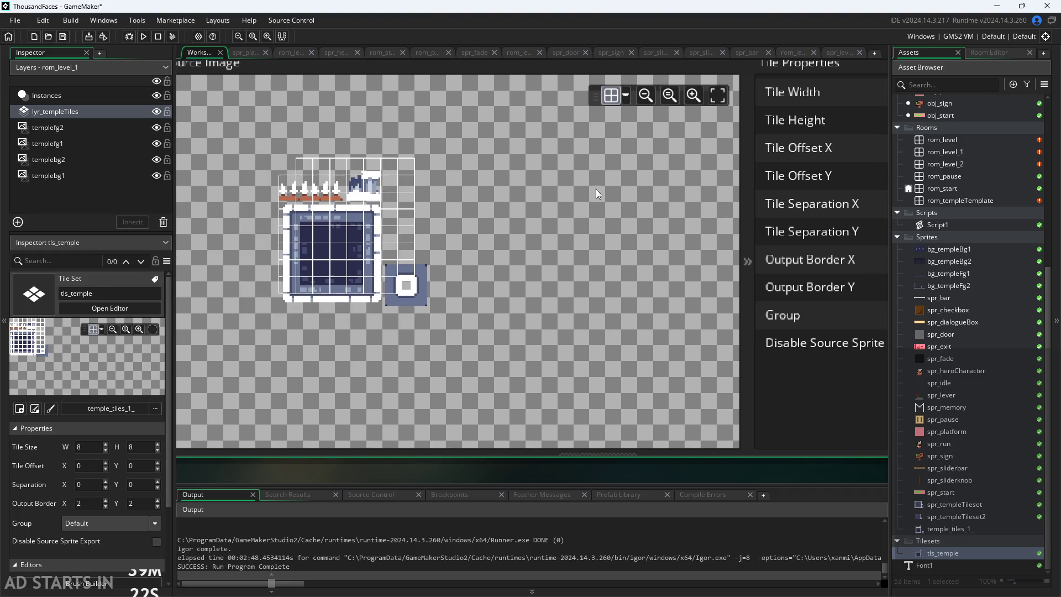
pyautogui.scroll(-3, 754, 473)
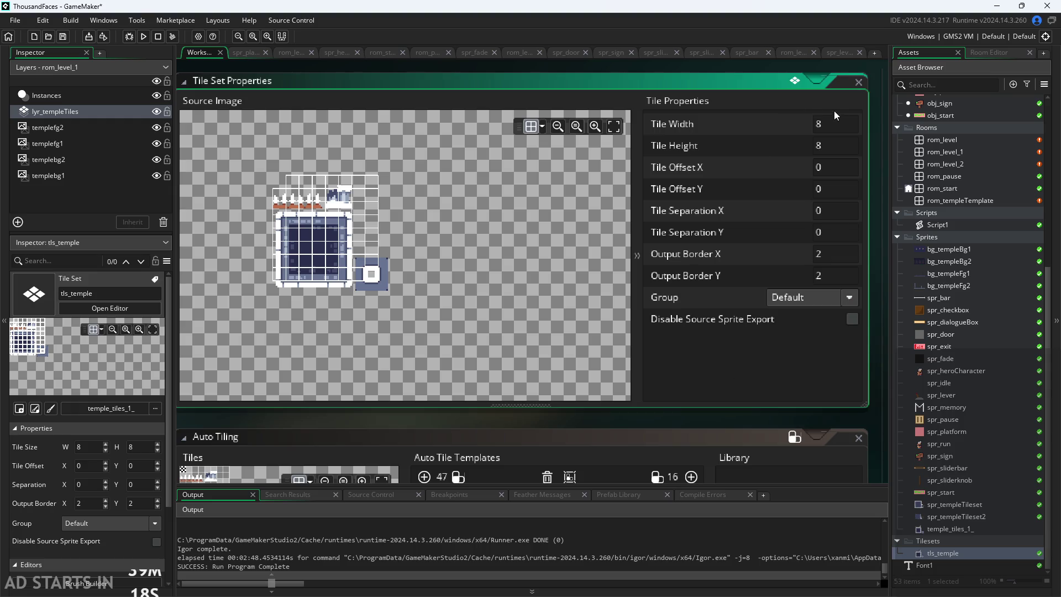
# Step: Change the tile width from 8 to 10, accepting the data-loss warning
pyautogui.click(829, 124)
pyautogui.press('BackSpace')
pyautogui.write('10')
pyautogui.click(826, 146)
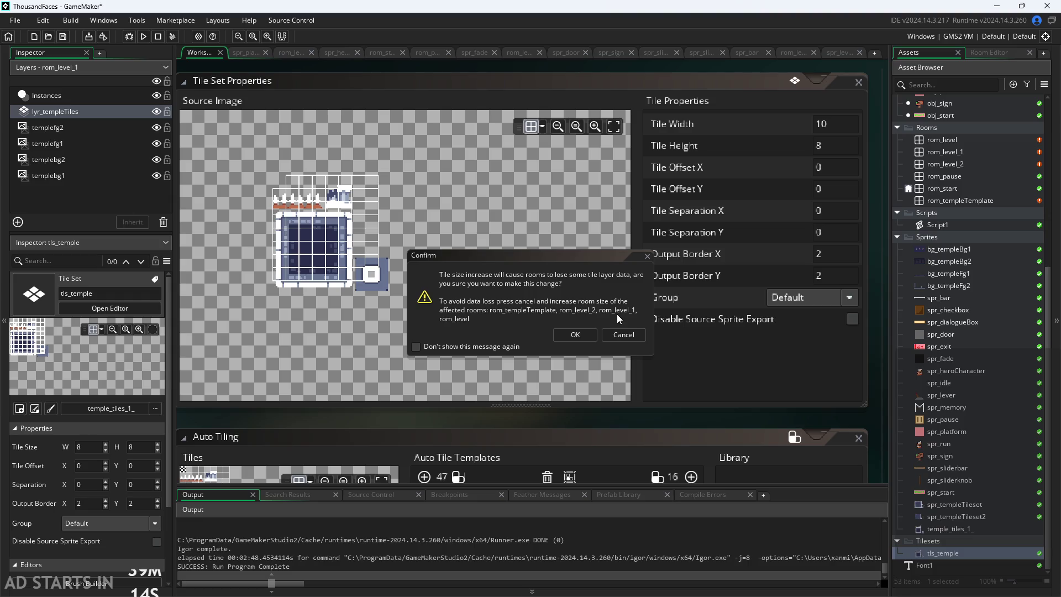
pyautogui.click(623, 334)
pyautogui.write('10')
pyautogui.press('Return')
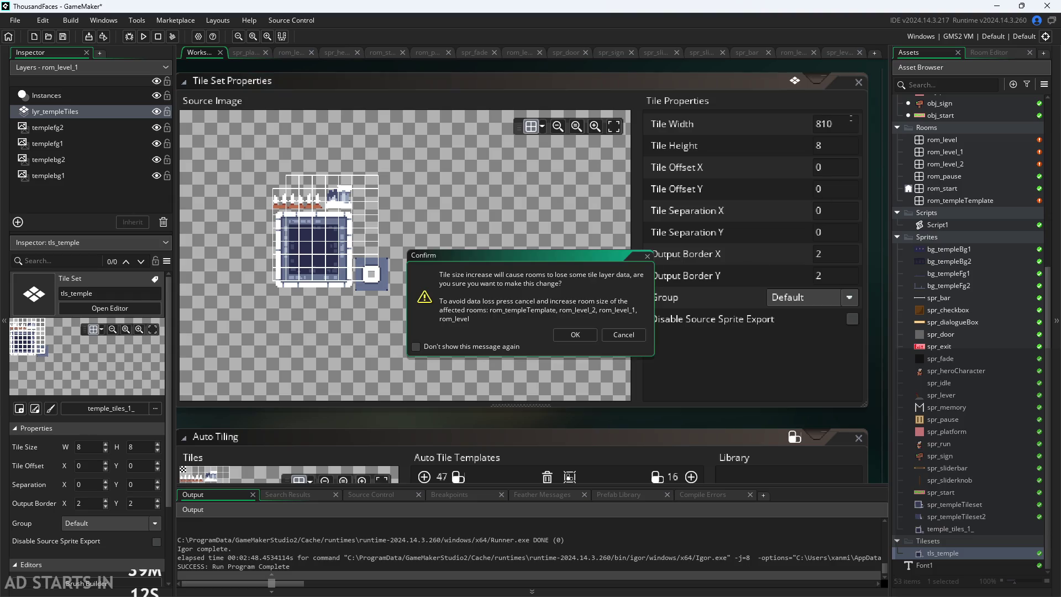
pyautogui.click(623, 334)
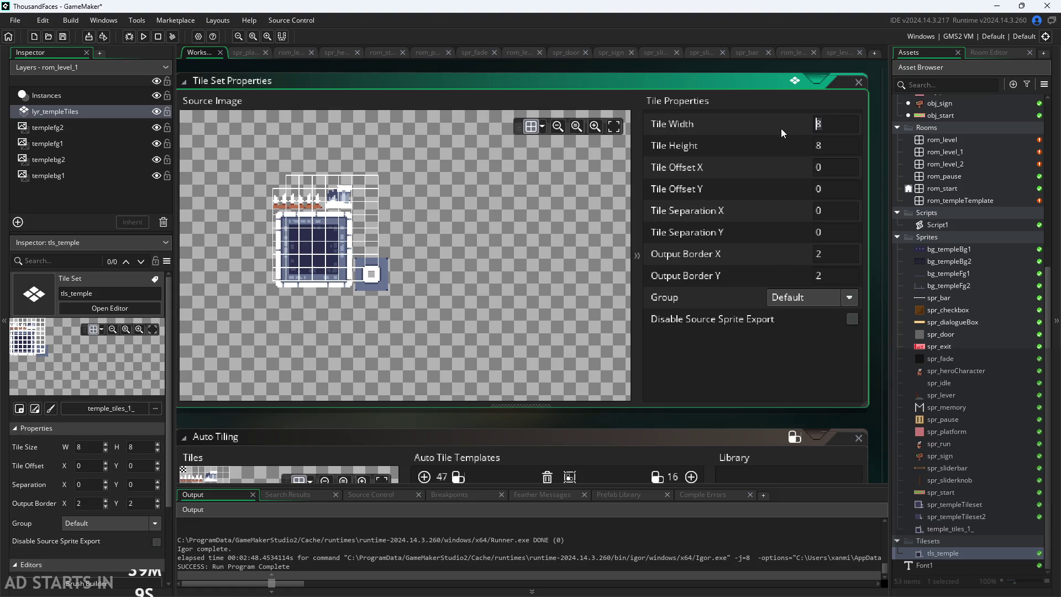
pyautogui.write('10')
pyautogui.press('Return')
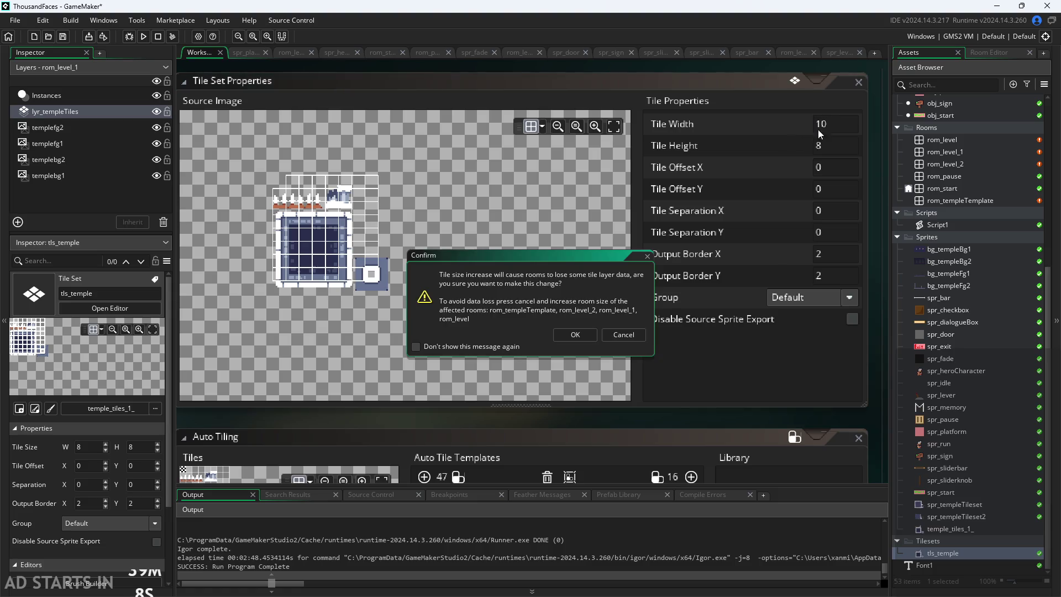
pyautogui.click(578, 340)
# Step: Change the tile height from 8 to 10, accepting the data-loss warning
pyautogui.click(832, 149)
pyautogui.press('BackSpace')
pyautogui.write('10')
pyautogui.press('Return')
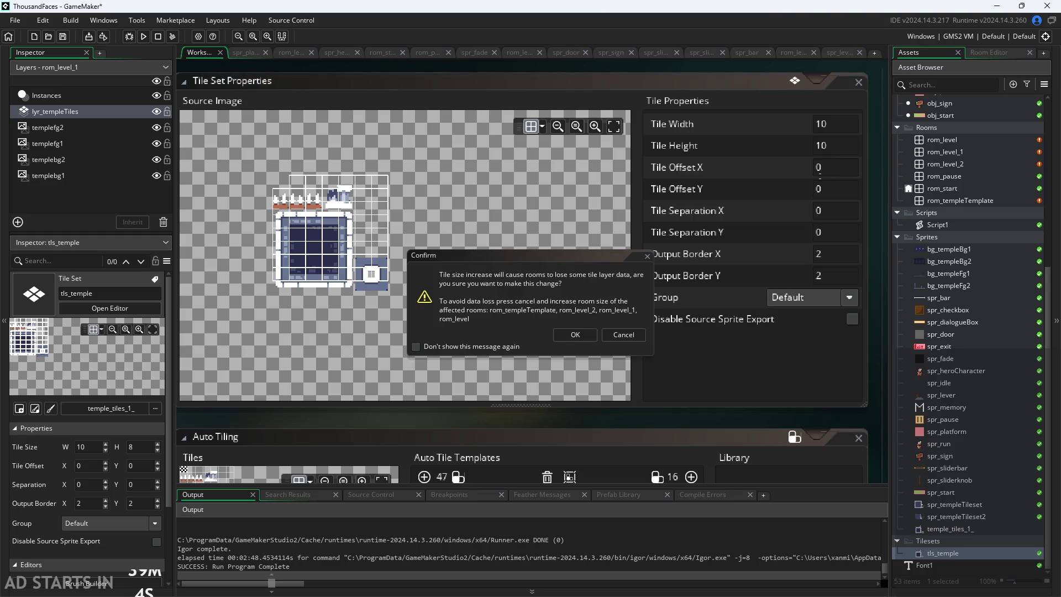
pyautogui.click(572, 339)
# Step: Pan the temple_tiles_1_ source image to check its tiles against the 10×10 grid
pyautogui.scroll(4, 389, 280)
pyautogui.scroll(3, 438, 184)
pyautogui.scroll(-2, 442, 249)
pyautogui.scroll(2, 480, 330)
pyautogui.scroll(1, 479, 329)
pyautogui.scroll(-1, 443, 304)
pyautogui.scroll(-3, 418, 300)
pyautogui.scroll(3, 665, 334)
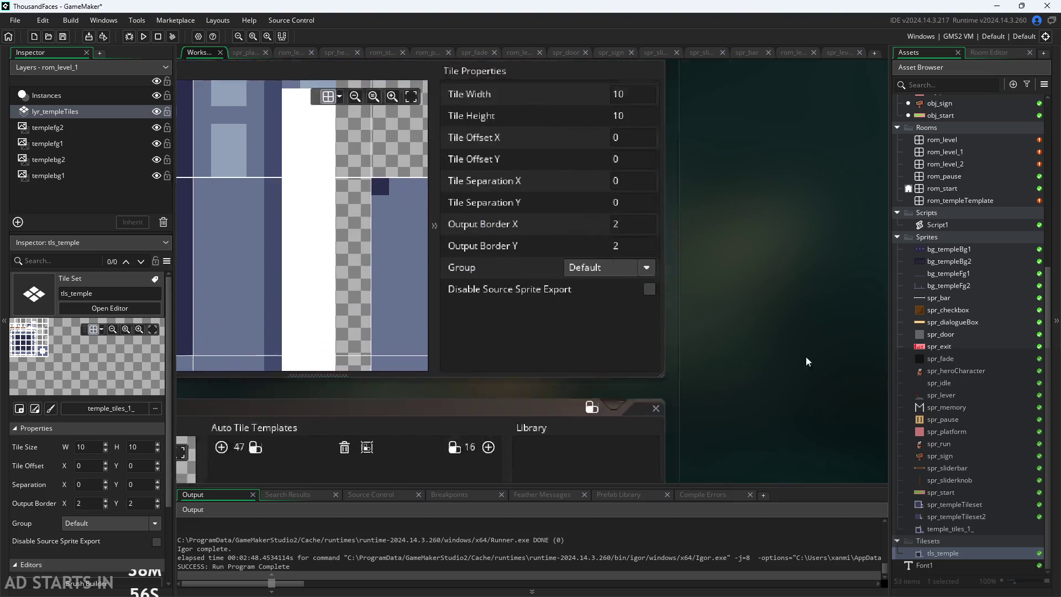
pyautogui.scroll(-1, 526, 369)
pyautogui.moveTo(638, 398); pyautogui.dragTo(701, 389)
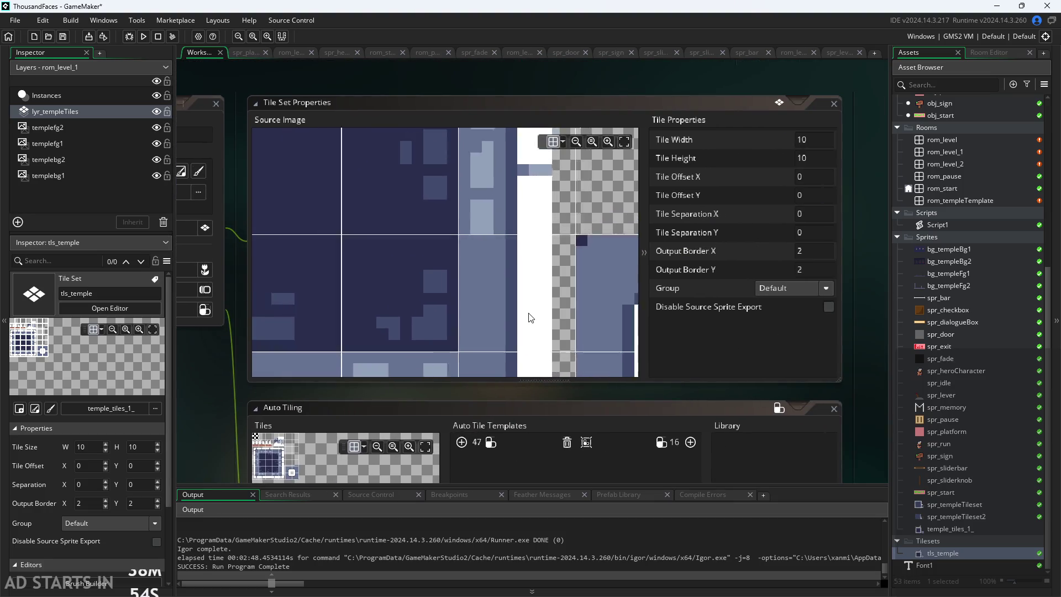
pyautogui.scroll(-3, 530, 318)
pyautogui.scroll(2, 499, 299)
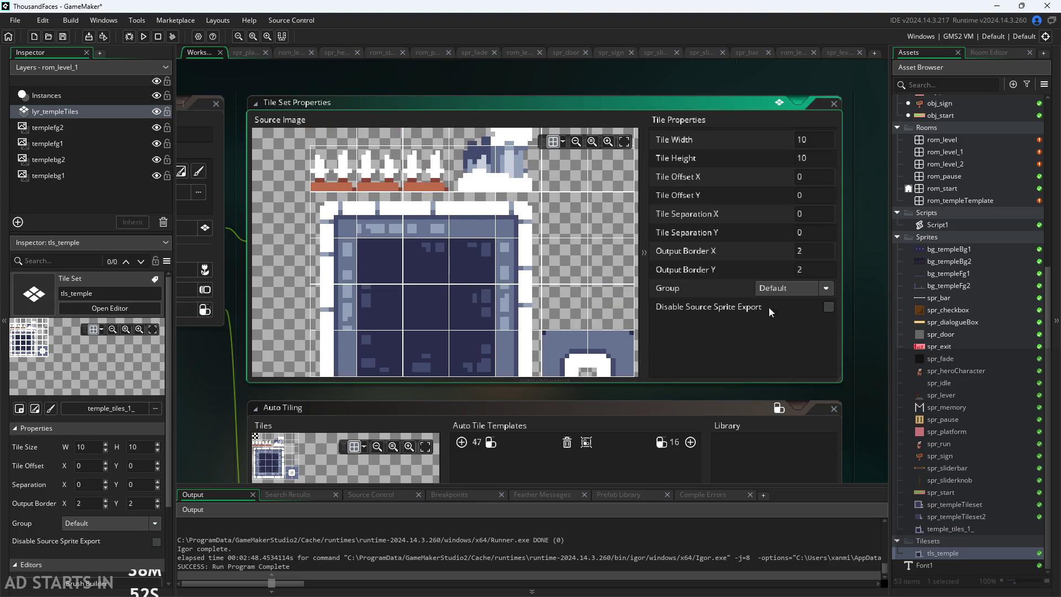
pyautogui.scroll(-3, 838, 313)
pyautogui.moveTo(485, 336); pyautogui.dragTo(541, 387)
pyautogui.moveTo(834, 365); pyautogui.dragTo(853, 346)
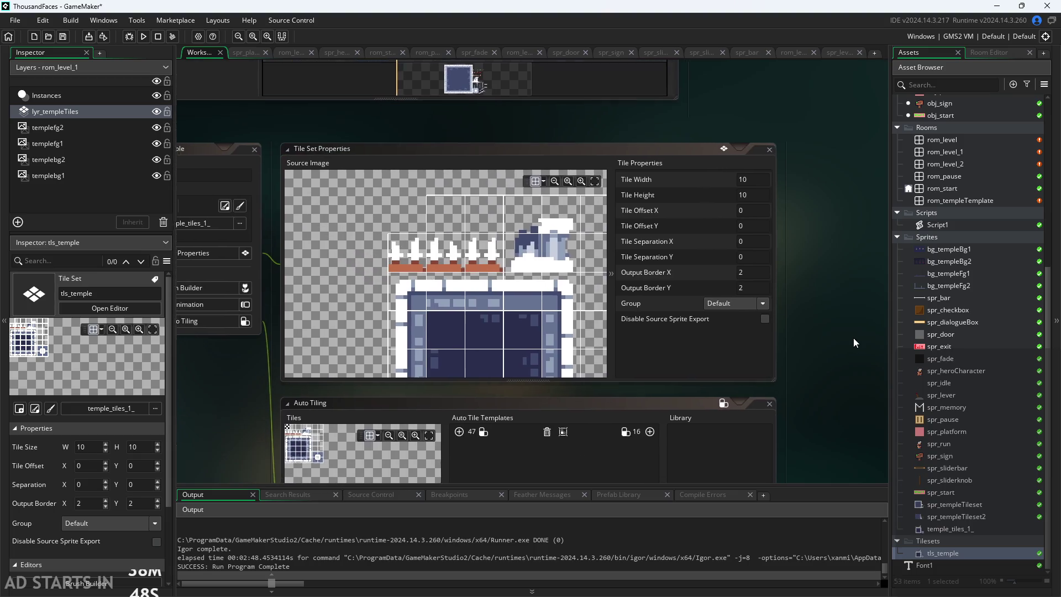
pyautogui.click(697, 316)
pyautogui.moveTo(426, 233); pyautogui.dragTo(394, 221)
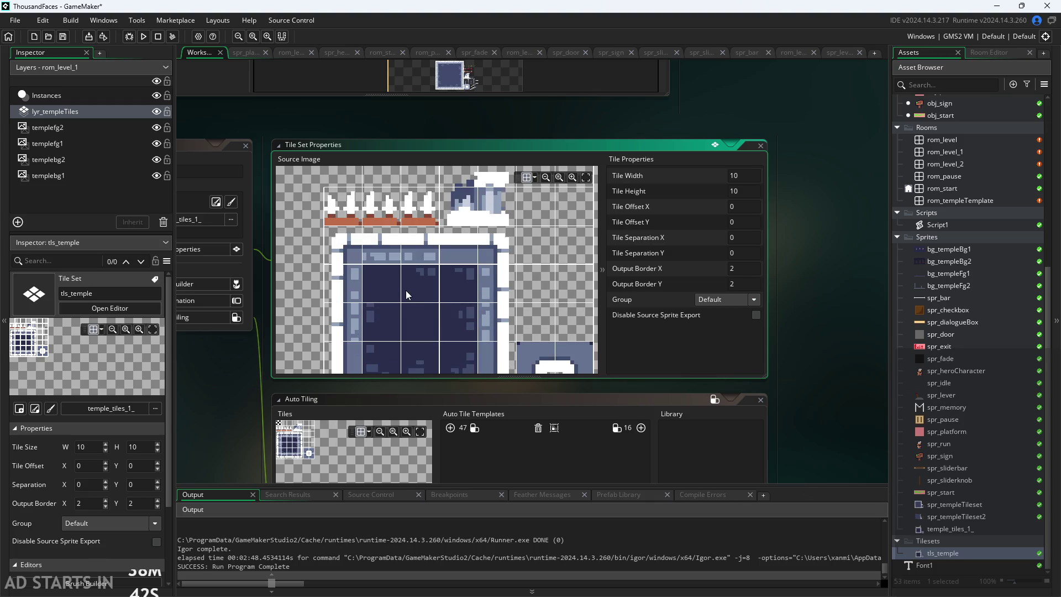
# Step: Scroll down to the empty Auto Tiling window
pyautogui.scroll(2, 379, 198)
pyautogui.scroll(-1, 386, 256)
pyautogui.scroll(5, 384, 237)
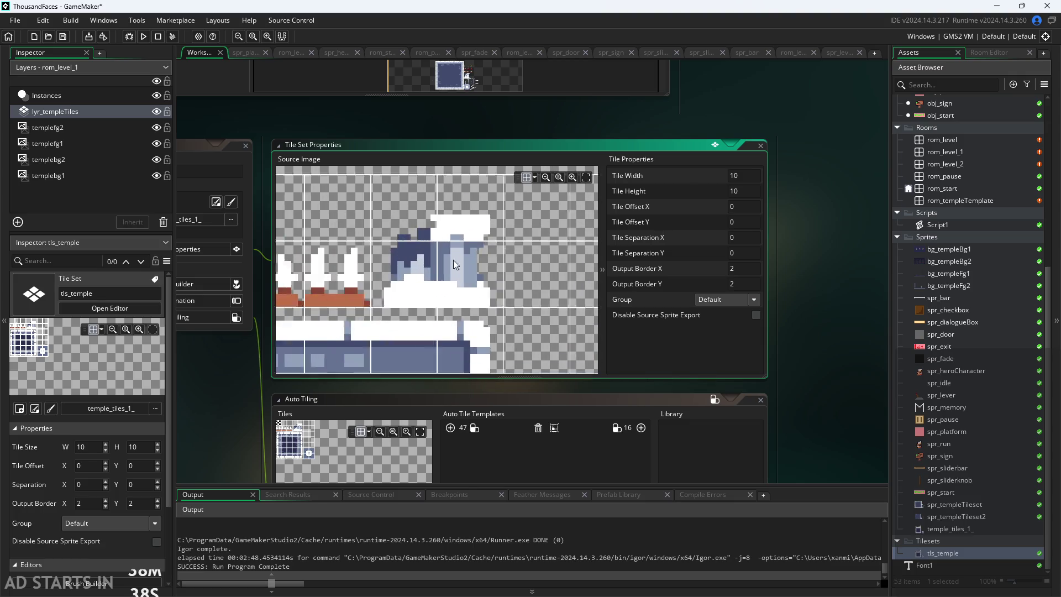
pyautogui.scroll(-3, 420, 226)
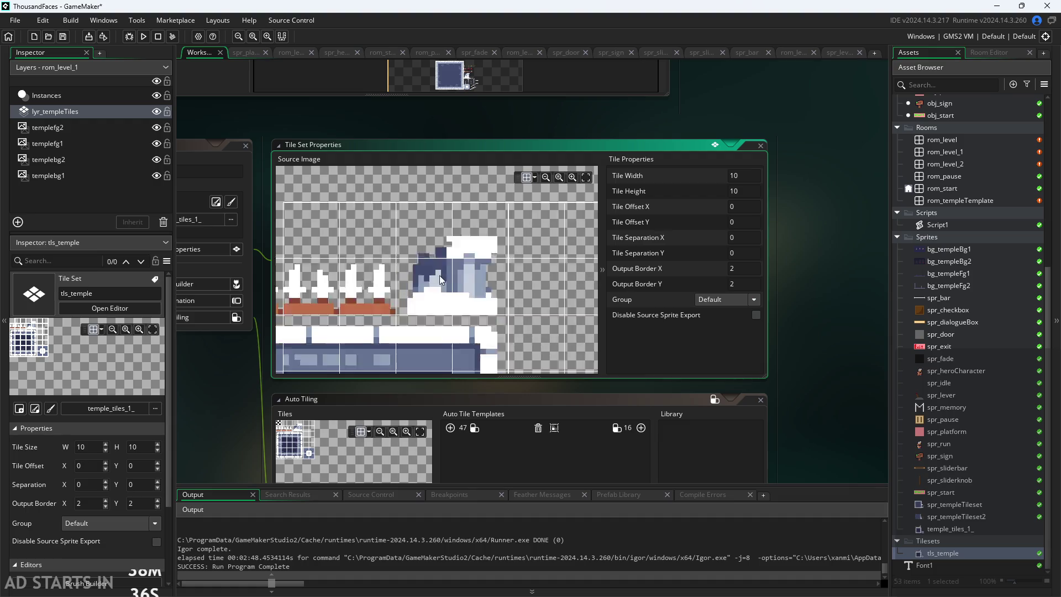
pyautogui.scroll(-1, 447, 333)
pyautogui.scroll(-1, 493, 236)
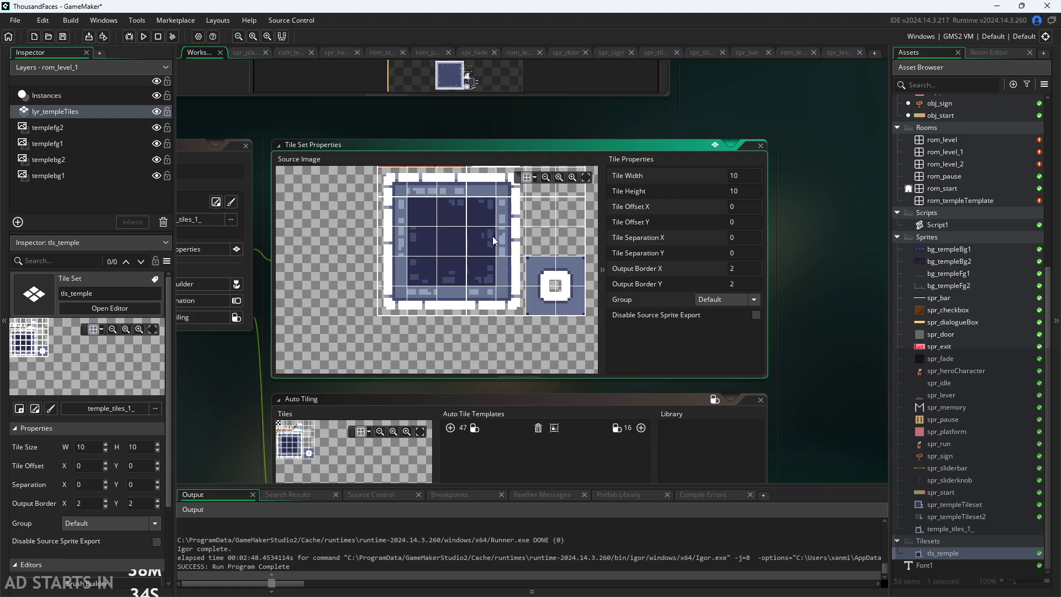
pyautogui.scroll(1, 420, 345)
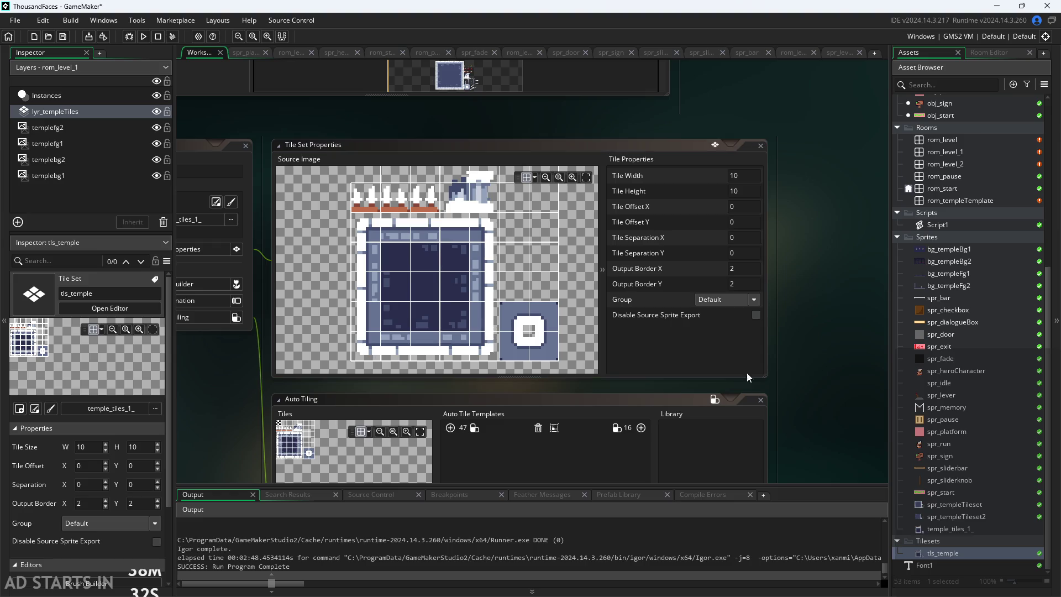
pyautogui.scroll(-5, 768, 363)
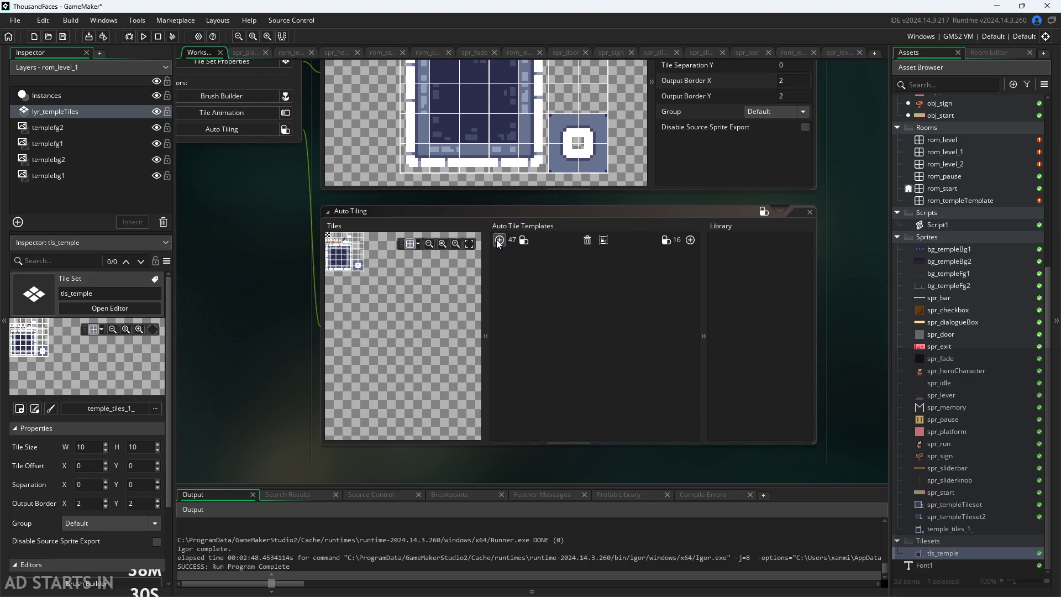
# Step: Add a new 47-tile auto-tile set and zoom into the Tiles view
pyautogui.click(499, 240)
pyautogui.scroll(3, 336, 288)
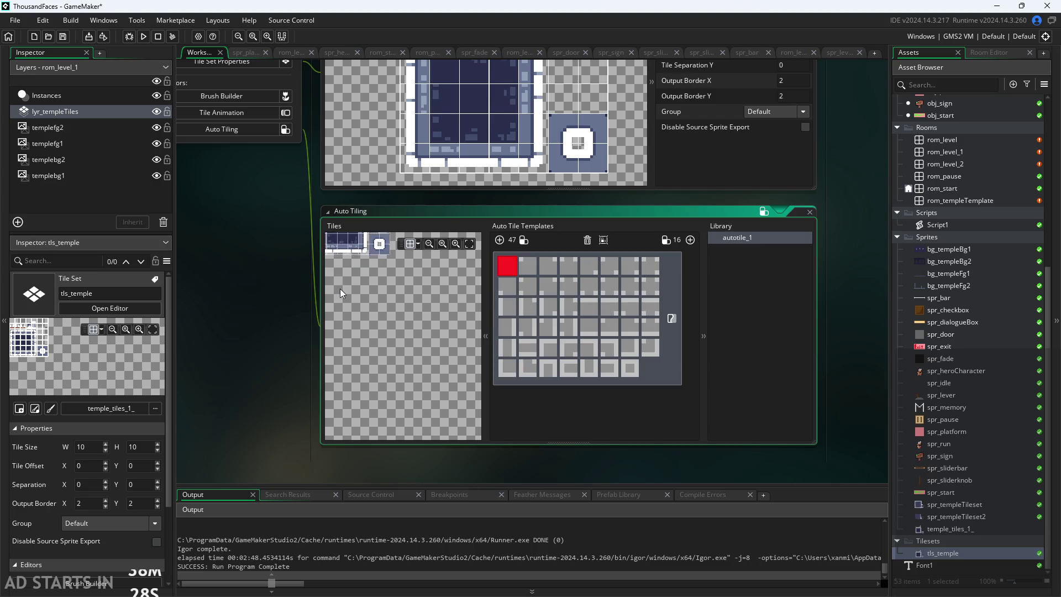
pyautogui.scroll(2, 378, 283)
pyautogui.scroll(-2, 378, 283)
pyautogui.scroll(2, 378, 273)
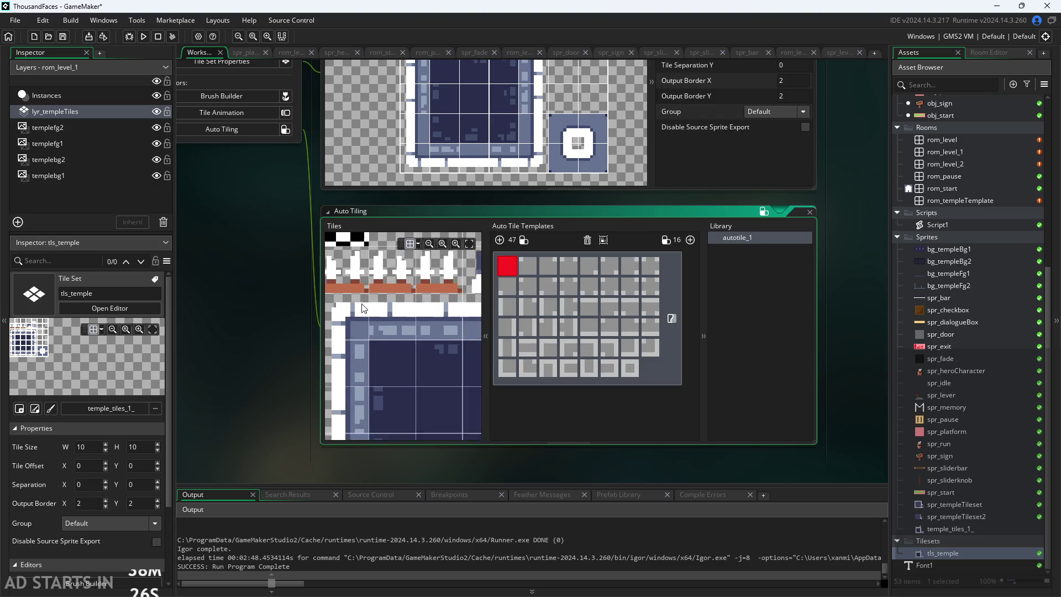
pyautogui.scroll(1, 363, 243)
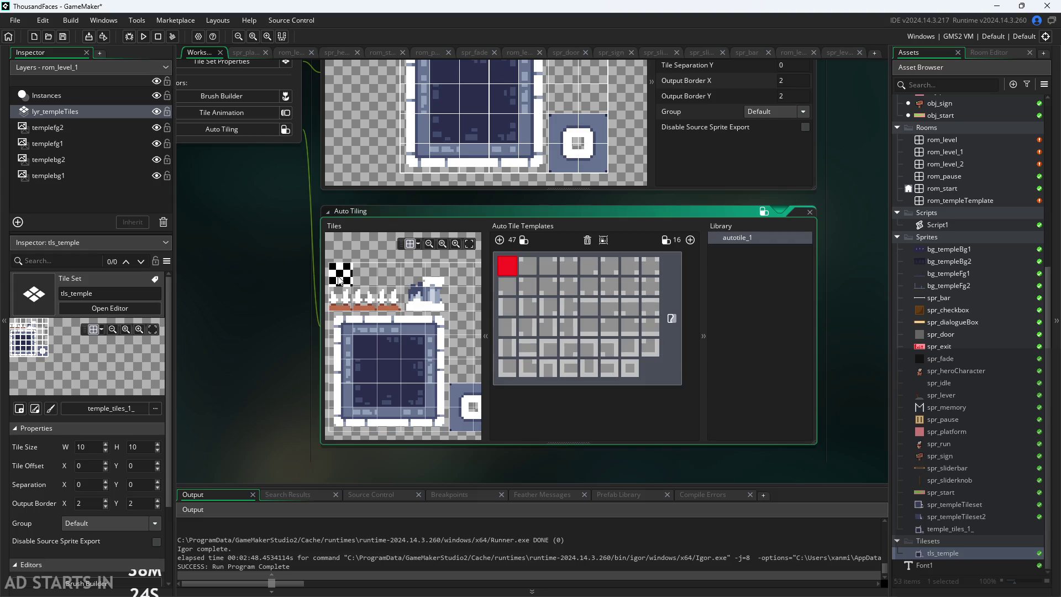
# Step: Place the dark interior tile in slot one and the lone block in slot two, then delete the template
pyautogui.click(341, 276)
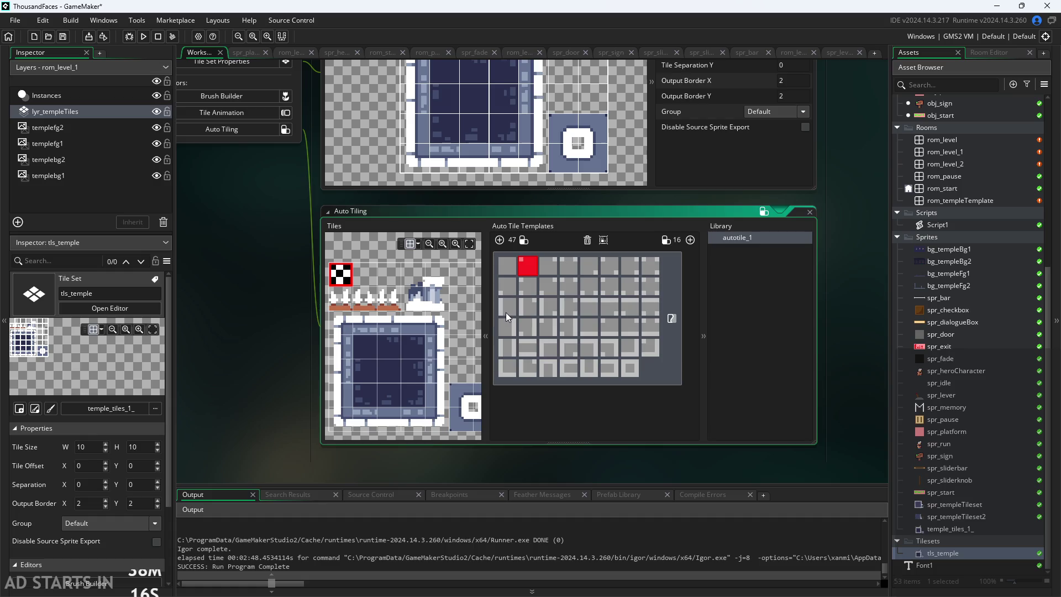
pyautogui.click(501, 271)
pyautogui.click(393, 374)
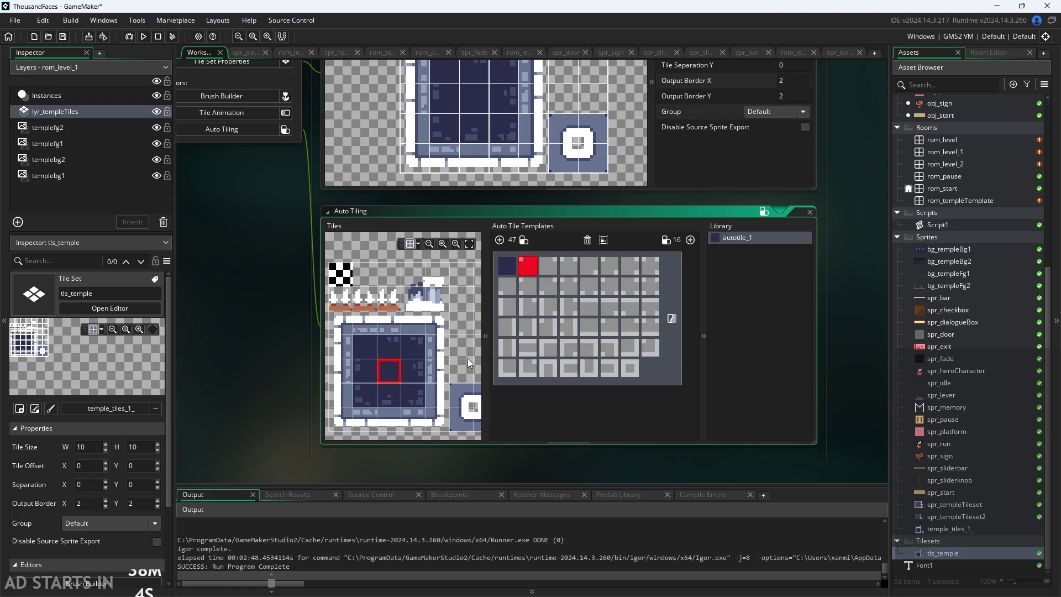
pyautogui.scroll(-3, 459, 332)
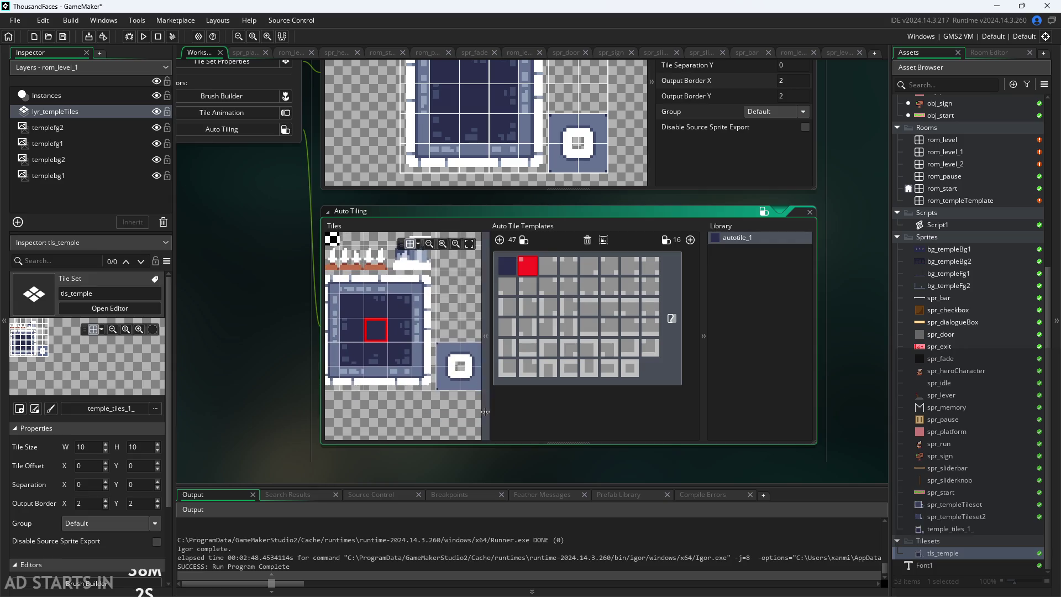
pyautogui.click(469, 376)
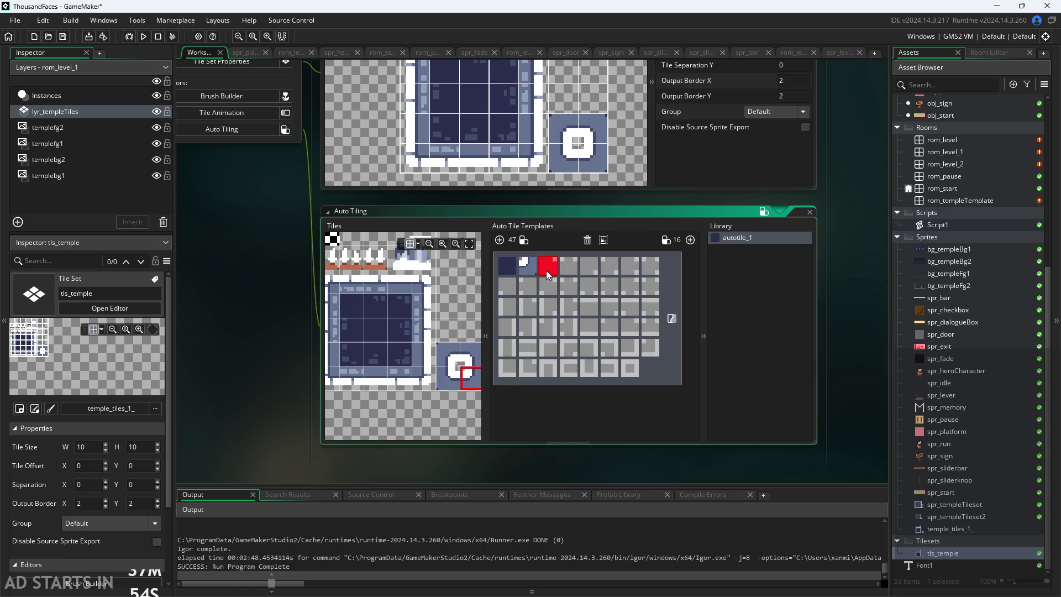
pyautogui.click(588, 240)
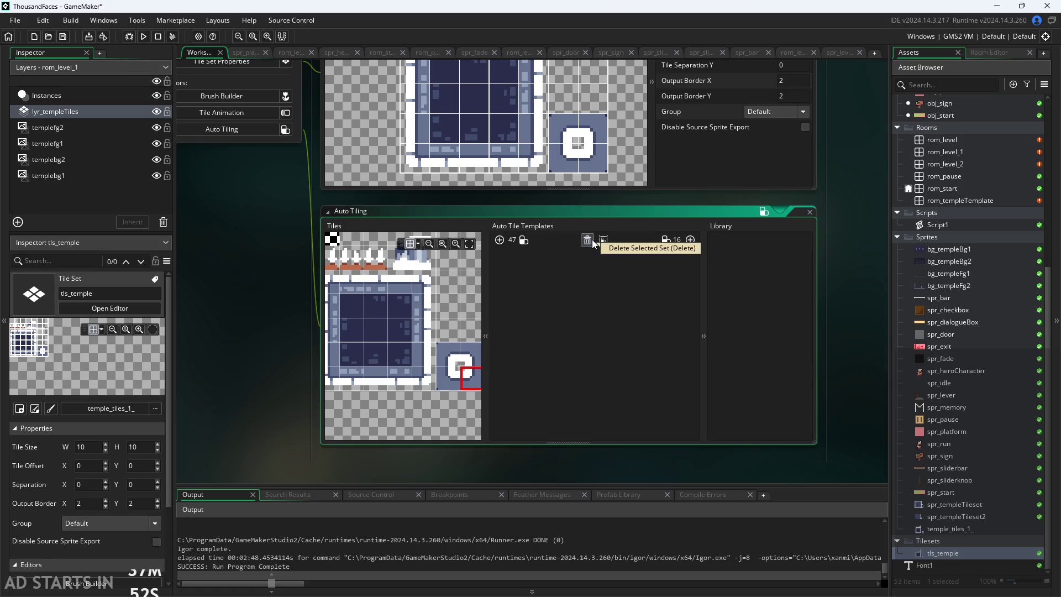
# Step: Remove the 16-tile template and create a blank 47-tile autotile_1 template
pyautogui.click(690, 240)
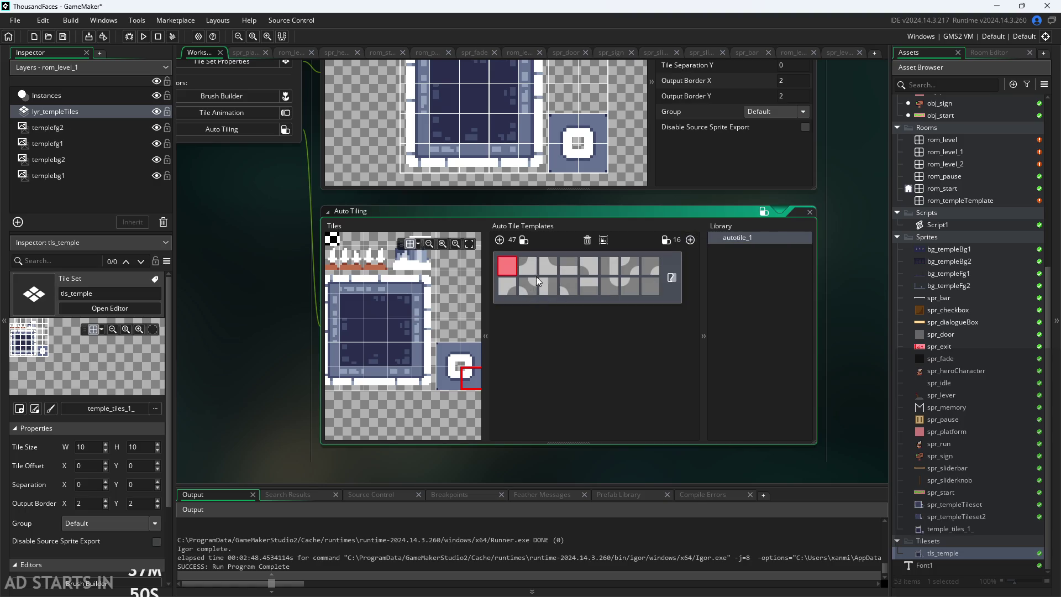
pyautogui.scroll(2, 450, 423)
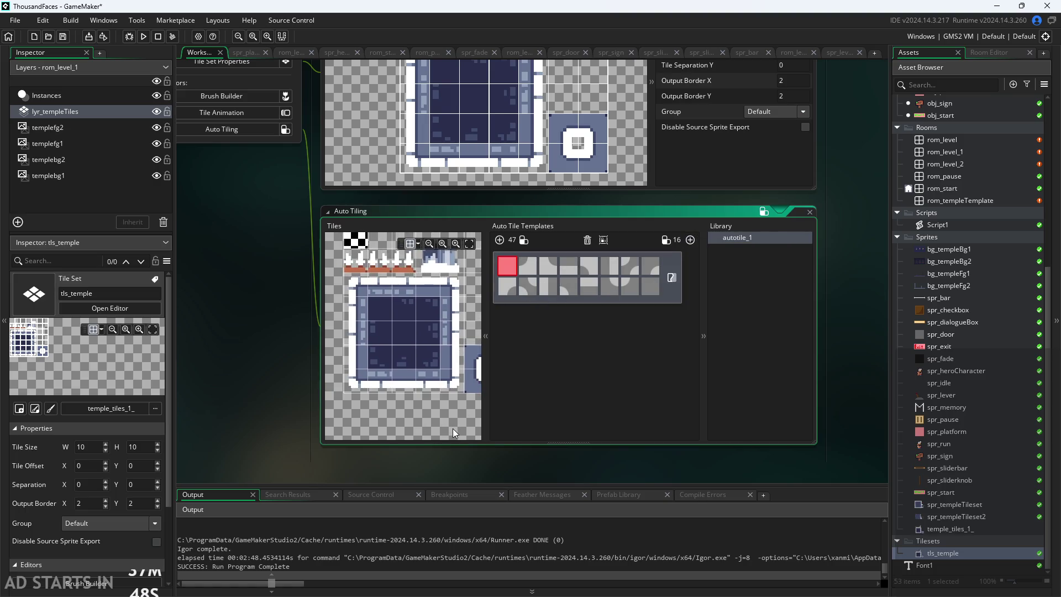
pyautogui.moveTo(449, 431)
pyautogui.mouseDown()
pyautogui.moveTo(416, 438)
pyautogui.moveTo(461, 426)
pyautogui.mouseUp()
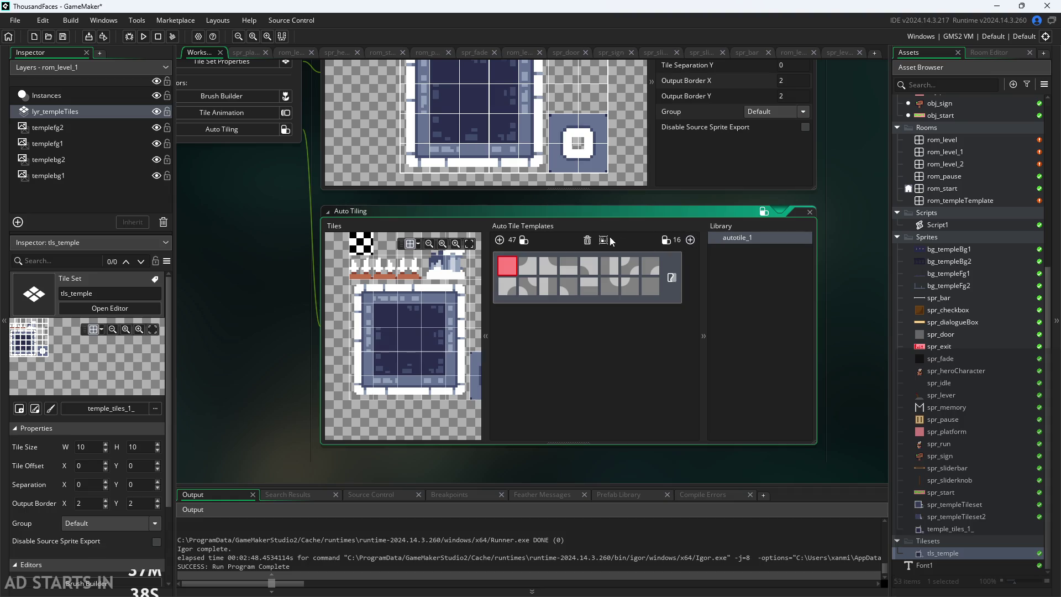
pyautogui.click(587, 241)
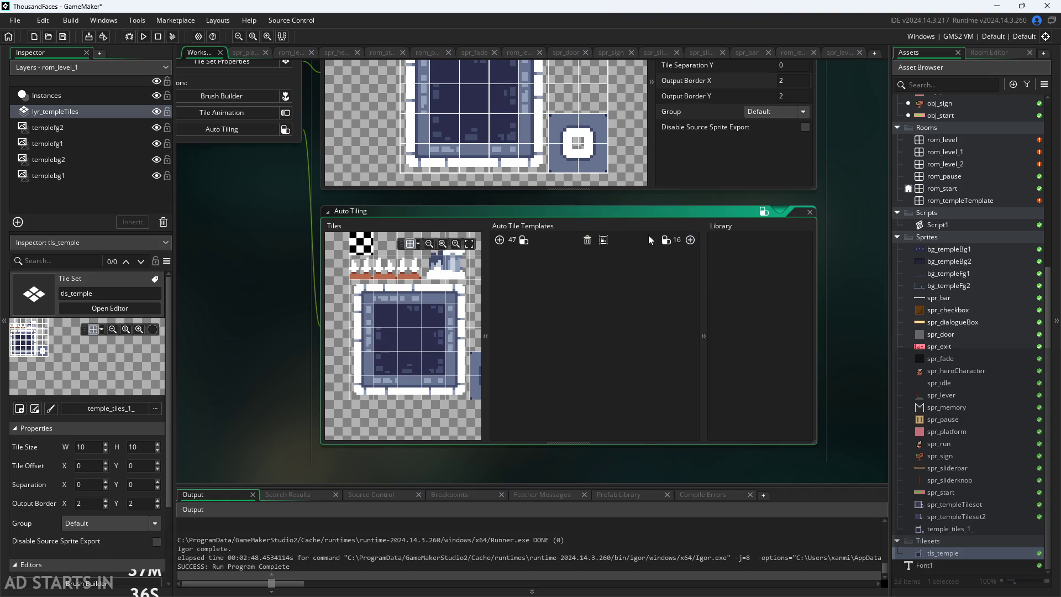
pyautogui.click(499, 241)
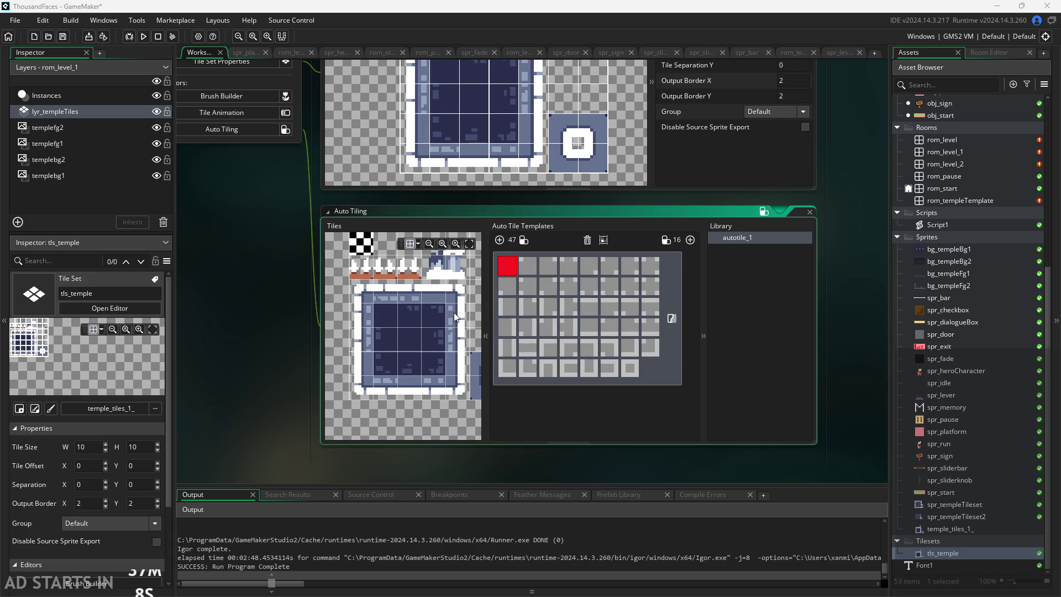
# Step: Put the plain dark-blue interior tile of tls_temple into the first autotile_1 template slot
pyautogui.click(359, 290)
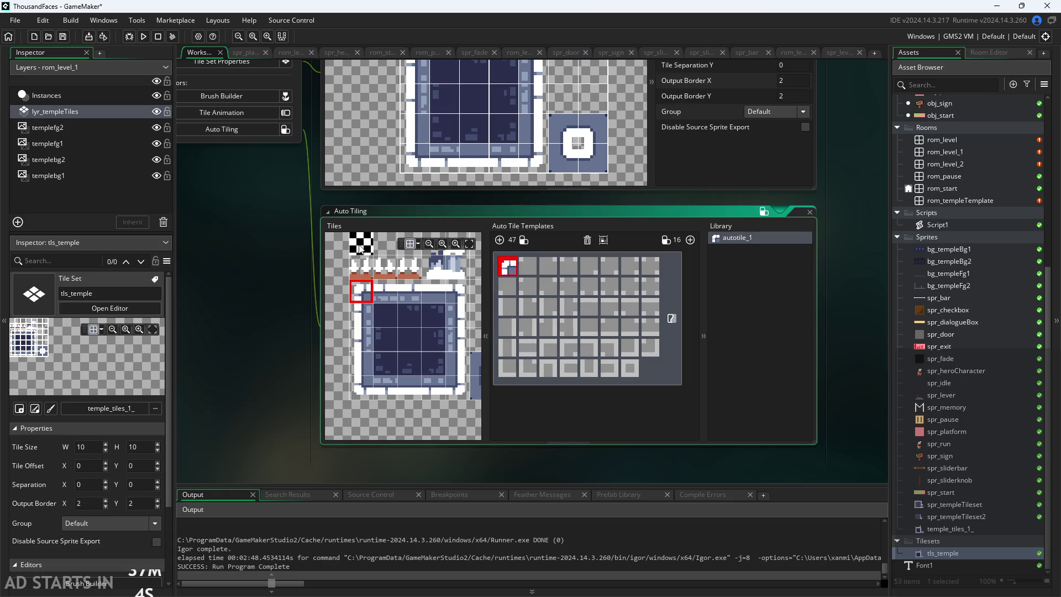
pyautogui.rightClick(507, 267)
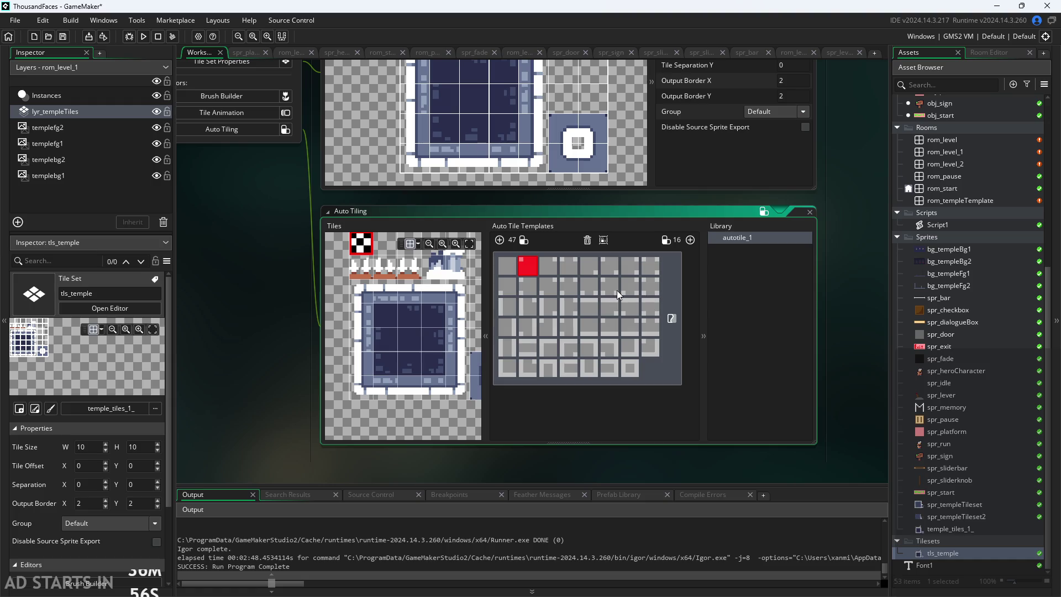
pyautogui.click(395, 337)
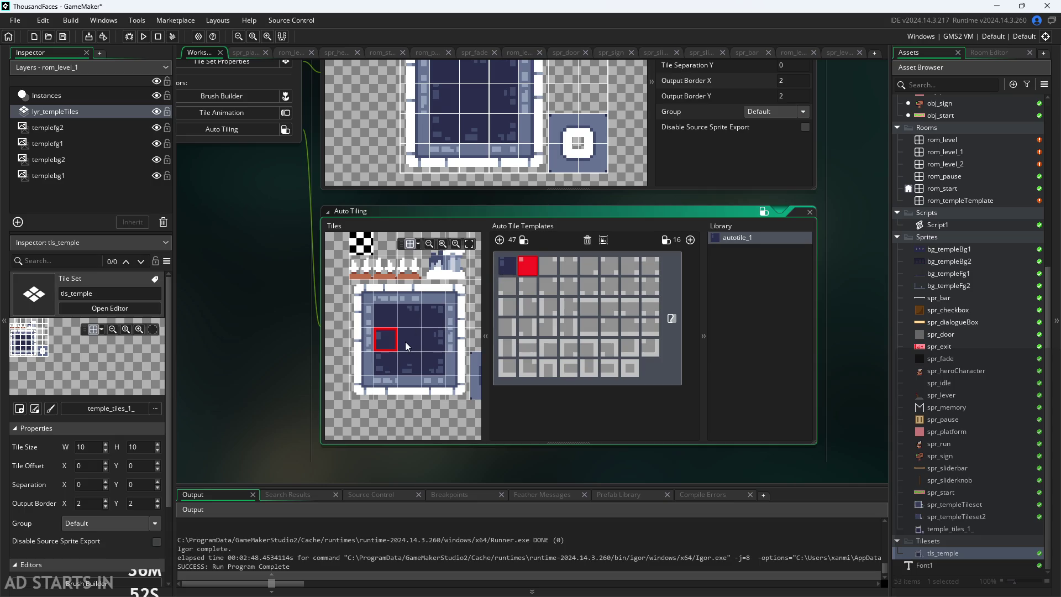
pyautogui.click(509, 267)
pyautogui.click(409, 338)
# Step: Undo the accidental tile assignment to the second template slot with Ctrl+Z
pyautogui.click(389, 390)
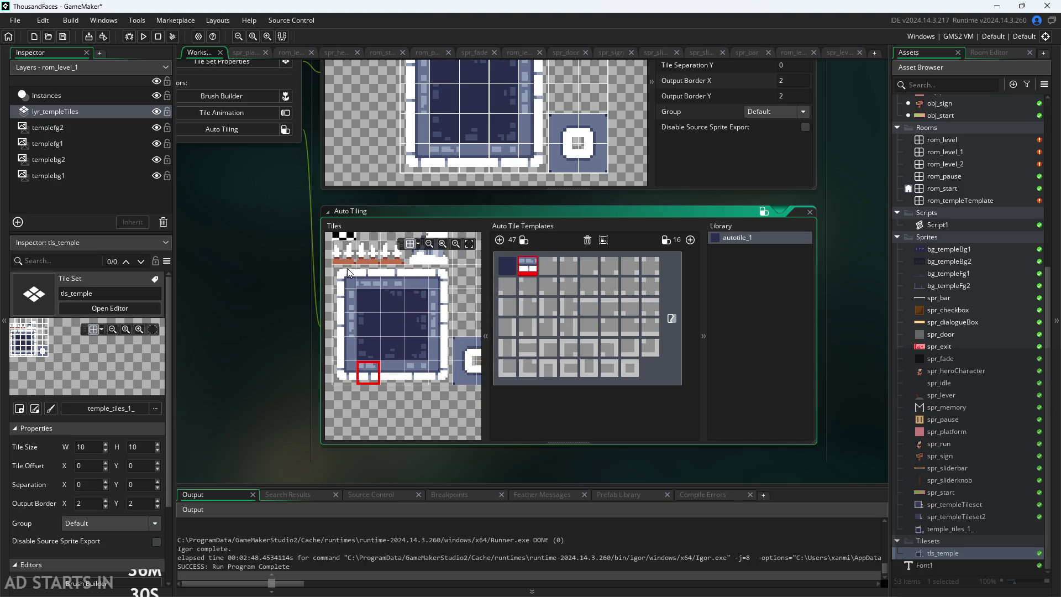
pyautogui.hotkey('ctrl', 'z')
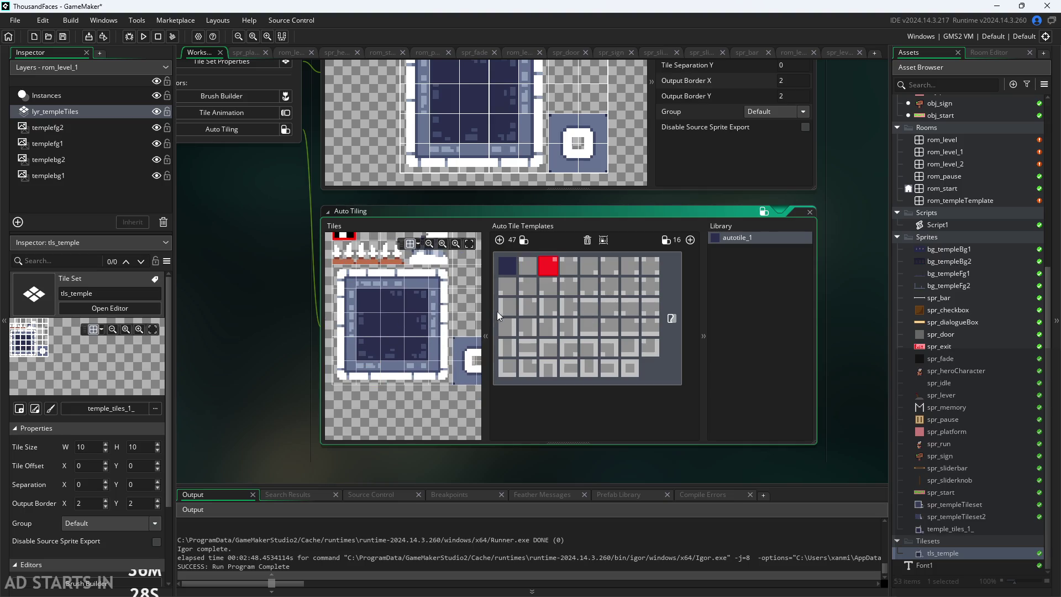
pyautogui.click(509, 309)
pyautogui.scroll(-2, 399, 401)
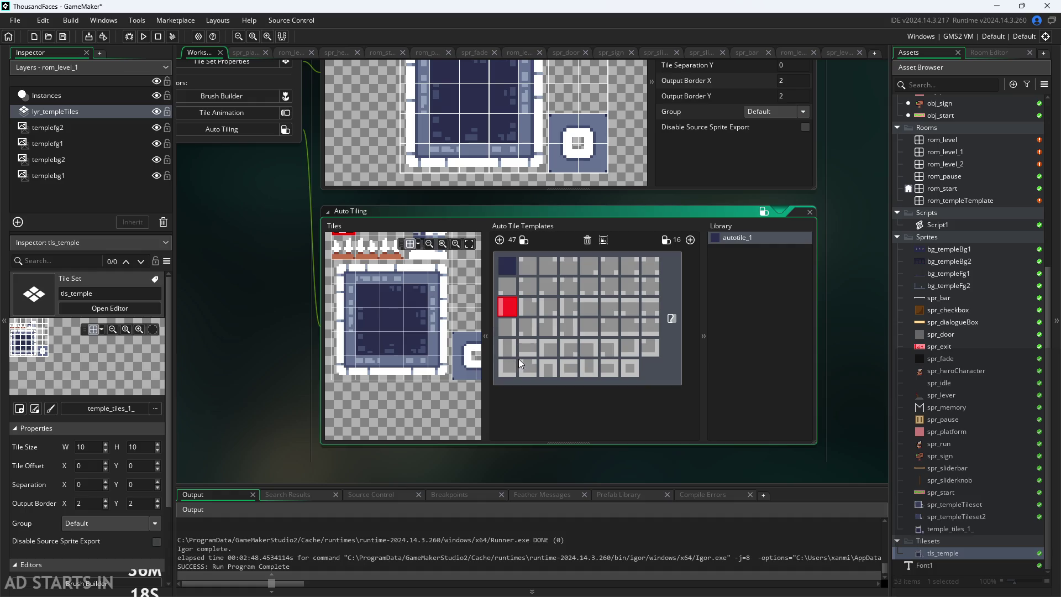
# Step: Fill fifth-row template slots with the bottom-right inner, top-right and corner temple tiles
pyautogui.click(542, 344)
pyautogui.moveTo(442, 401)
pyautogui.mouseDown()
pyautogui.moveTo(401, 402)
pyautogui.moveTo(436, 418)
pyautogui.moveTo(417, 413)
pyautogui.moveTo(431, 393)
pyautogui.mouseUp()
pyautogui.click(437, 378)
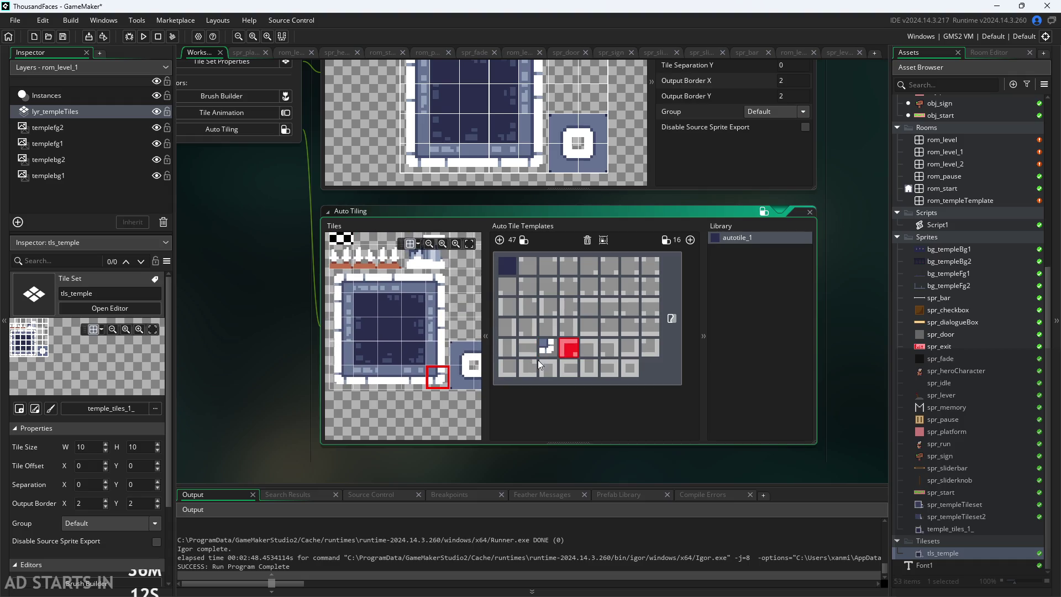
pyautogui.click(596, 355)
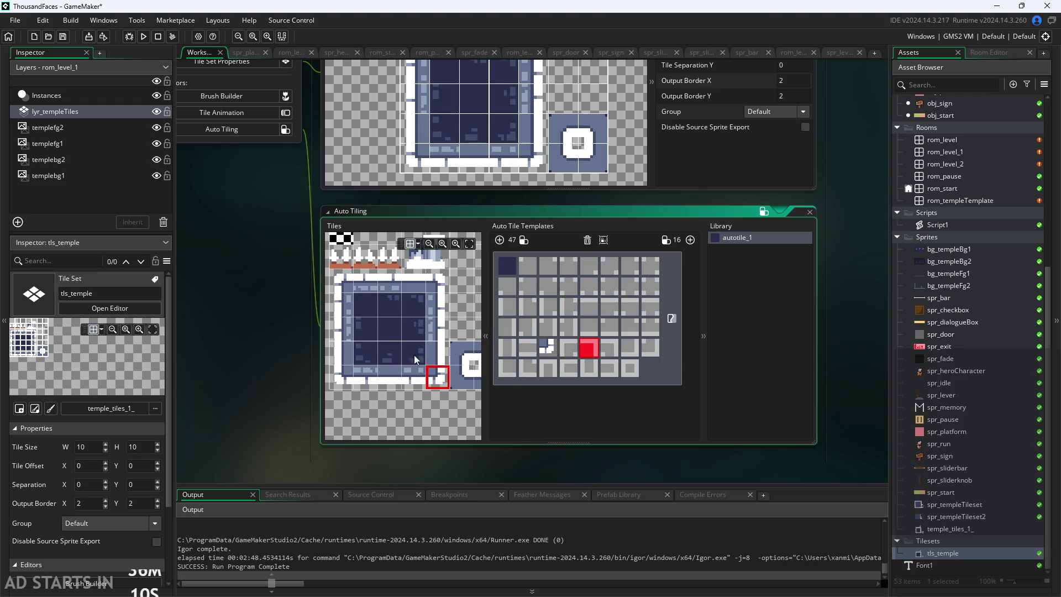
pyautogui.click(440, 288)
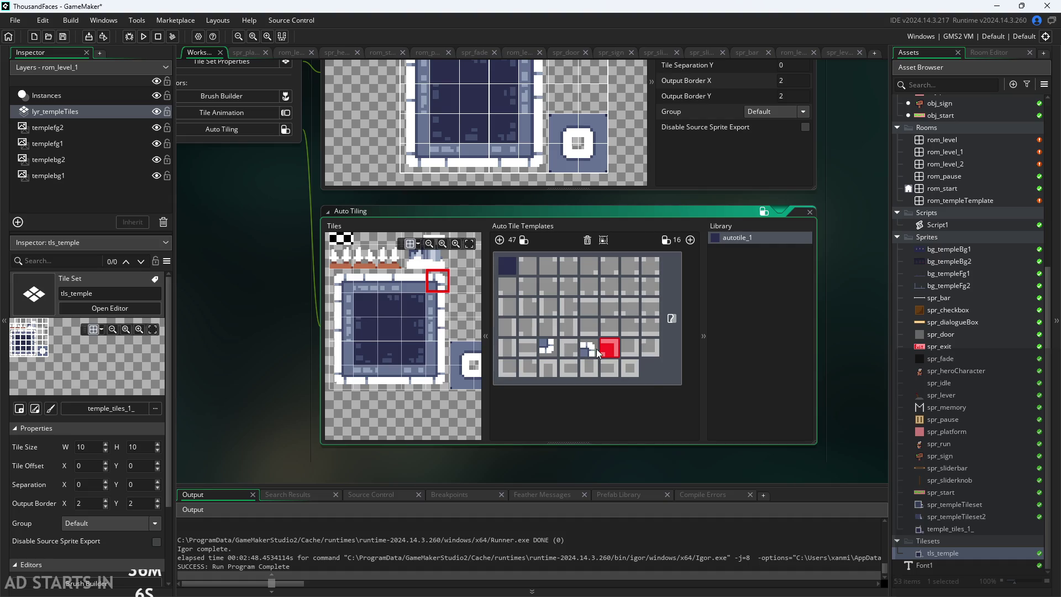
pyautogui.click(548, 350)
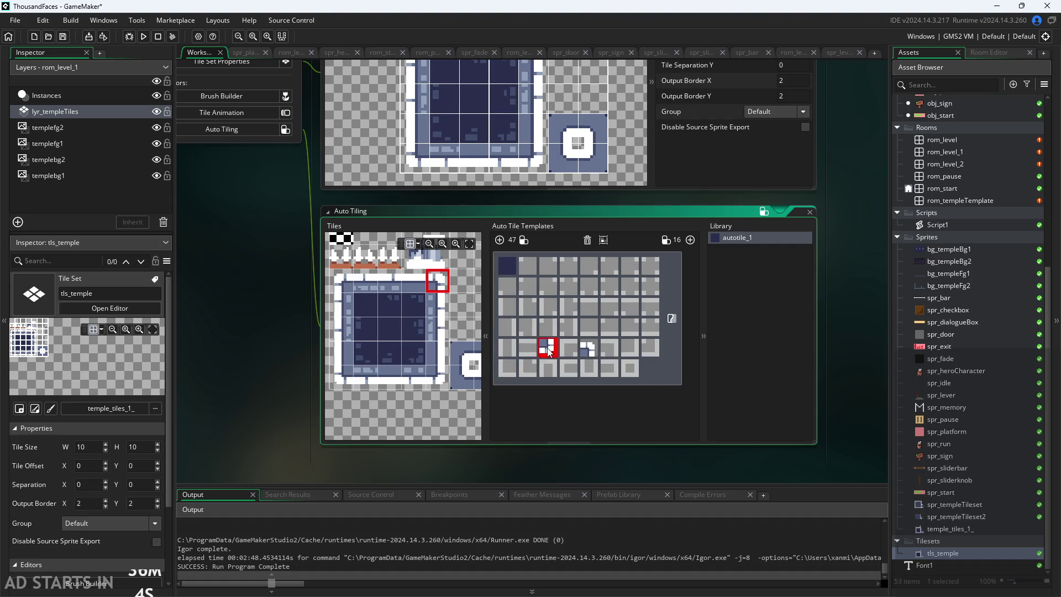
pyautogui.click(342, 240)
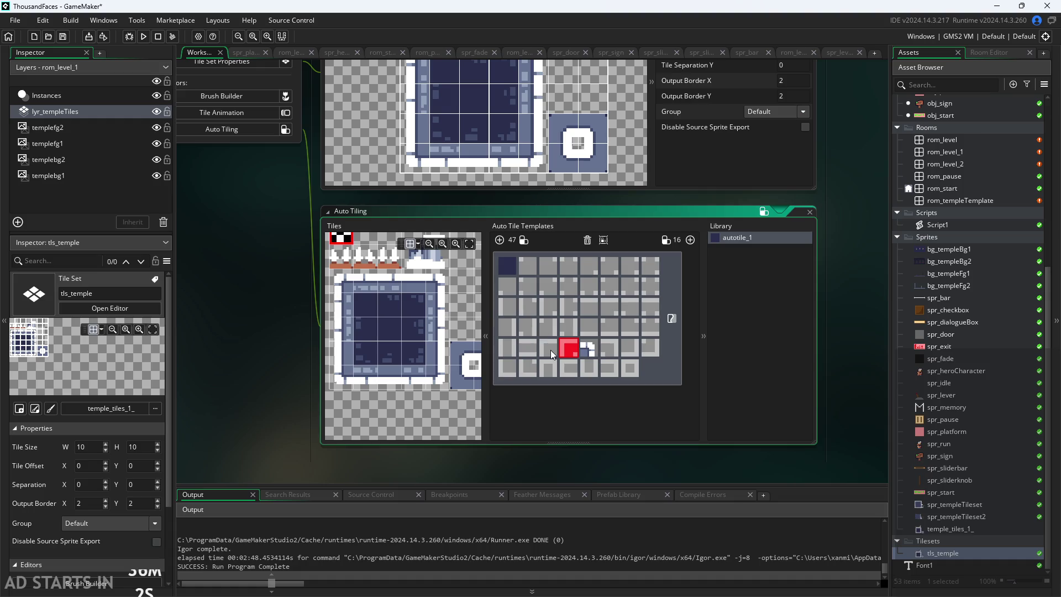
pyautogui.click(550, 350)
pyautogui.click(340, 283)
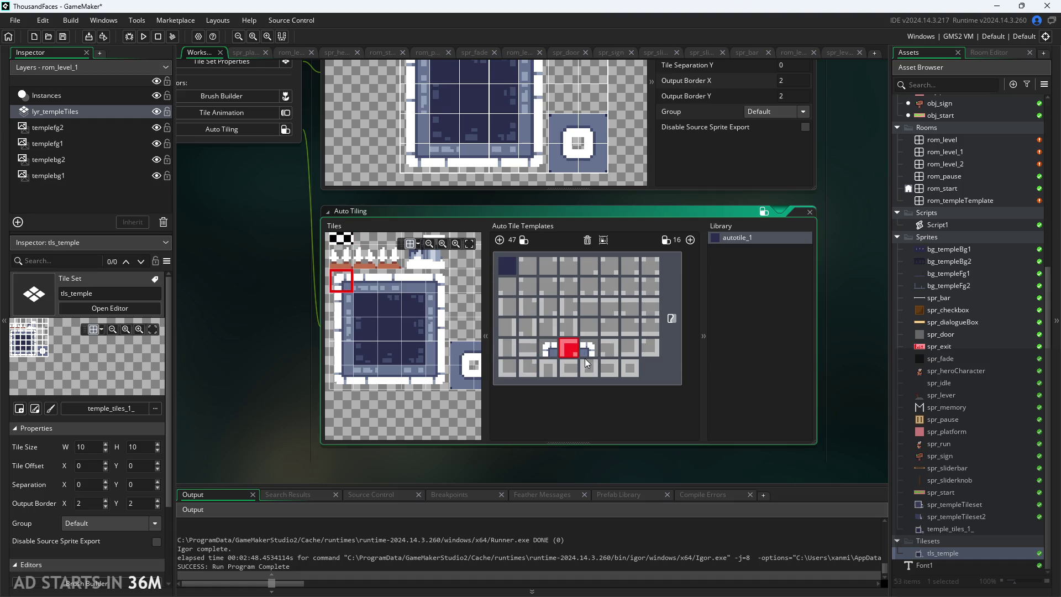
# Step: Assign top-left, checker and bottom-left corner tiles to further slots, including row six's first slot
pyautogui.click(341, 238)
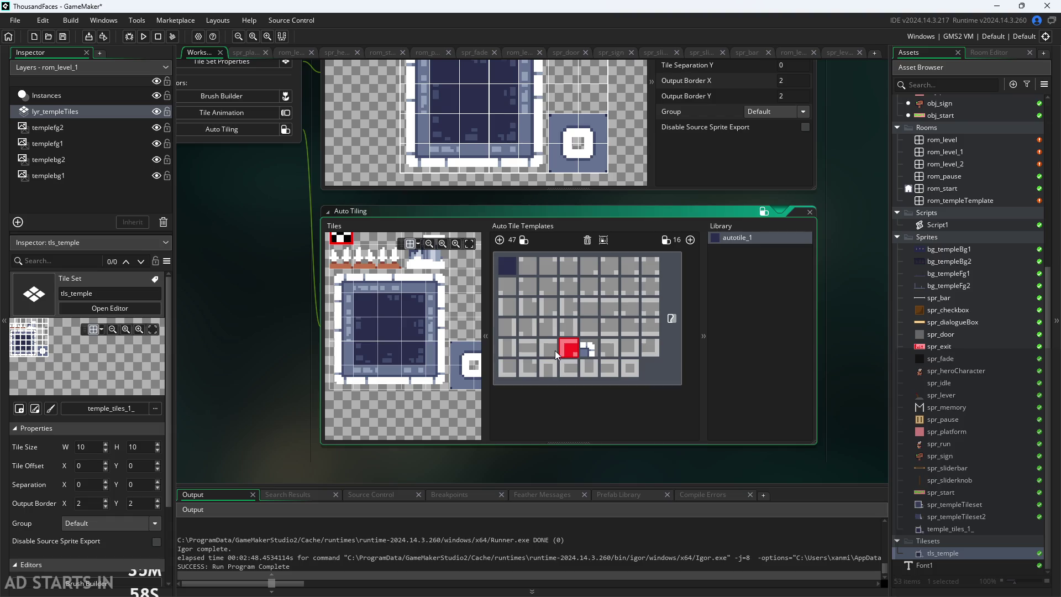
pyautogui.click(436, 376)
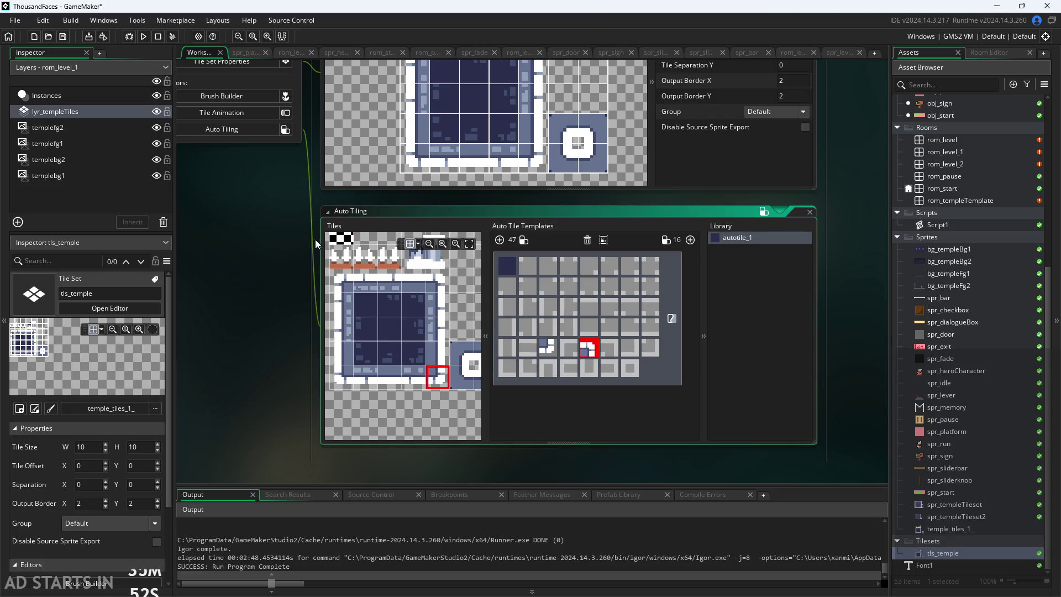
pyautogui.click(340, 238)
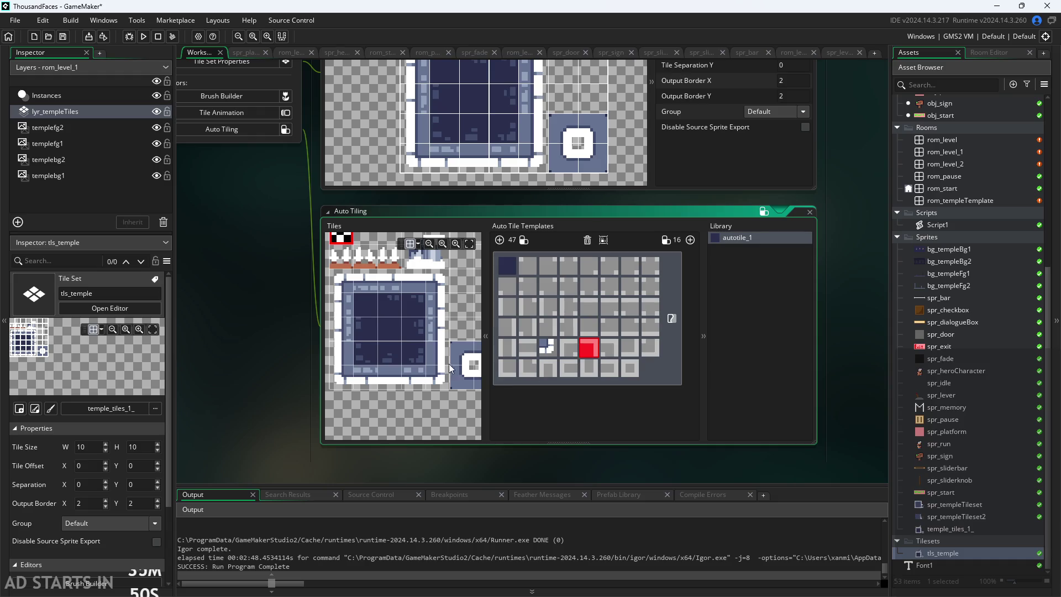
pyautogui.click(337, 375)
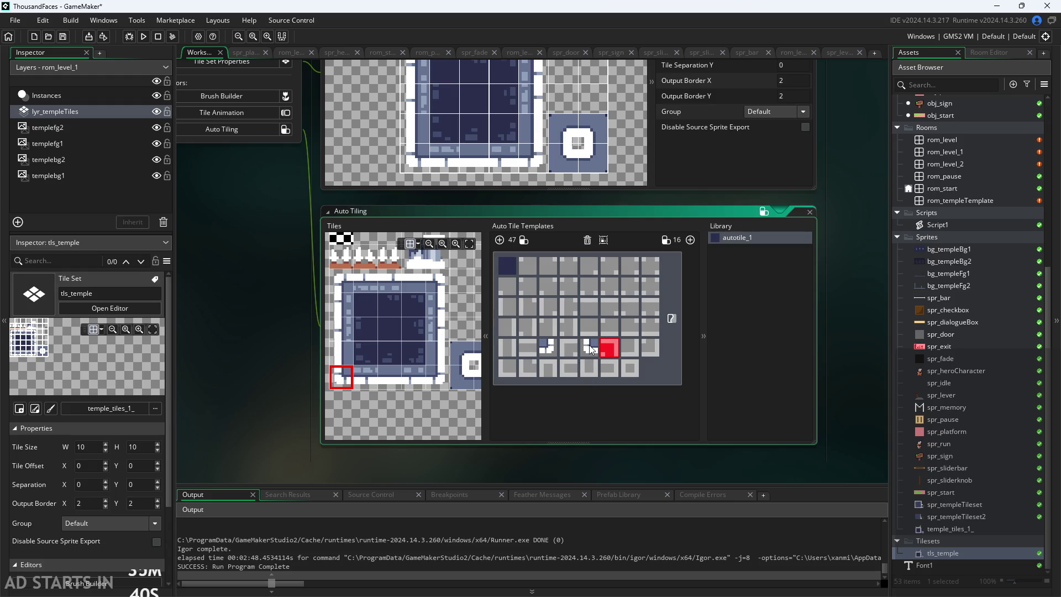
pyautogui.click(635, 349)
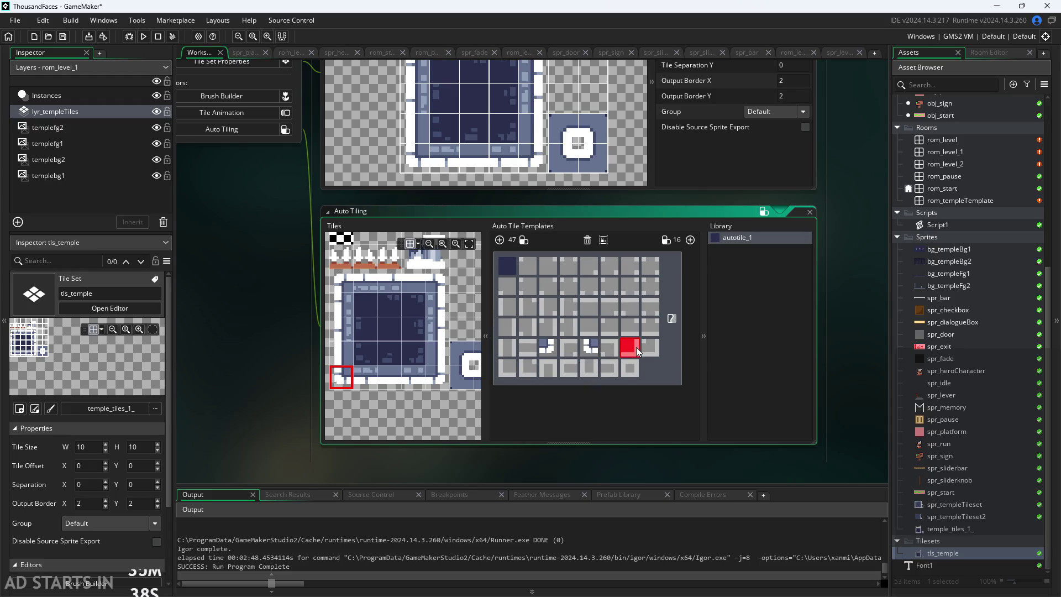
pyautogui.click(345, 278)
pyautogui.click(504, 369)
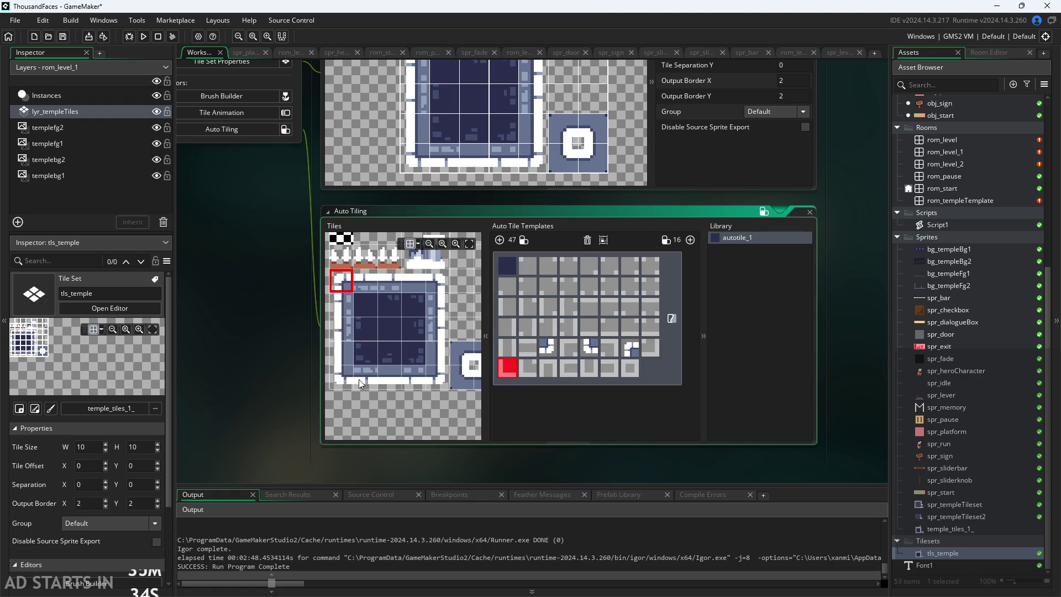
pyautogui.click(438, 280)
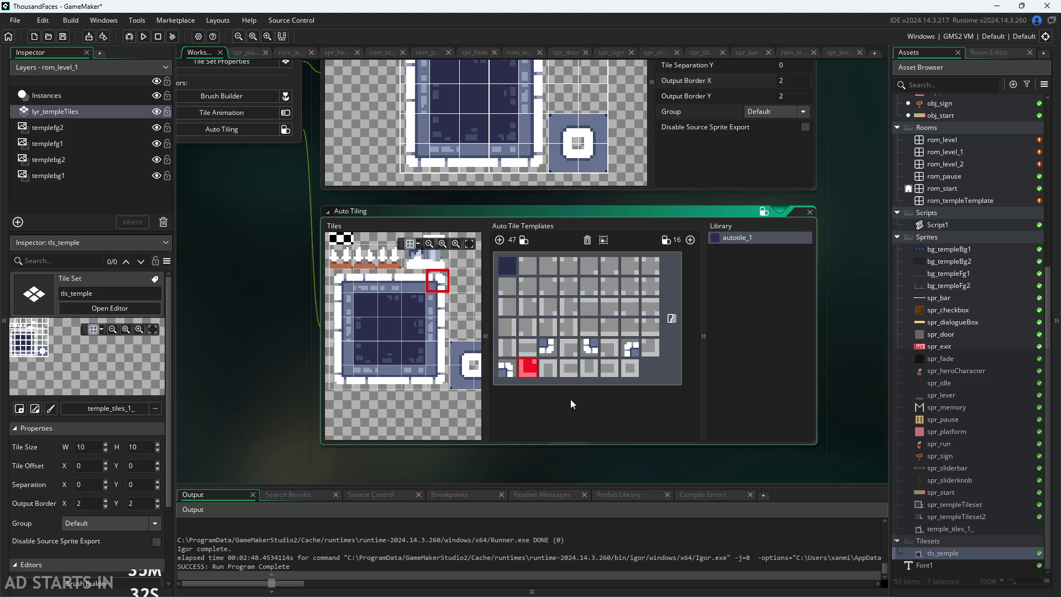
# Step: Assign the square block's lower-left and upper-left corner tiles to template cells
pyautogui.moveTo(438, 397); pyautogui.dragTo(383, 393)
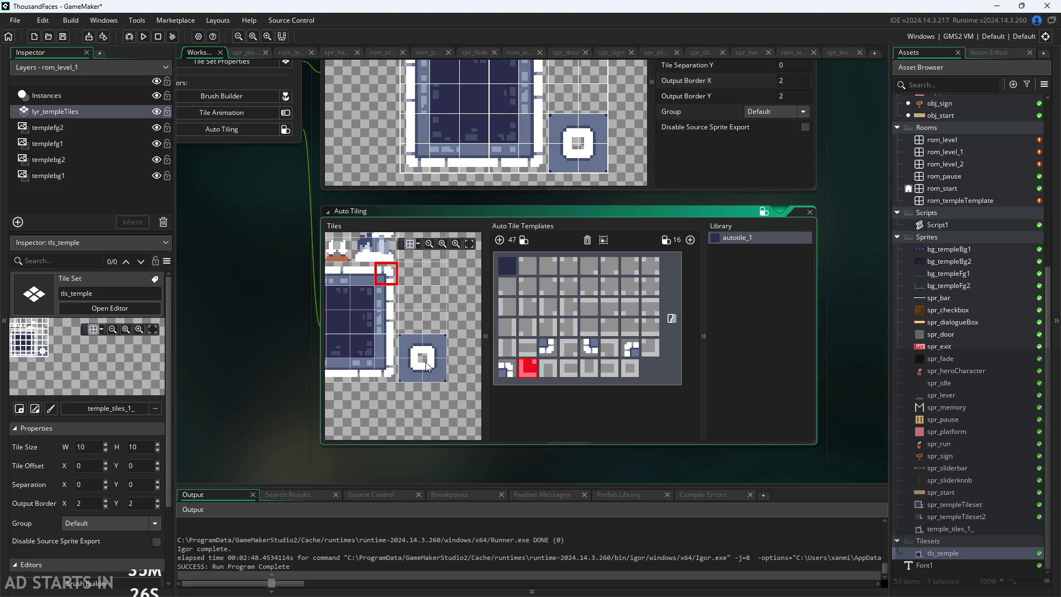
pyautogui.scroll(-5, 426, 376)
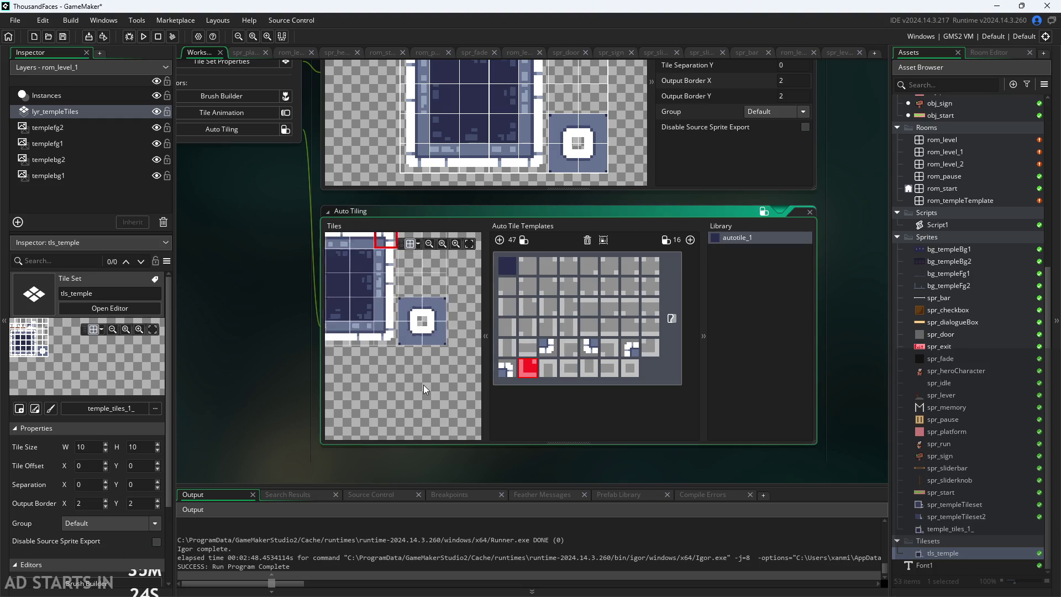
pyautogui.scroll(3, 395, 419)
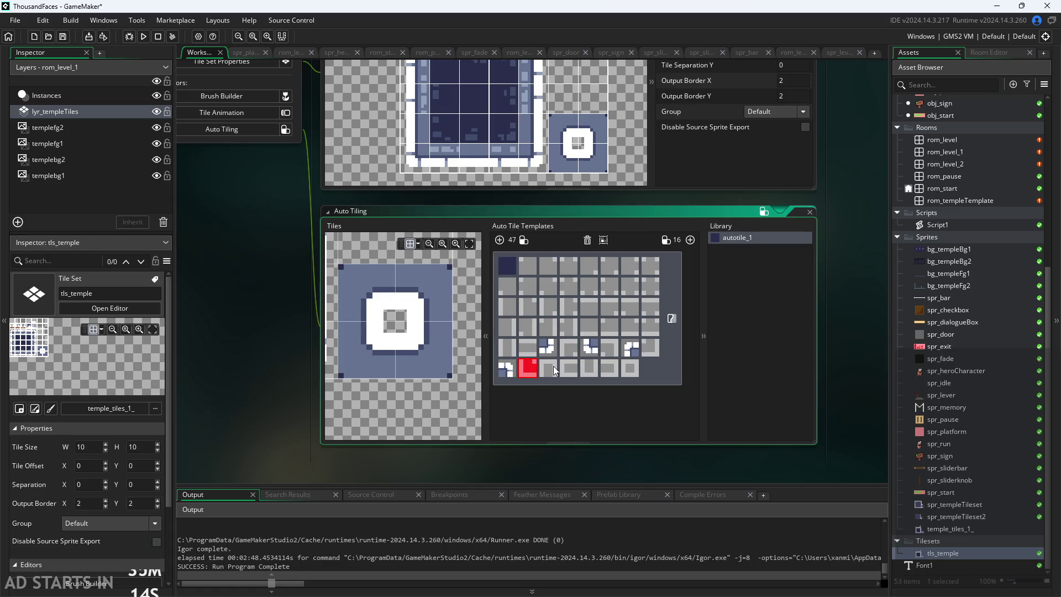
pyautogui.moveTo(393, 406); pyautogui.dragTo(416, 406)
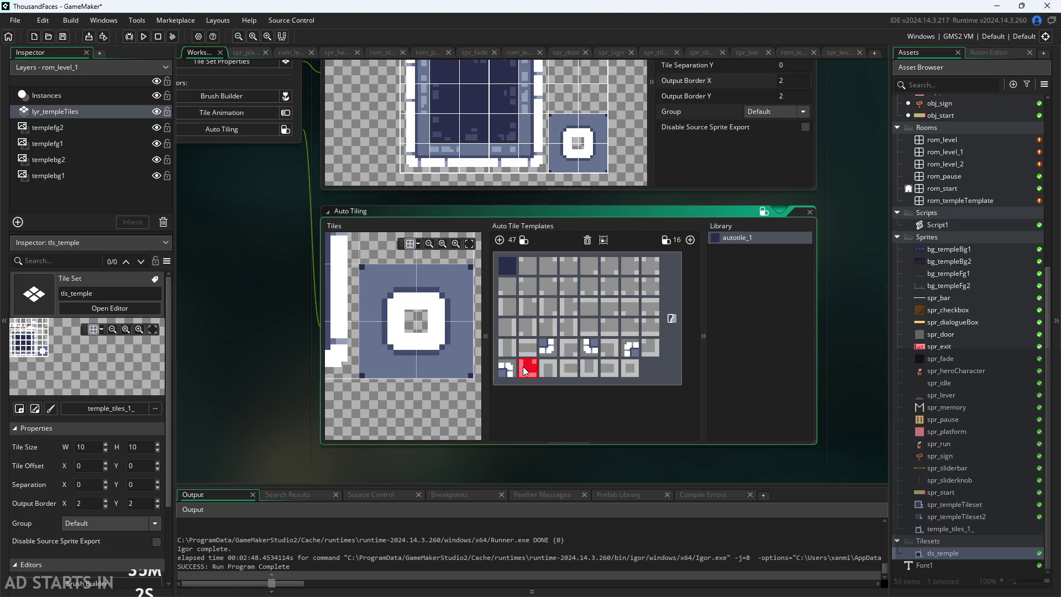
pyautogui.click(380, 356)
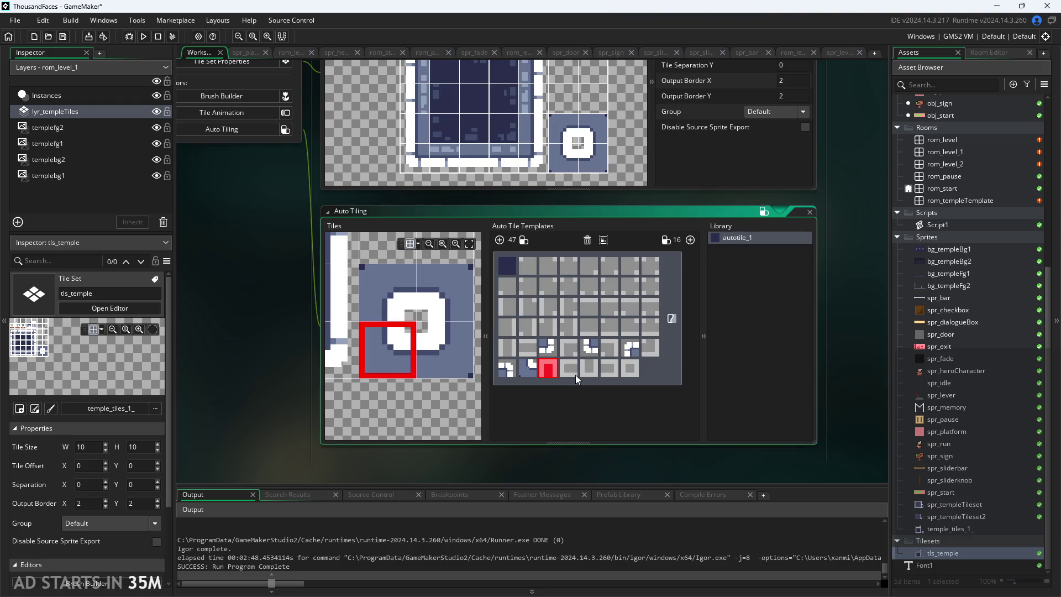
pyautogui.click(569, 347)
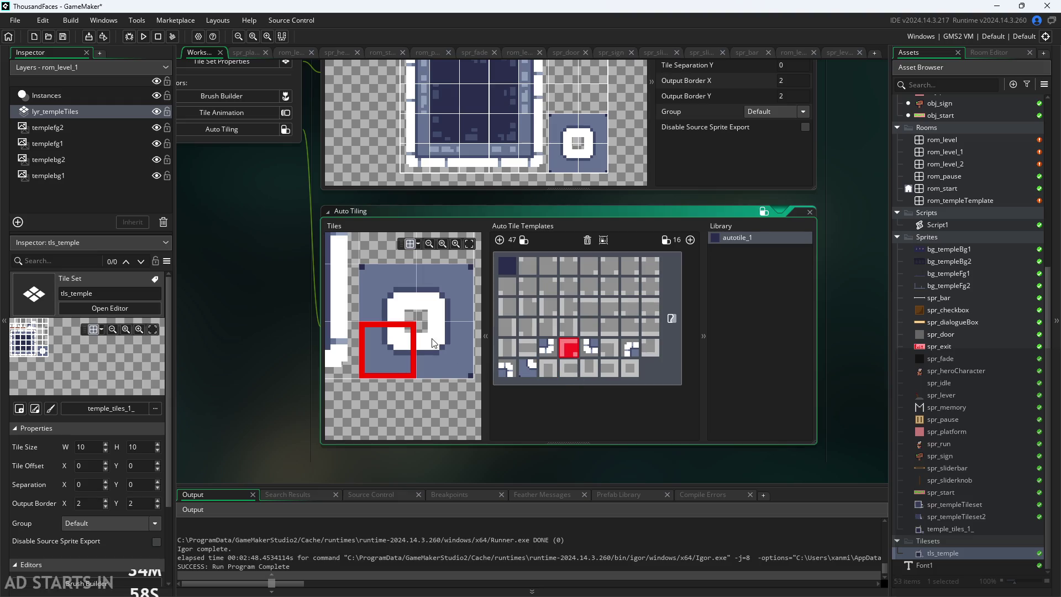
pyautogui.click(391, 297)
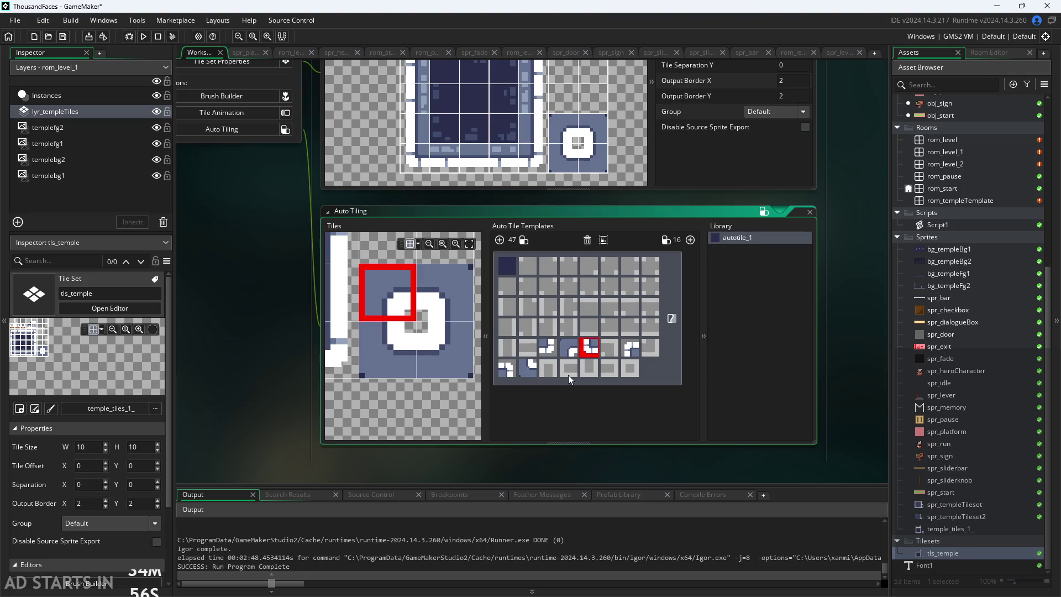
# Step: Assign the block's upper-right and lower-right tiles to the following template cells
pyautogui.click(611, 353)
pyautogui.click(442, 292)
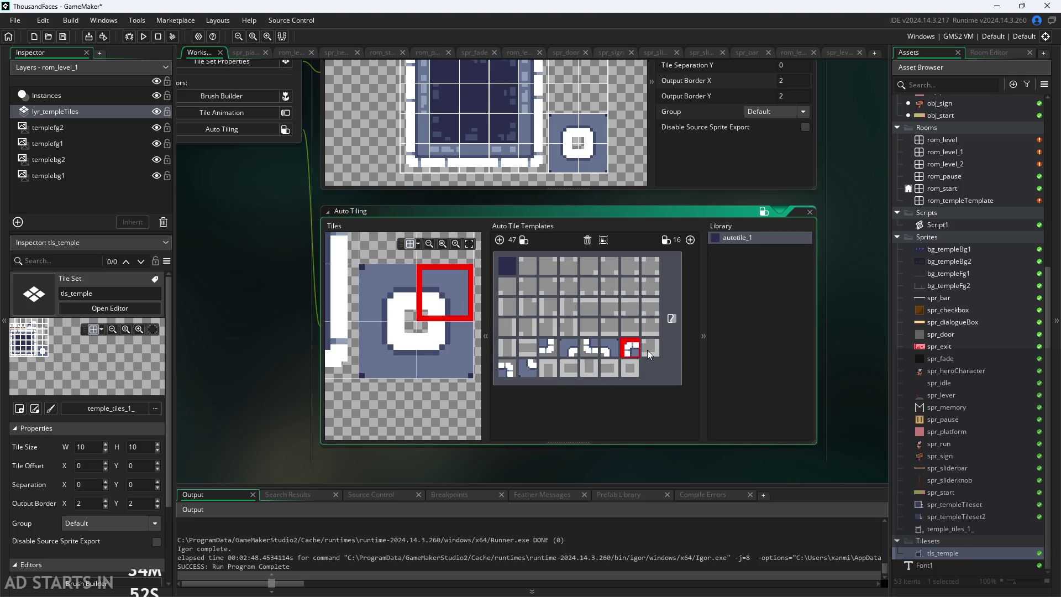
pyautogui.click(436, 367)
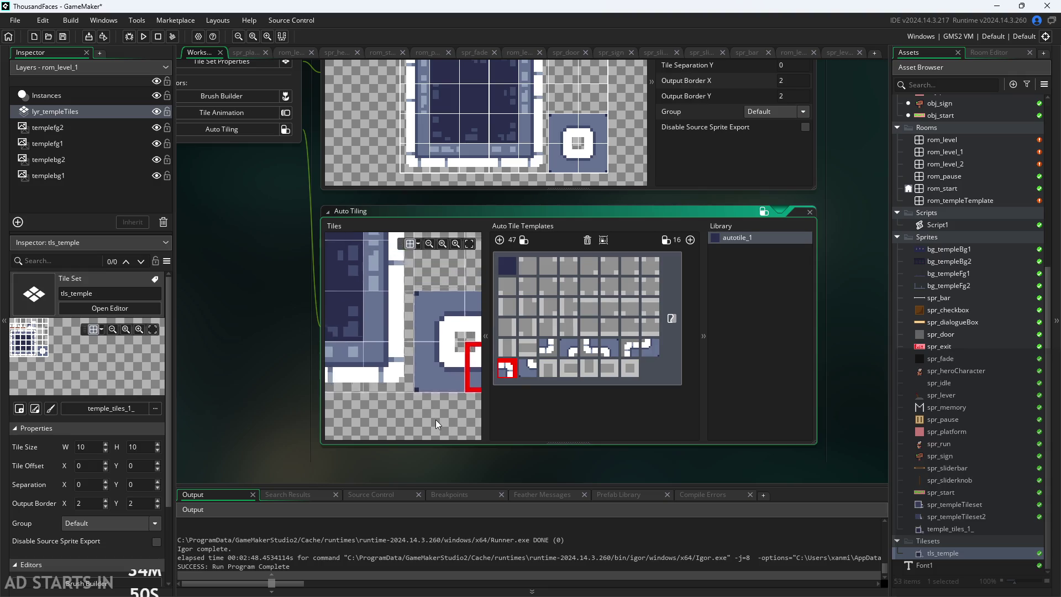
pyautogui.scroll(-4, 430, 420)
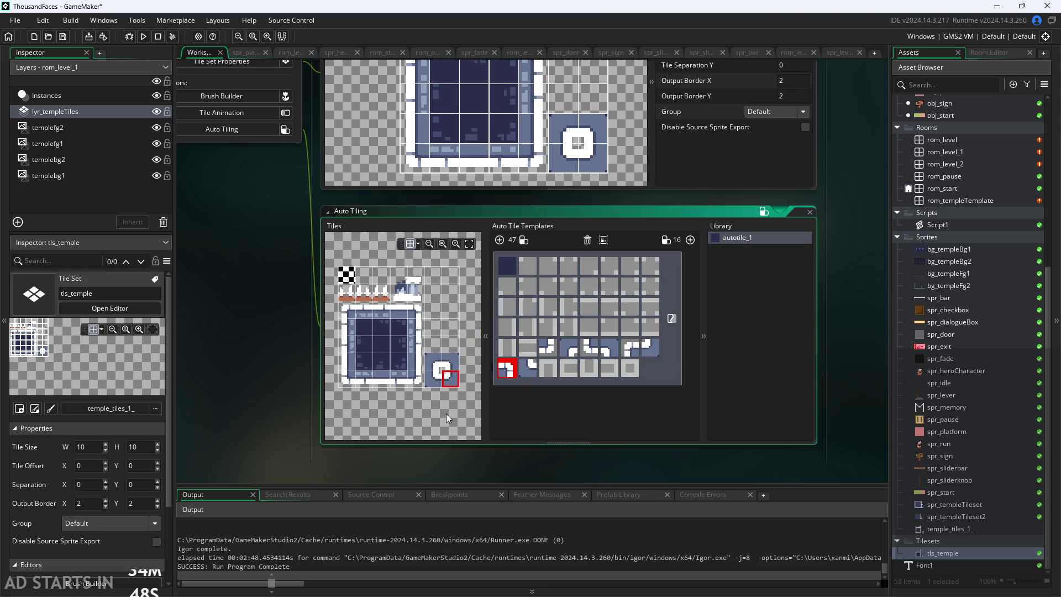
pyautogui.scroll(5, 470, 400)
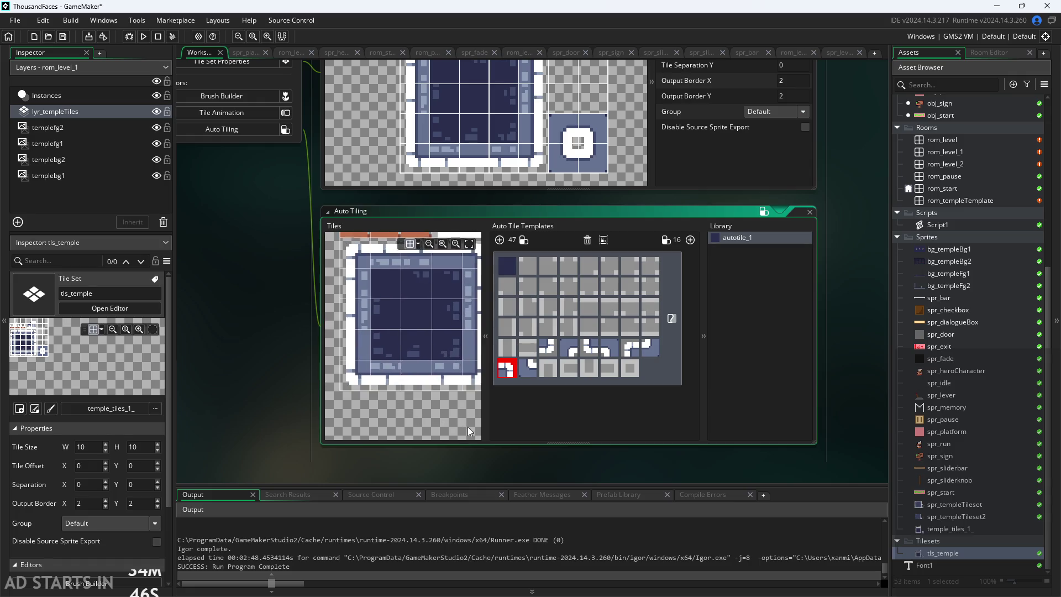
pyautogui.moveTo(453, 409)
pyautogui.mouseDown()
pyautogui.moveTo(434, 485)
pyautogui.moveTo(366, 488)
pyautogui.mouseUp()
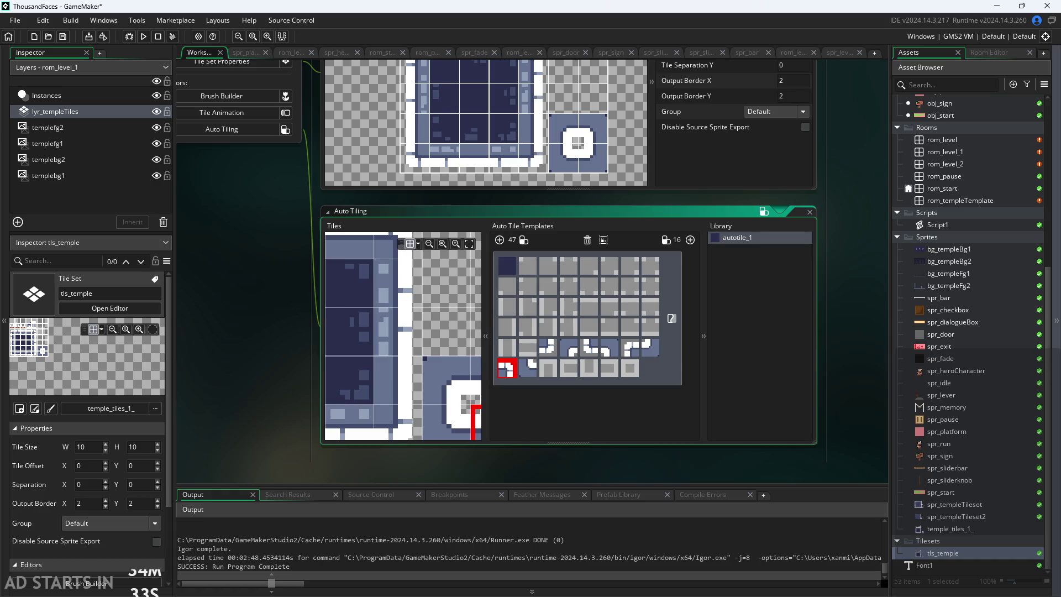
# Step: Fill the bottom-row template cells with temple wall tiles, including a left-wall tile
pyautogui.click(589, 309)
pyautogui.scroll(-5, 448, 334)
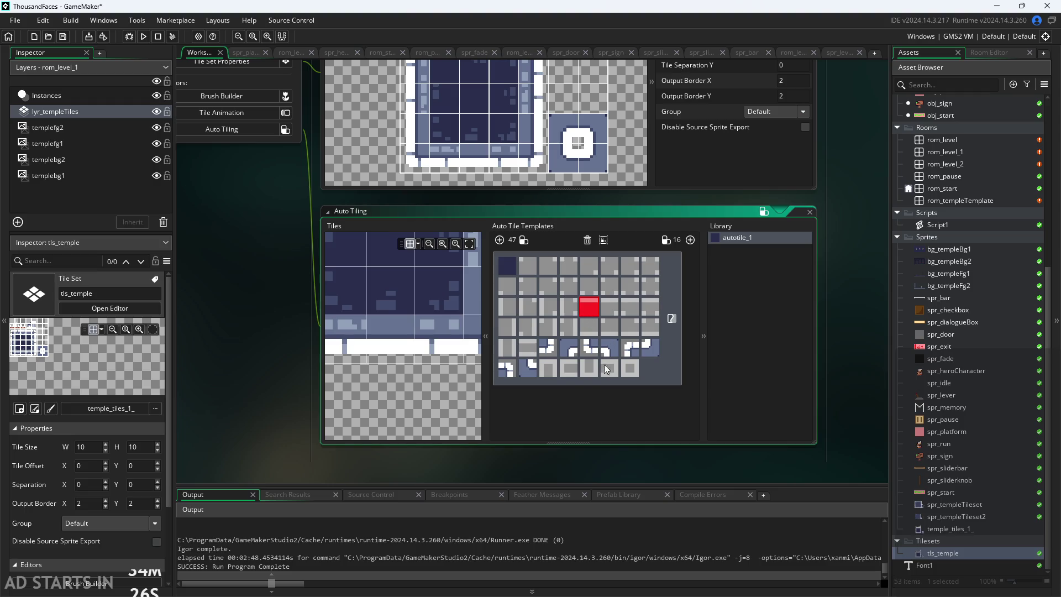
pyautogui.click(547, 369)
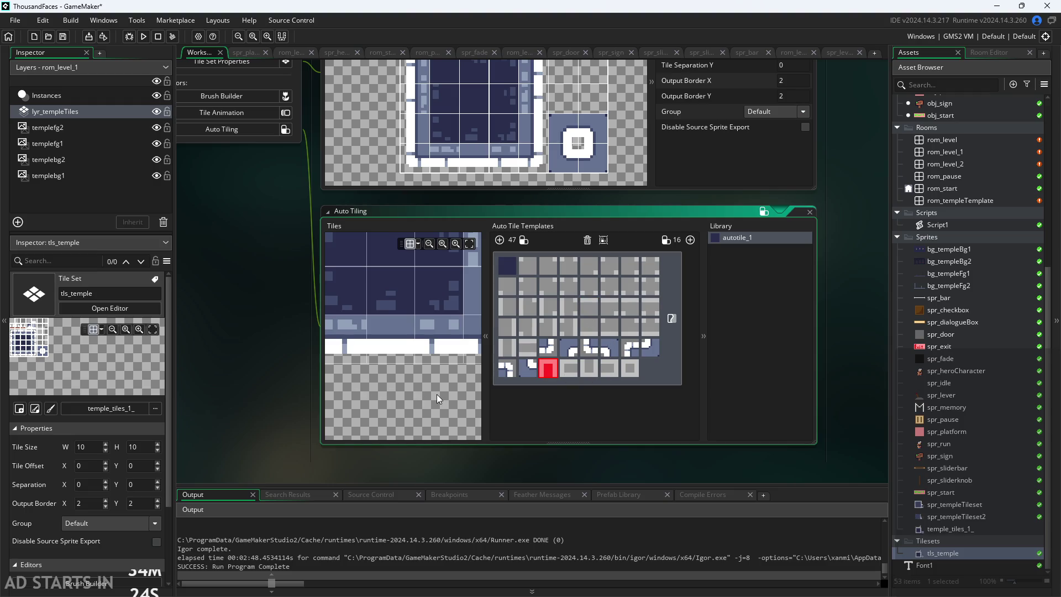
pyautogui.hscroll(-1, 440, 396)
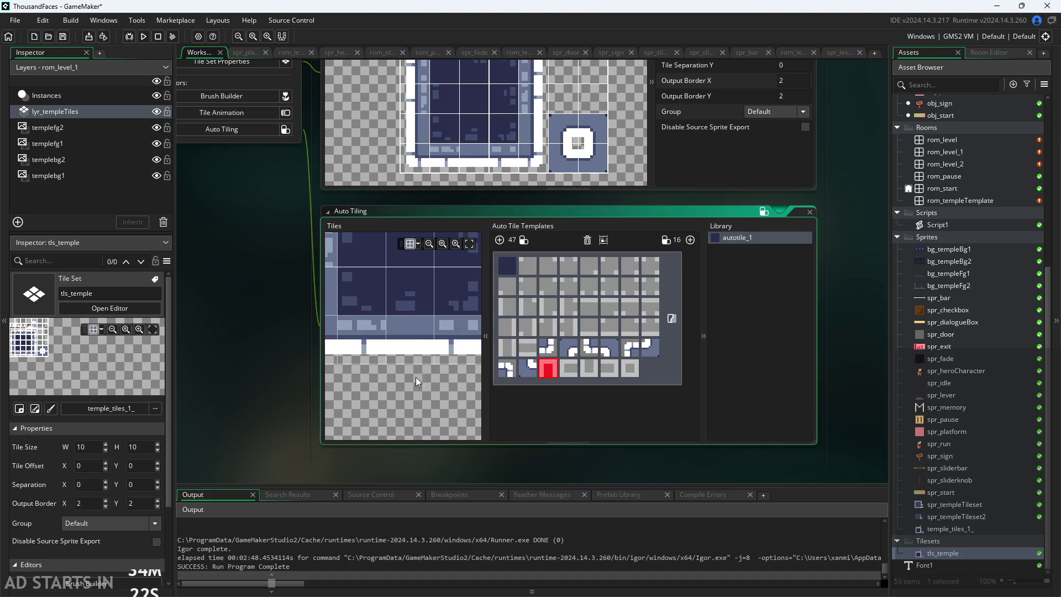
pyautogui.click(456, 344)
pyautogui.scroll(-3, 387, 420)
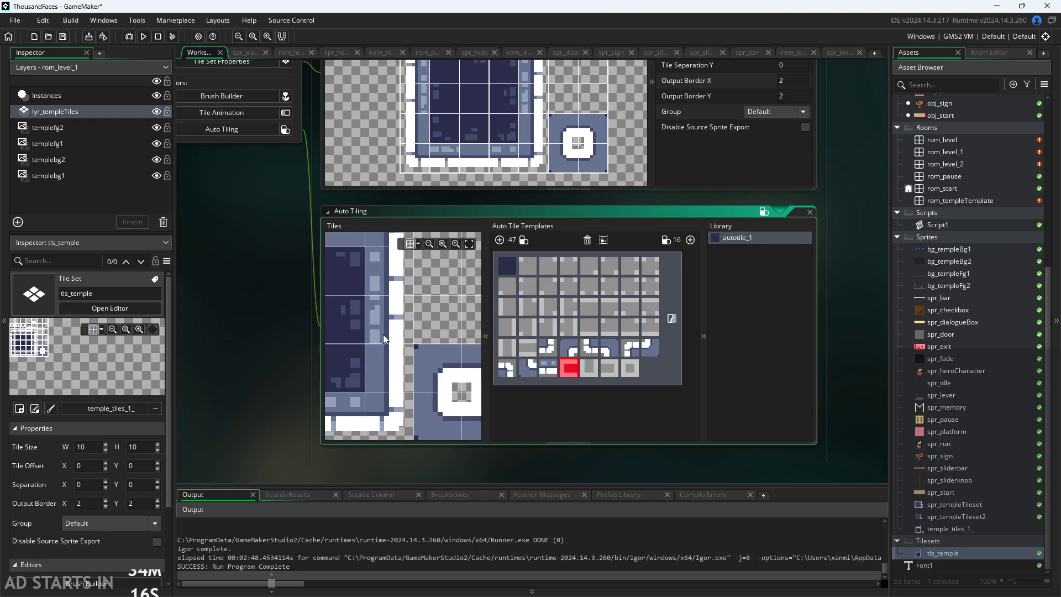
pyautogui.click(386, 324)
pyautogui.scroll(-3, 446, 299)
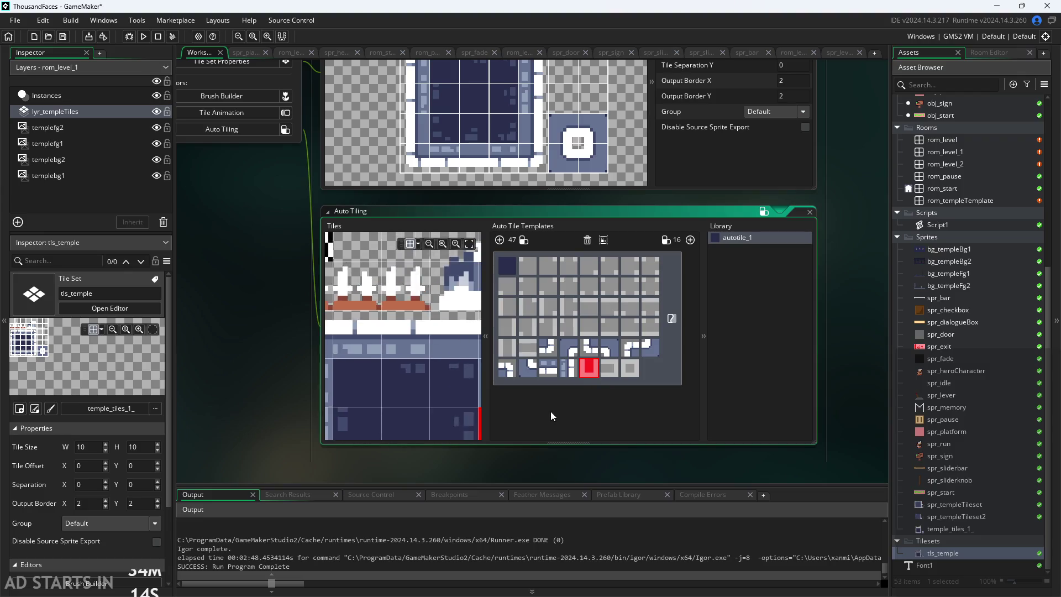
pyautogui.click(397, 325)
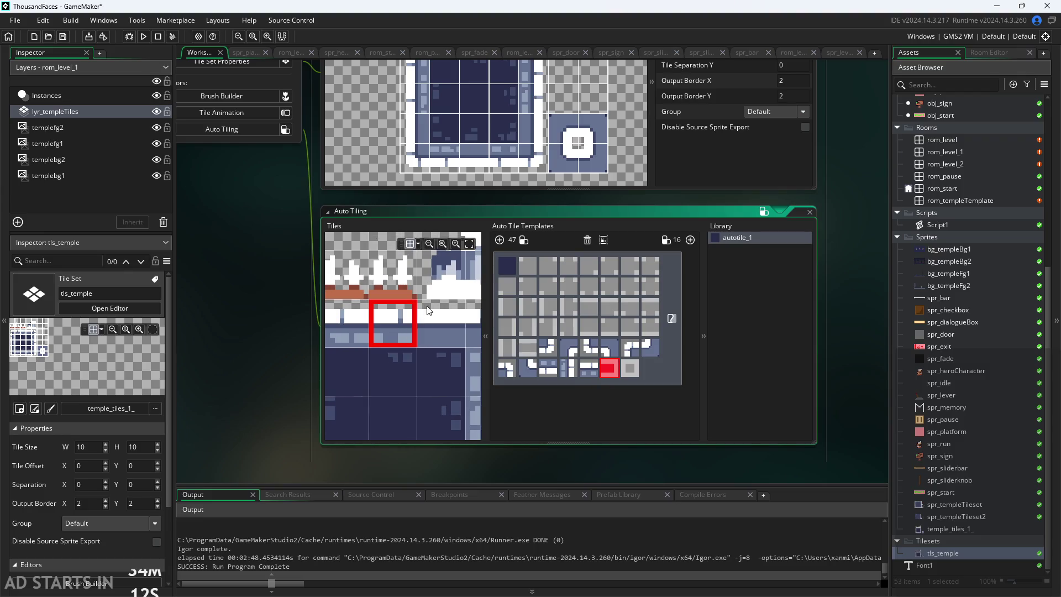
pyautogui.hscroll(-3, 428, 311)
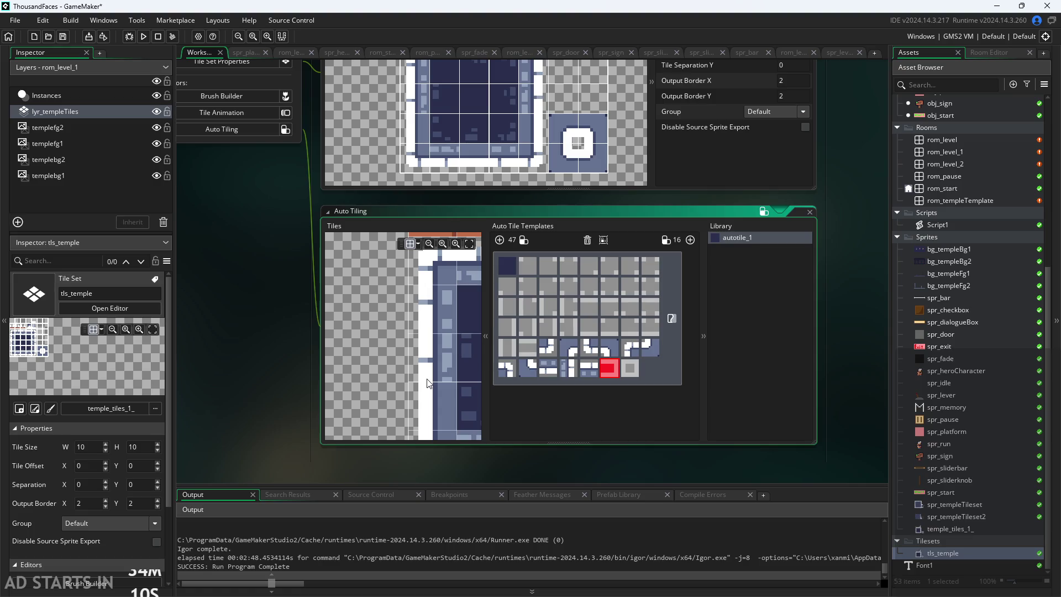
pyautogui.click(434, 359)
# Step: Assign the plain centre and checker tiles to remaining cells, then save the project
pyautogui.moveTo(409, 374)
pyautogui.mouseDown()
pyautogui.moveTo(313, 336)
pyautogui.moveTo(215, 343)
pyautogui.mouseUp()
pyautogui.scroll(-3, 421, 334)
pyautogui.scroll(2, 414, 336)
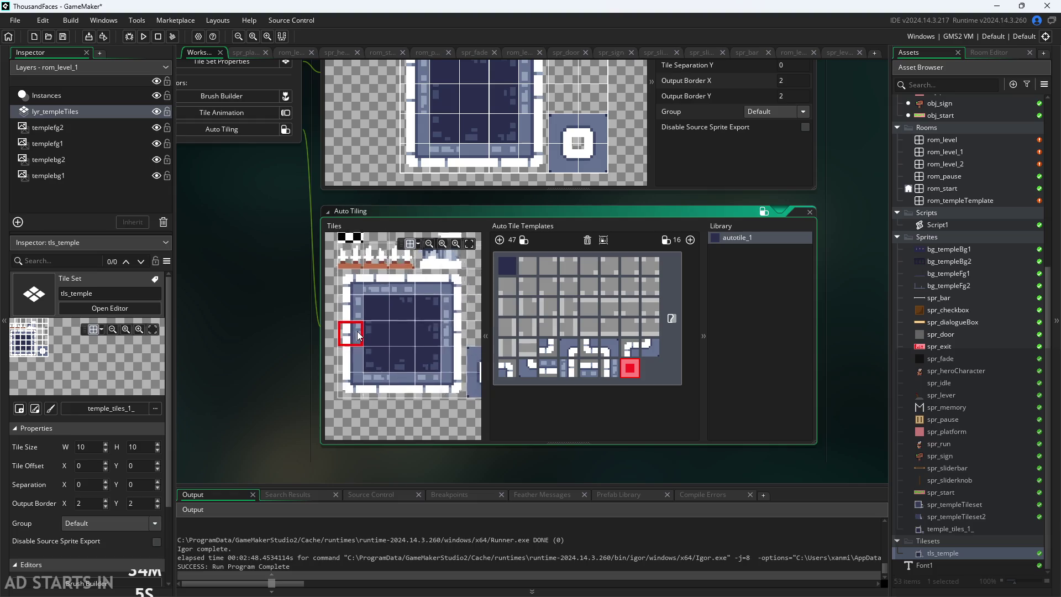
pyautogui.click(412, 336)
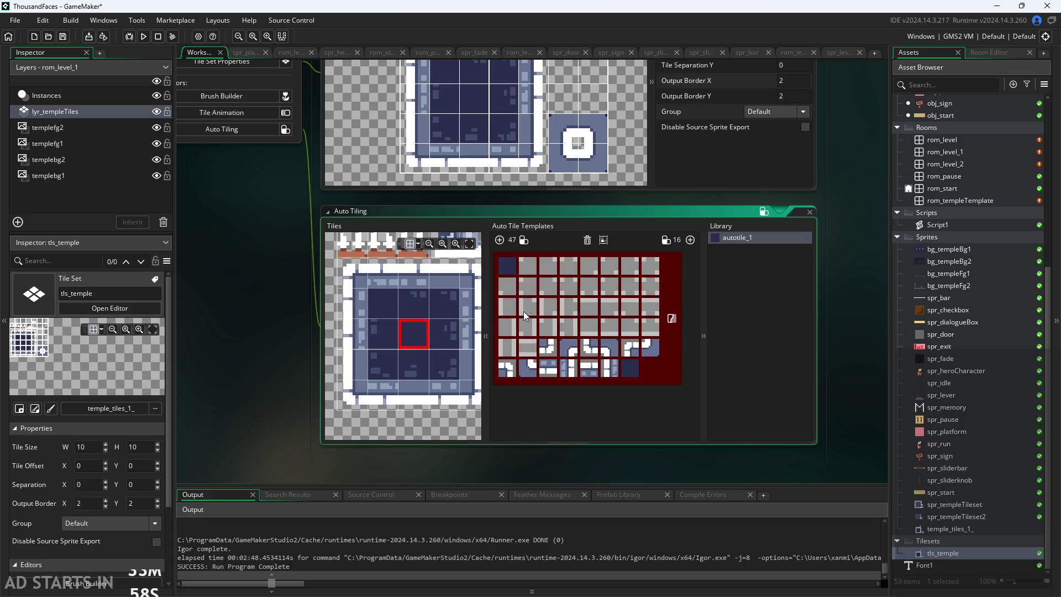
pyautogui.scroll(3, 333, 370)
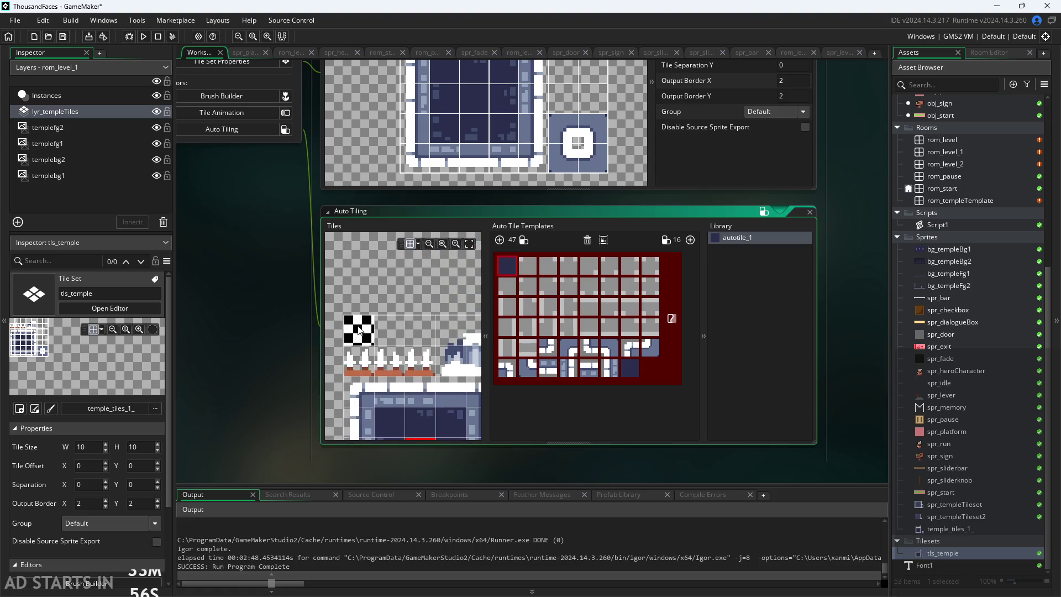
pyautogui.click(358, 333)
pyautogui.scroll(-2, 381, 276)
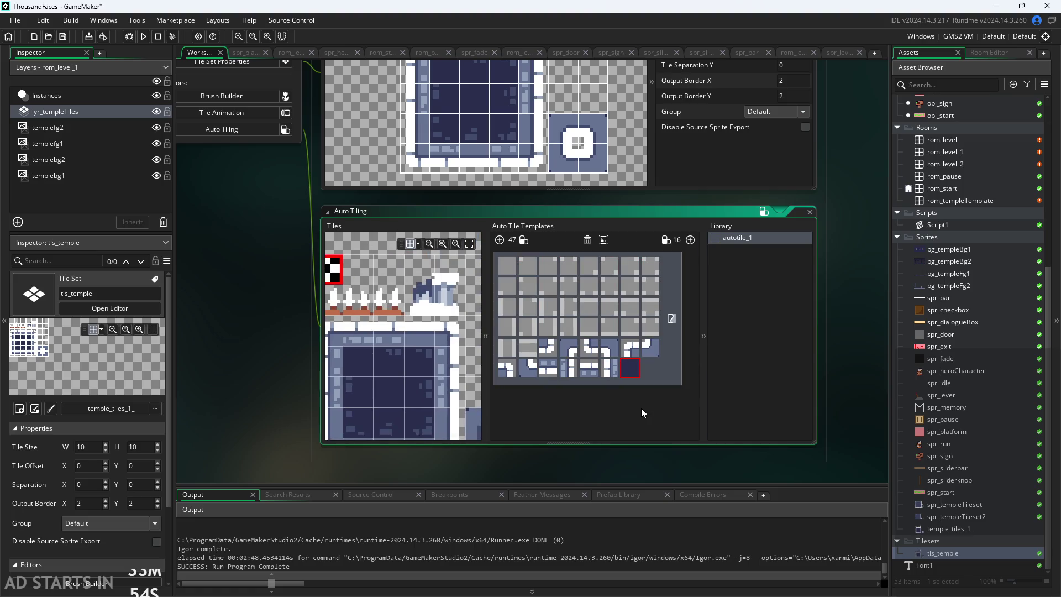
pyautogui.moveTo(472, 324); pyautogui.dragTo(442, 287)
pyautogui.click(568, 368)
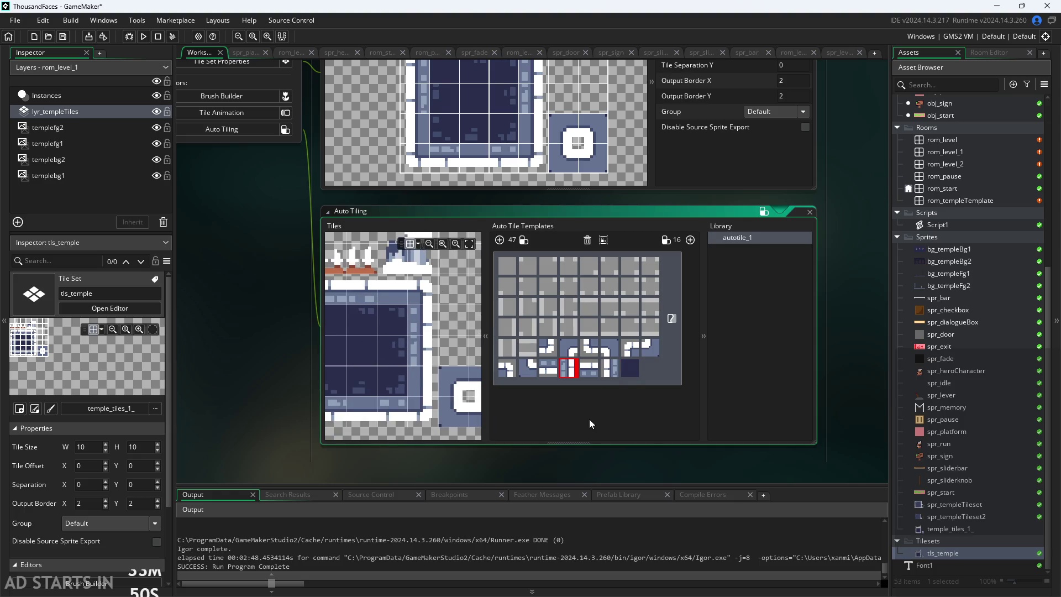
pyautogui.hotkey('ctrl', 's')
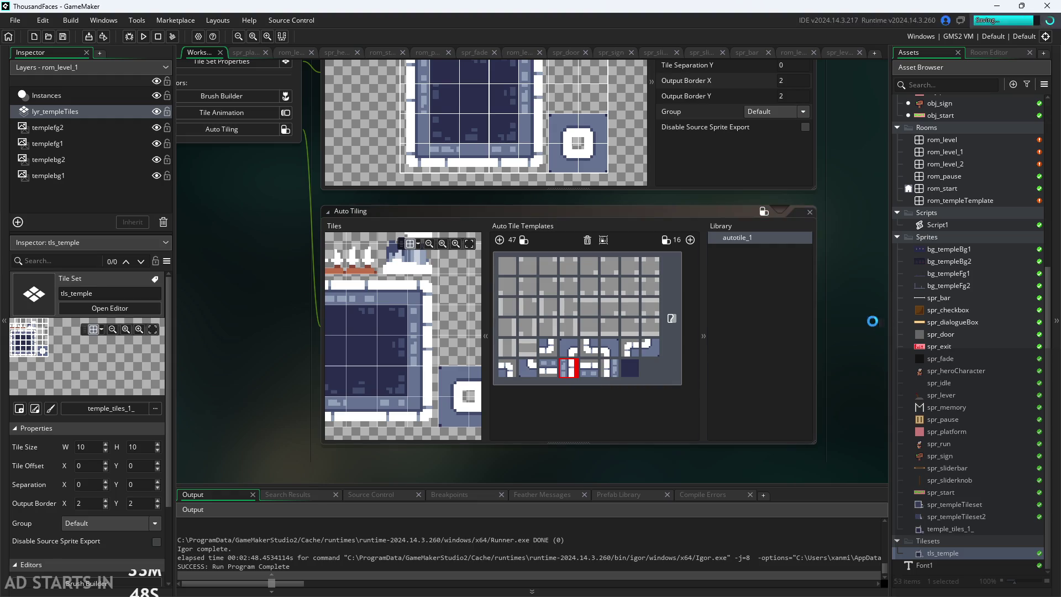
# Step: Open the rom_level room and switch between the tls_temple tiles and the auto-tile library
pyautogui.doubleClick(939, 140)
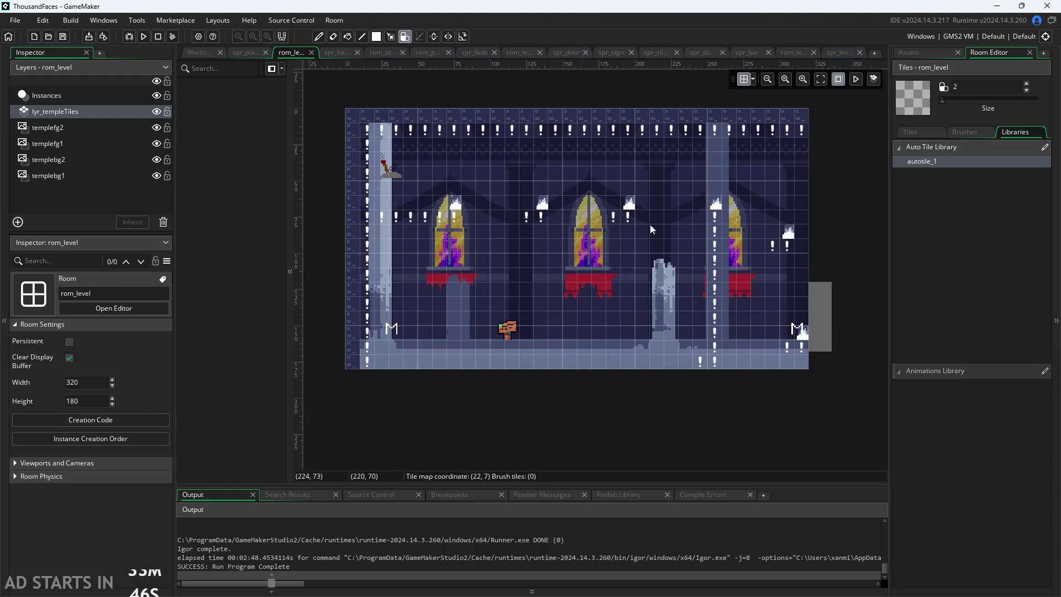
pyautogui.scroll(-2, 541, 295)
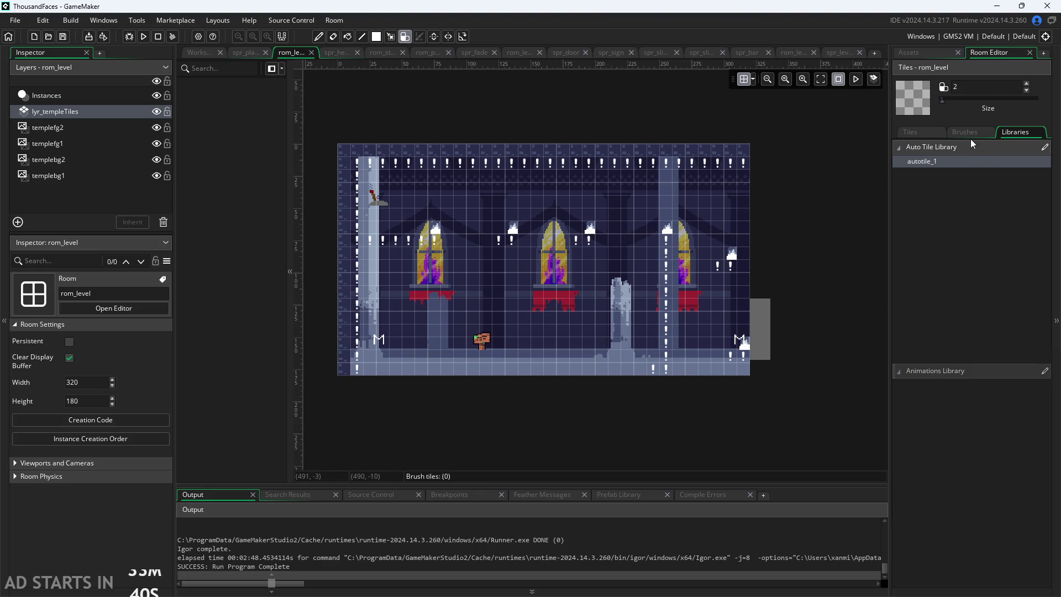
pyautogui.click(901, 133)
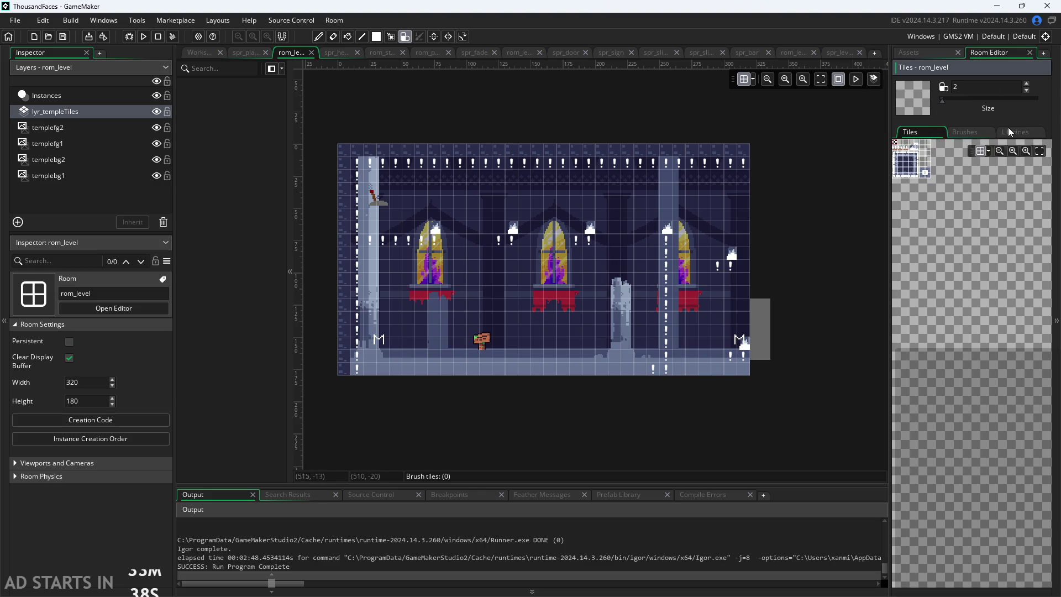
pyautogui.click(1003, 131)
# Step: Erase all the "!" placeholder tiles from lyr_templeTiles, including the left pillar
pyautogui.moveTo(743, 159)
pyautogui.mouseDown()
pyautogui.moveTo(333, 167)
pyautogui.moveTo(348, 393)
pyautogui.moveTo(355, 235)
pyautogui.mouseUp()
pyautogui.moveTo(433, 234)
pyautogui.mouseDown()
pyautogui.moveTo(667, 243)
pyautogui.moveTo(662, 381)
pyautogui.moveTo(661, 320)
pyautogui.moveTo(739, 350)
pyautogui.moveTo(725, 280)
pyautogui.moveTo(609, 164)
pyautogui.moveTo(692, 184)
pyautogui.mouseUp()
pyautogui.moveTo(483, 206)
pyautogui.mouseDown()
pyautogui.moveTo(360, 314)
pyautogui.moveTo(365, 323)
pyautogui.moveTo(350, 262)
pyautogui.mouseUp()
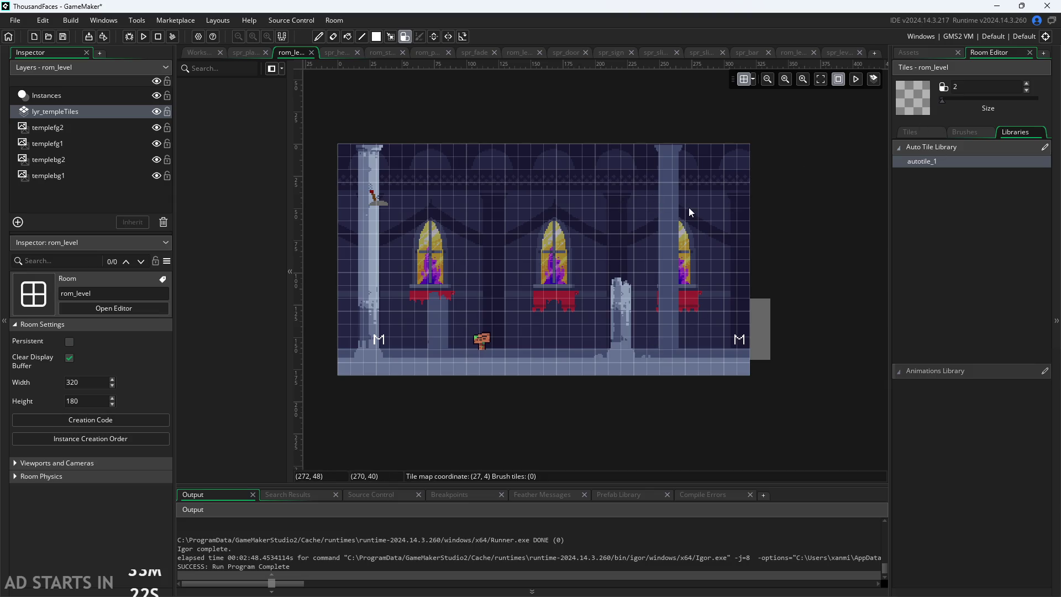
pyautogui.scroll(2, 687, 208)
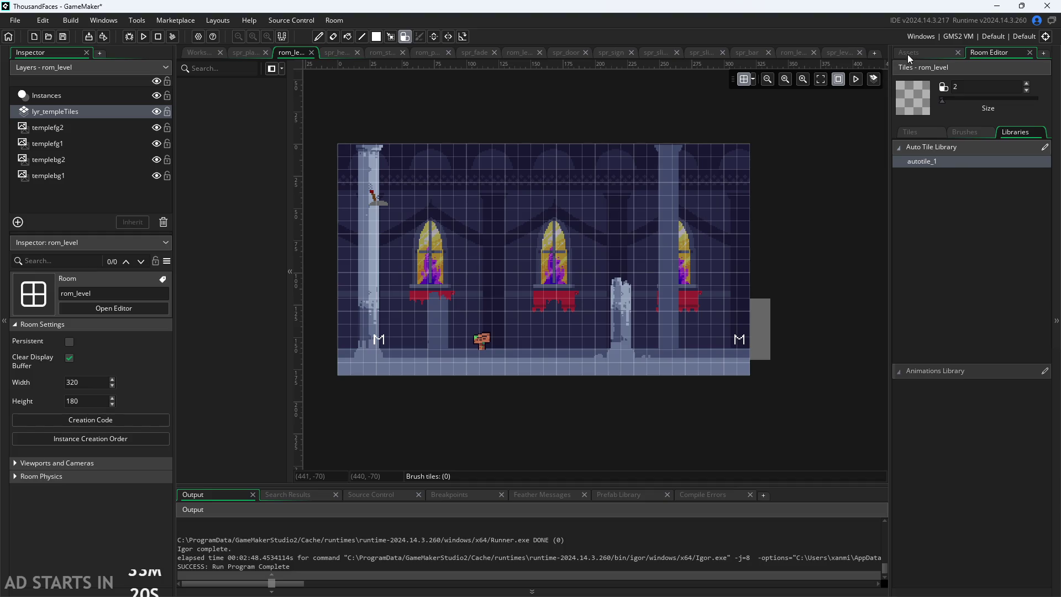
# Step: Reopen tls_temple's auto tiling and assign the dark centre tile to the first template cell
pyautogui.click(912, 53)
pyautogui.doubleClick(946, 553)
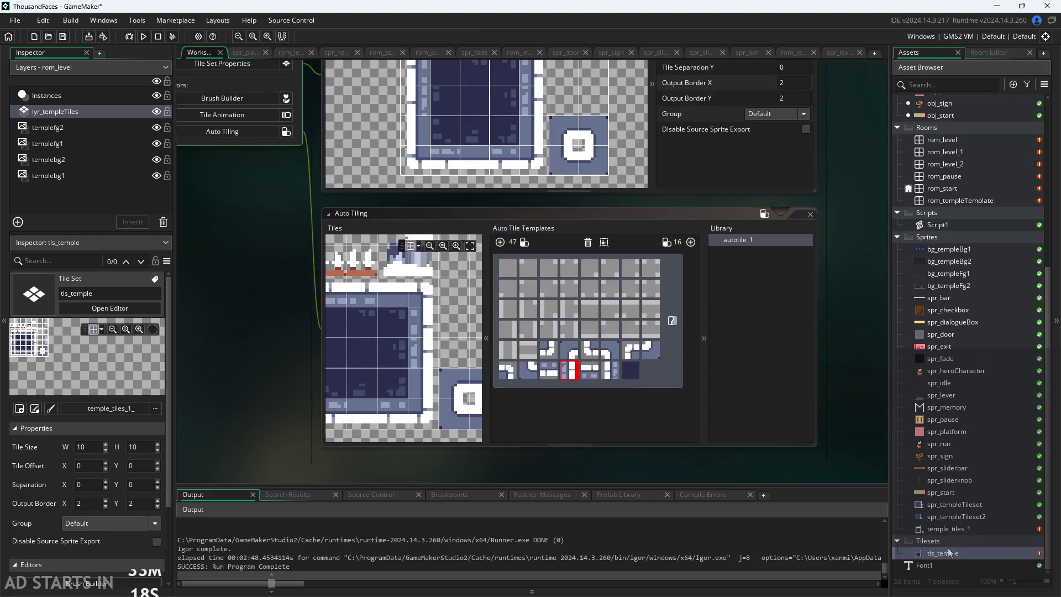
pyautogui.click(421, 409)
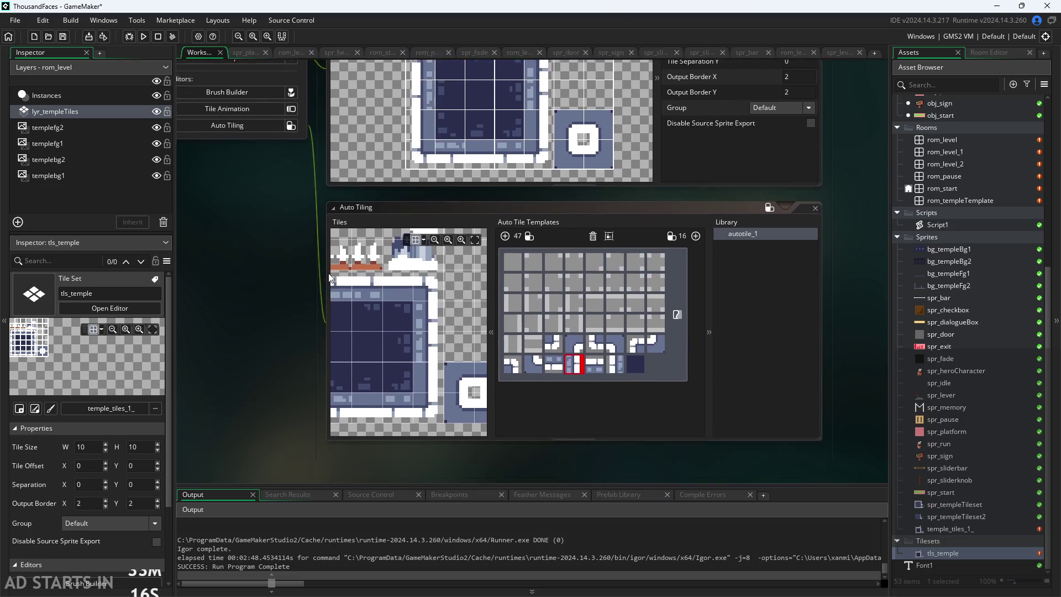
pyautogui.click(565, 266)
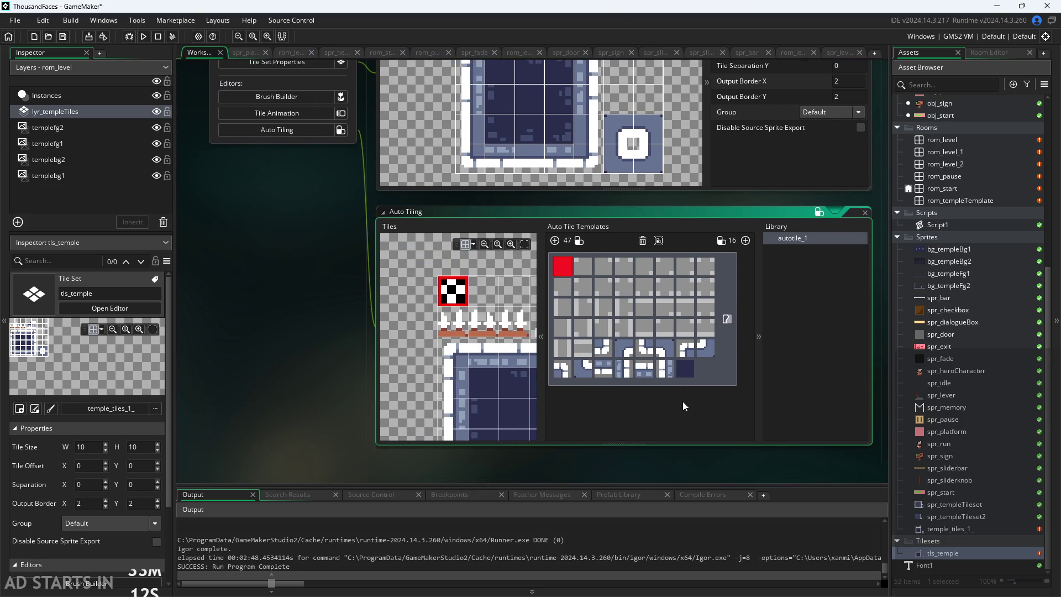
pyautogui.click(487, 386)
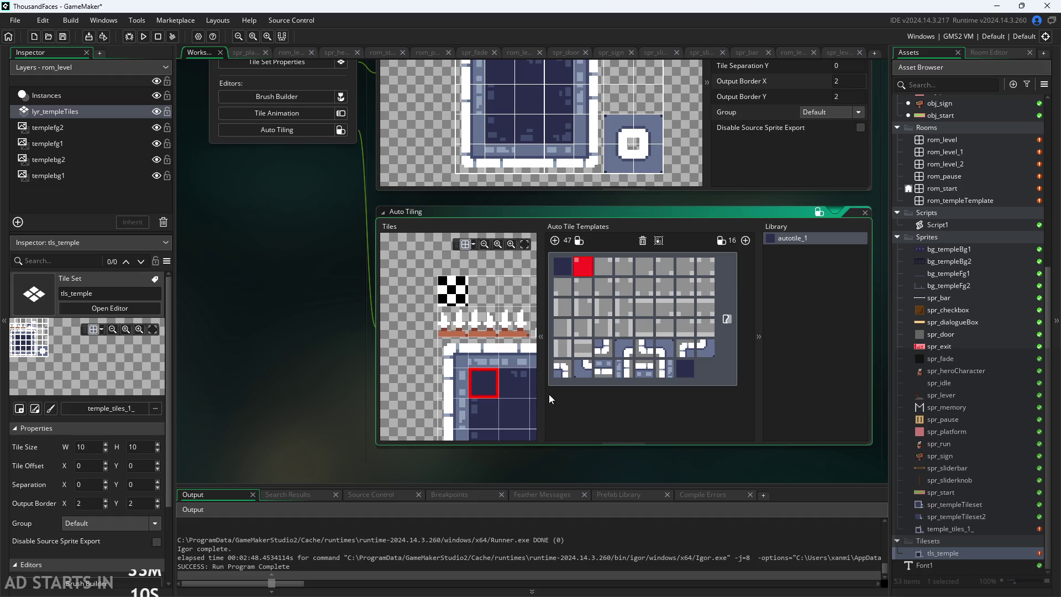
# Step: Open Script1, then open the rom_level room for editing
pyautogui.moveTo(337, 389); pyautogui.dragTo(329, 351)
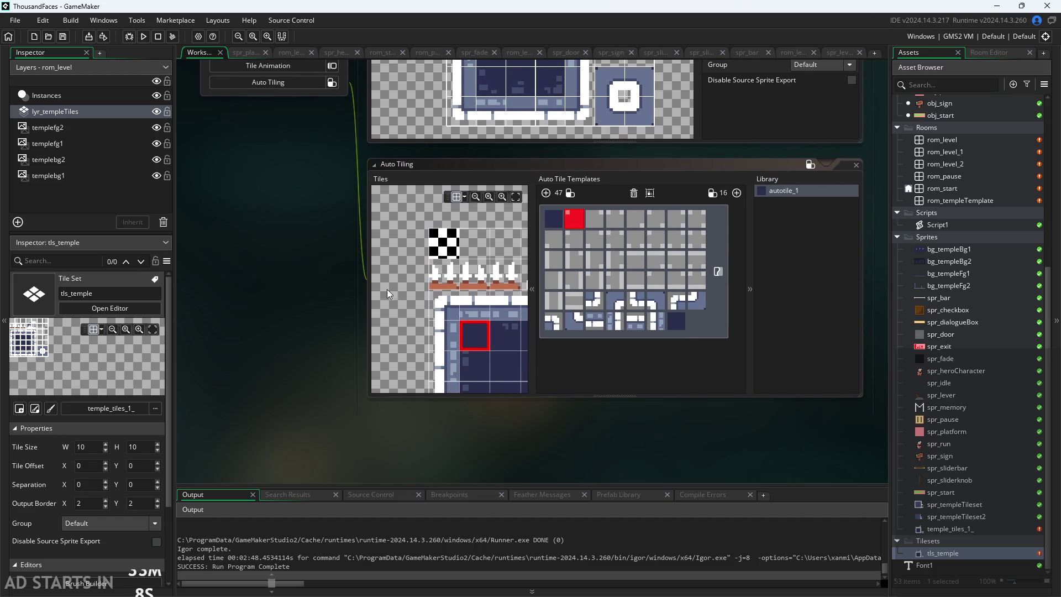
pyautogui.doubleClick(946, 224)
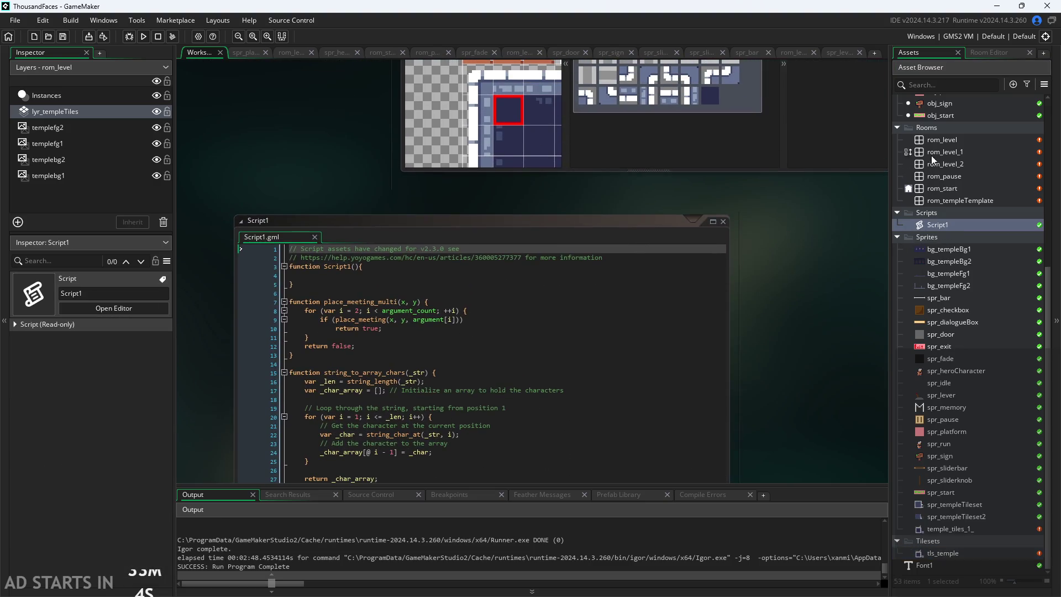
pyautogui.scroll(2, 805, 443)
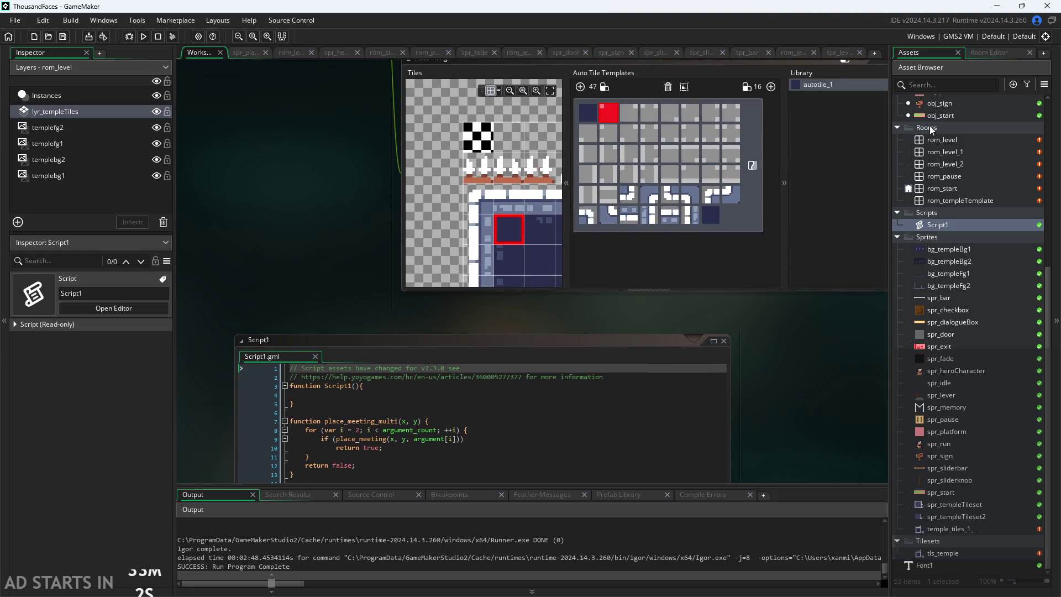
pyautogui.doubleClick(950, 139)
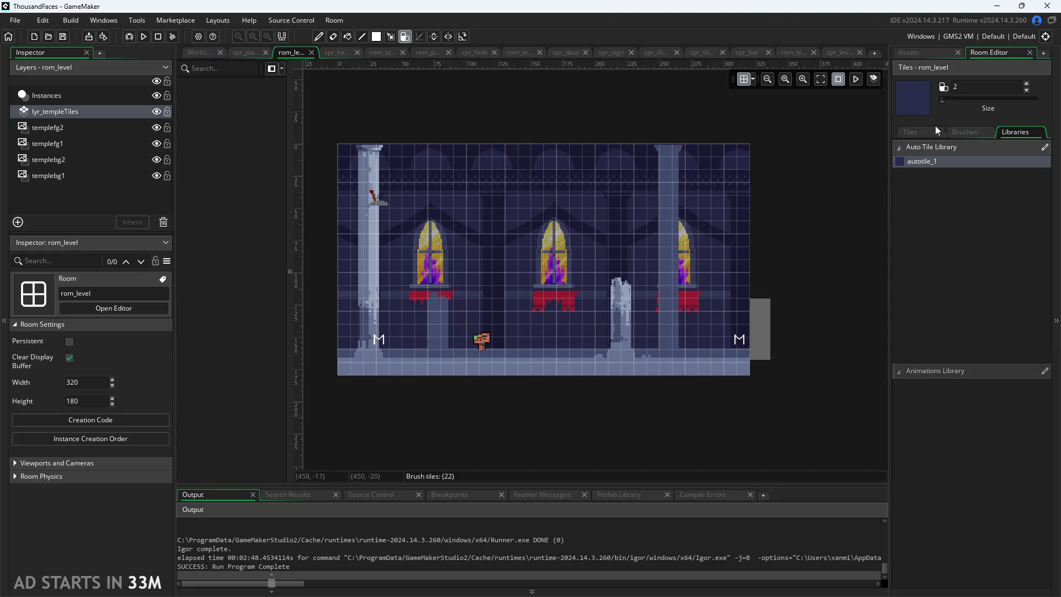
# Step: Test-paint autotile_1 strokes on lyr_templeTiles, then undo every broken piece with Ctrl+Z
pyautogui.scroll(2, 591, 238)
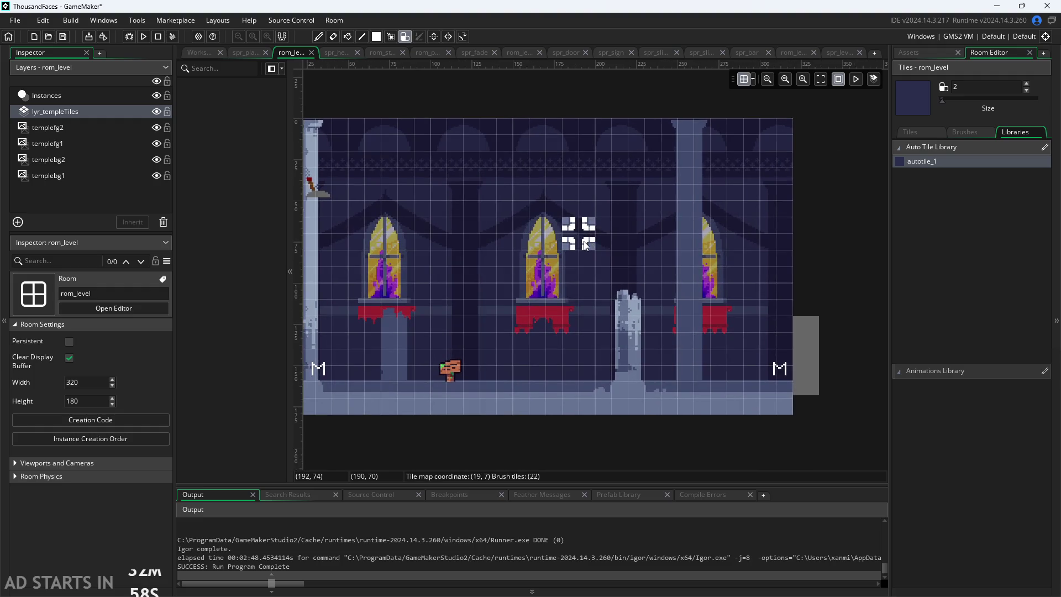
pyautogui.moveTo(556, 178)
pyautogui.mouseDown()
pyautogui.moveTo(564, 216)
pyautogui.moveTo(631, 200)
pyautogui.moveTo(506, 194)
pyautogui.moveTo(628, 243)
pyautogui.moveTo(611, 143)
pyautogui.moveTo(500, 217)
pyautogui.moveTo(396, 244)
pyautogui.moveTo(426, 207)
pyautogui.mouseUp()
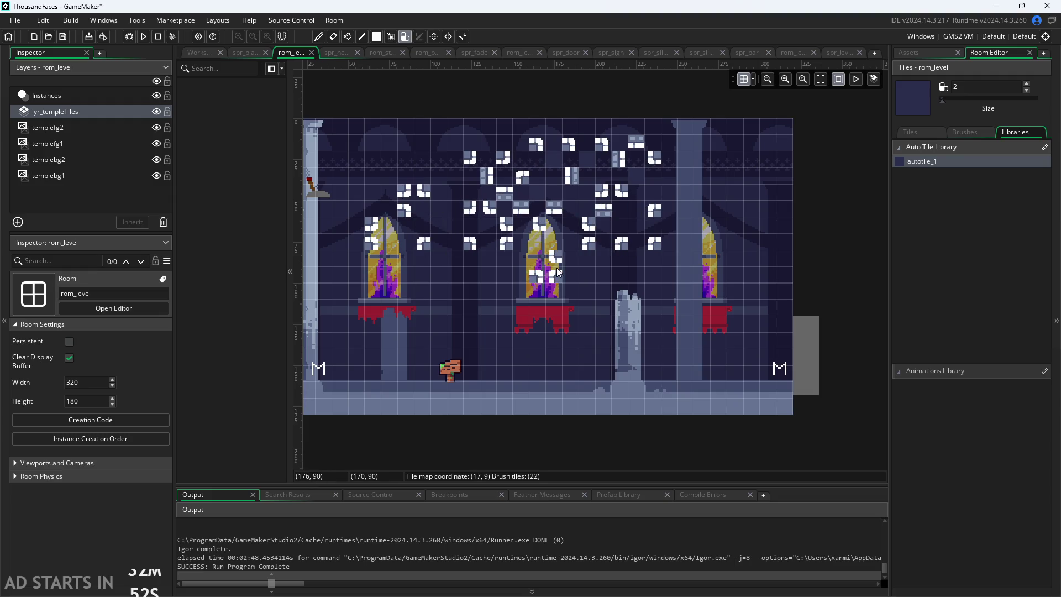
pyautogui.click(427, 318)
pyautogui.hotkey('ctrl', 'z')
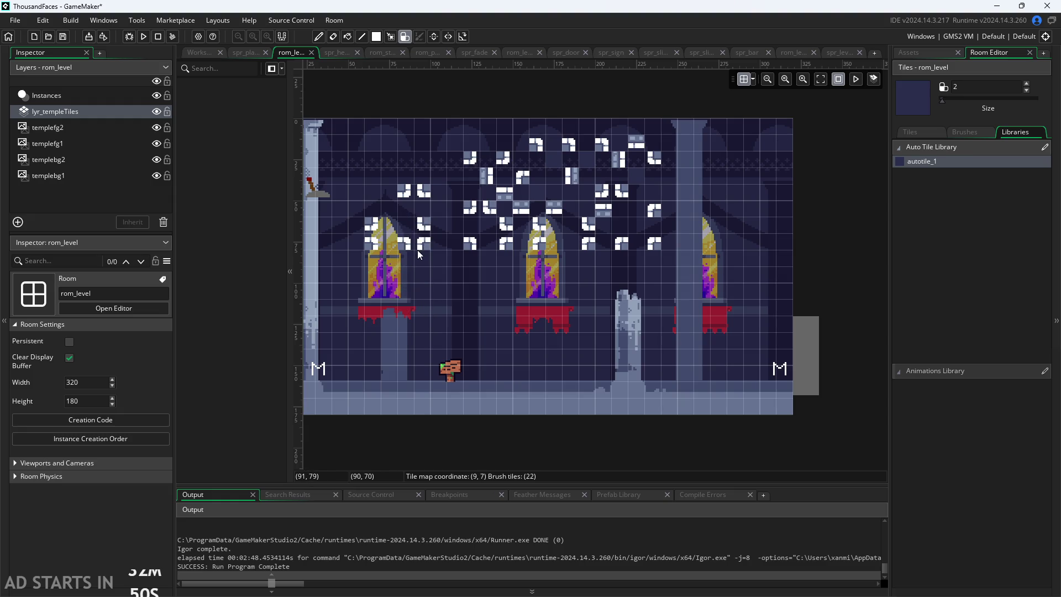
pyautogui.click(431, 271)
pyautogui.hotkey('ctrl', 'z')
pyautogui.hotkey('ctrl', 'z')
pyautogui.hotkey('ctrl', 'z')
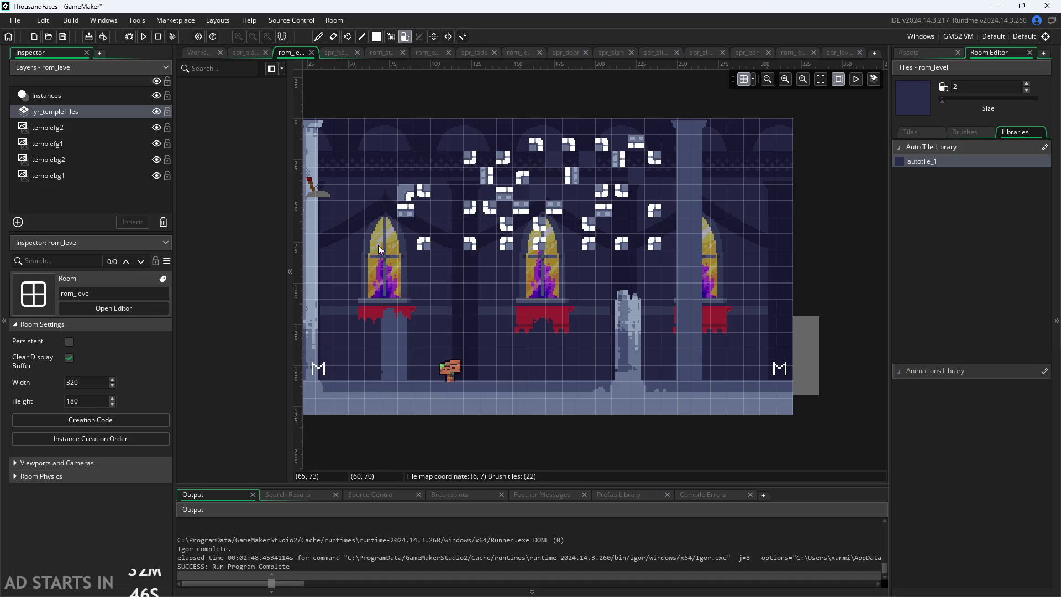
pyautogui.hotkey('ctrl', 'z')
pyautogui.hotkey('ctrl', 'z')
pyautogui.hotkey('ctrl', 'z')
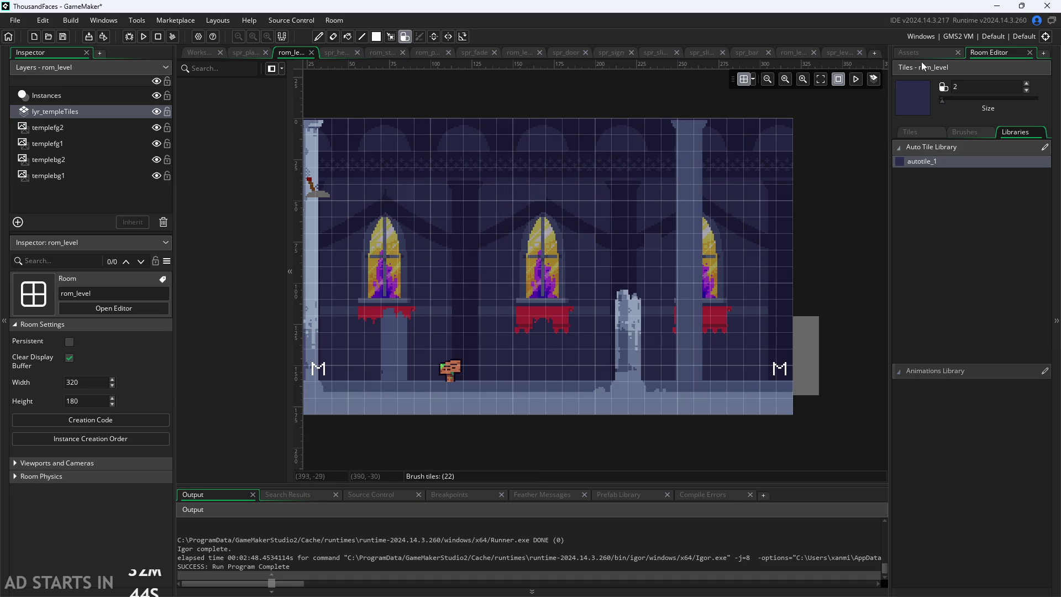
pyautogui.click(917, 52)
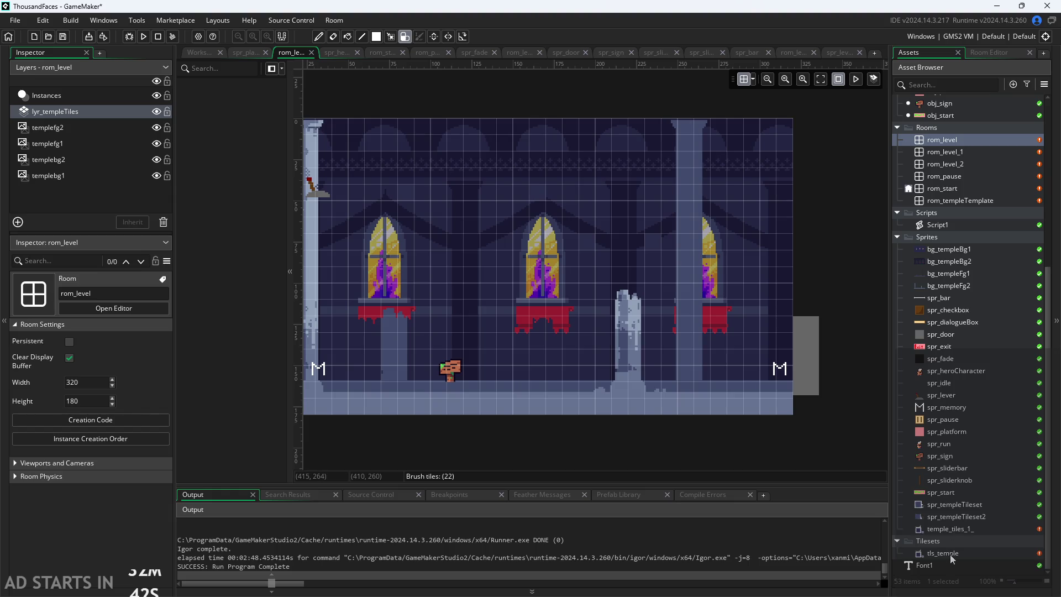
# Step: In the tls_temple tile set, select a fifth-row slot and delete the autotile_1 template
pyautogui.doubleClick(950, 555)
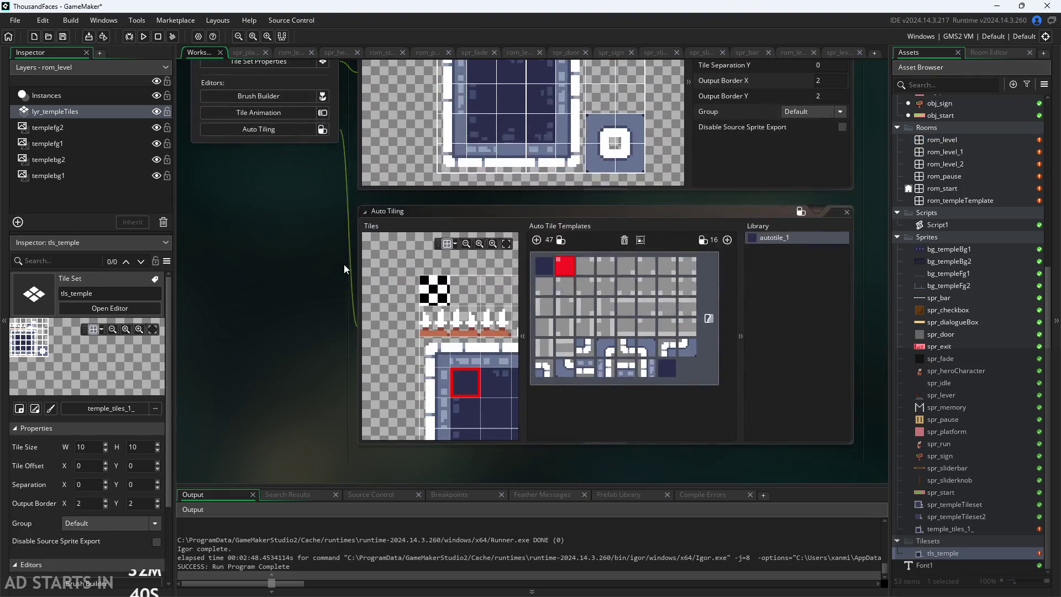
pyautogui.moveTo(401, 349); pyautogui.dragTo(364, 277)
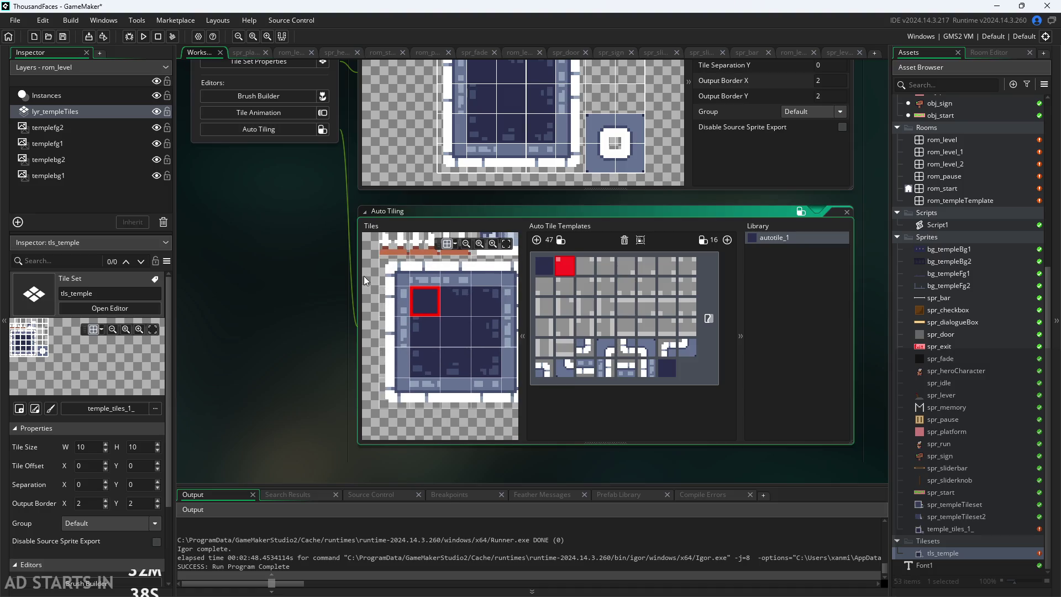
pyautogui.scroll(-1, 442, 363)
pyautogui.click(585, 347)
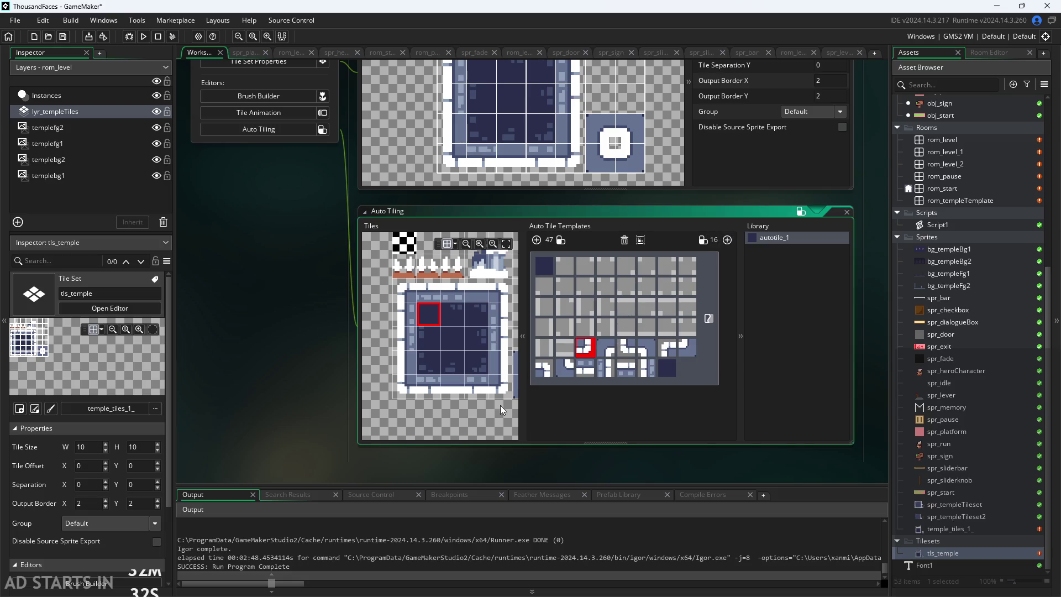
pyautogui.click(406, 292)
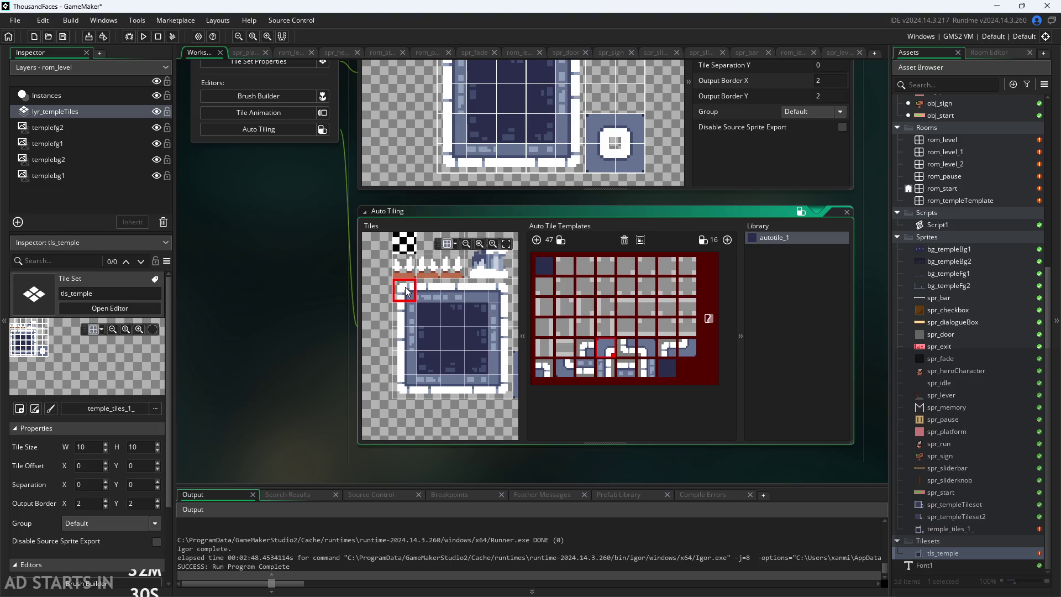
pyautogui.press('Delete')
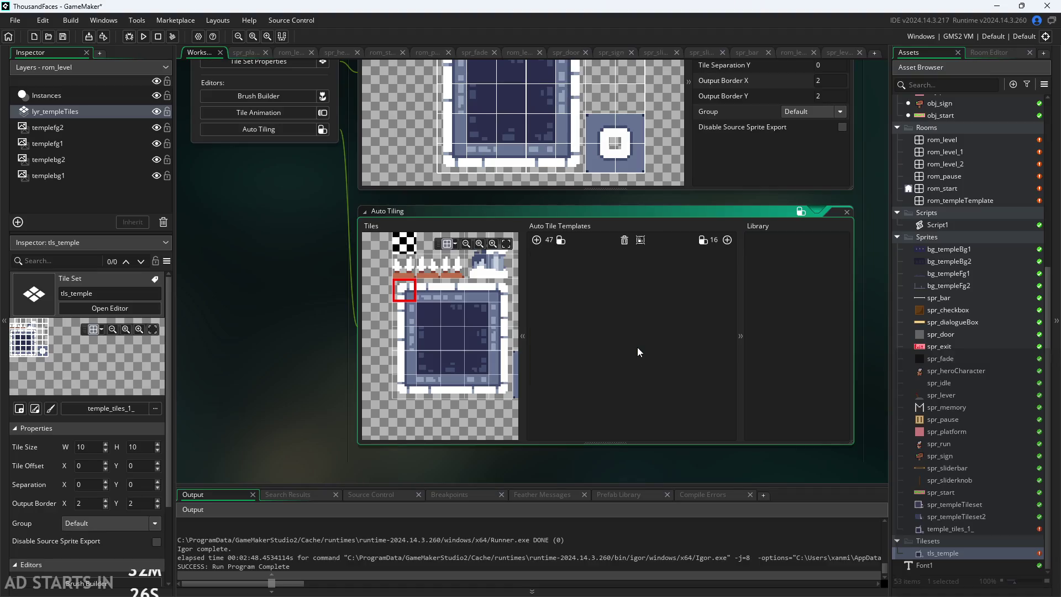
# Step: Add a new 47-tile autotile_1 template and put a wall tile in a fifth-row slot
pyautogui.click(534, 241)
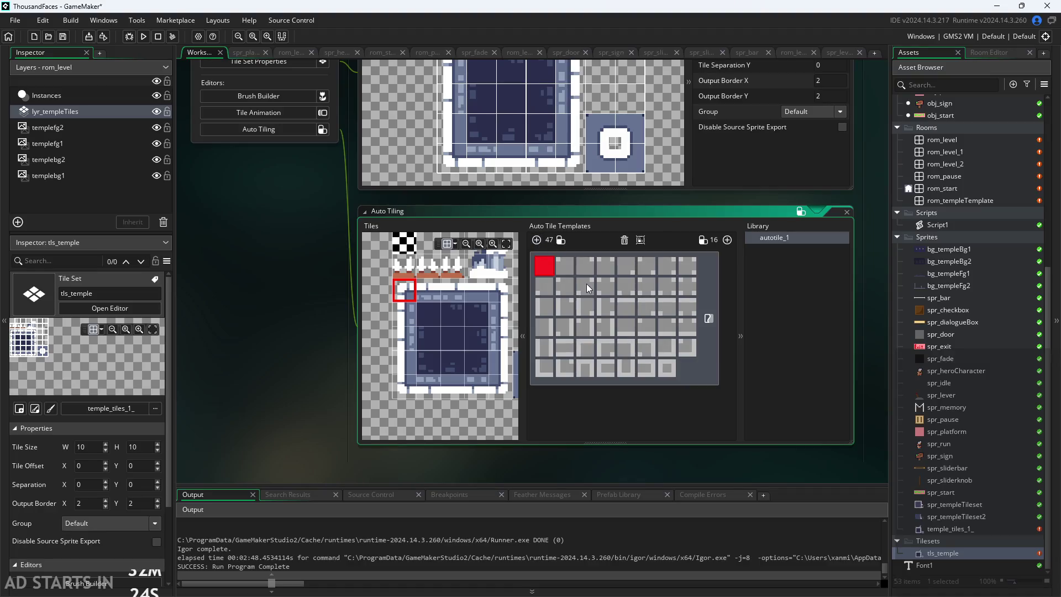
pyautogui.click(584, 355)
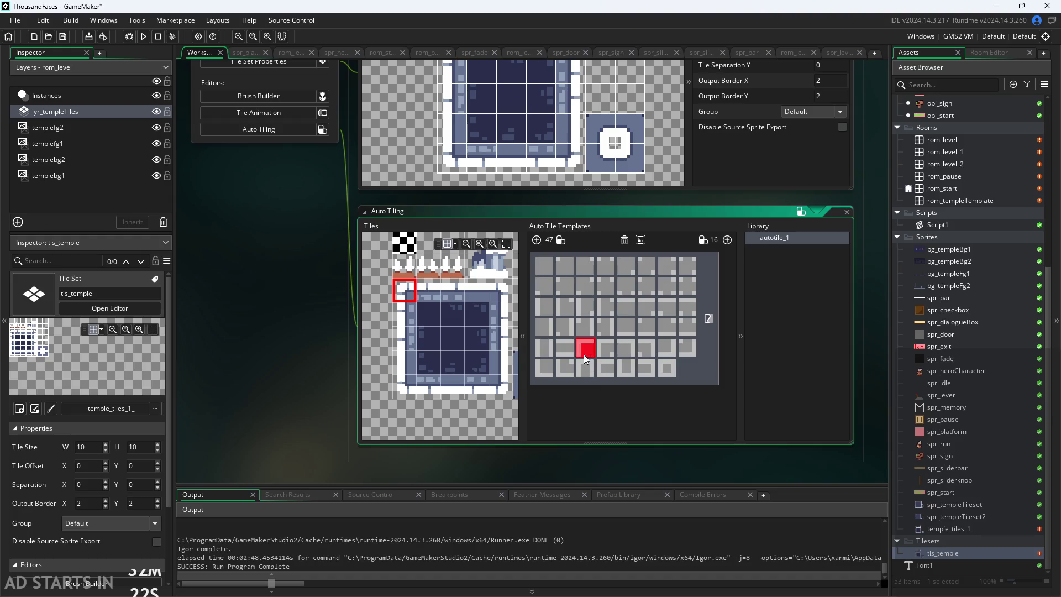
pyautogui.click(405, 293)
pyautogui.scroll(-3, 424, 406)
pyautogui.hscroll(3, 431, 398)
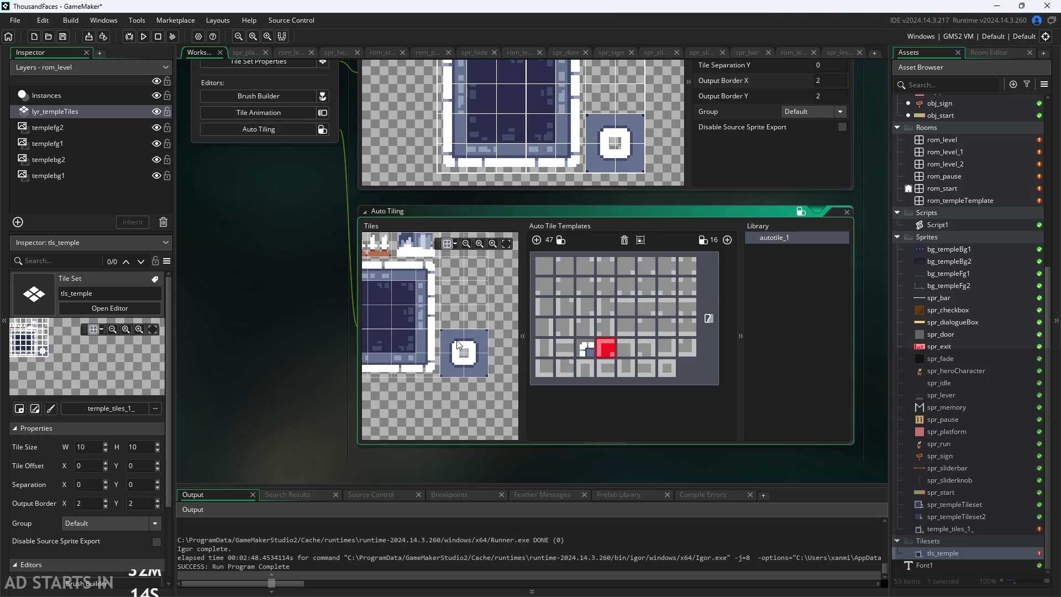
pyautogui.hscroll(-5, 406, 406)
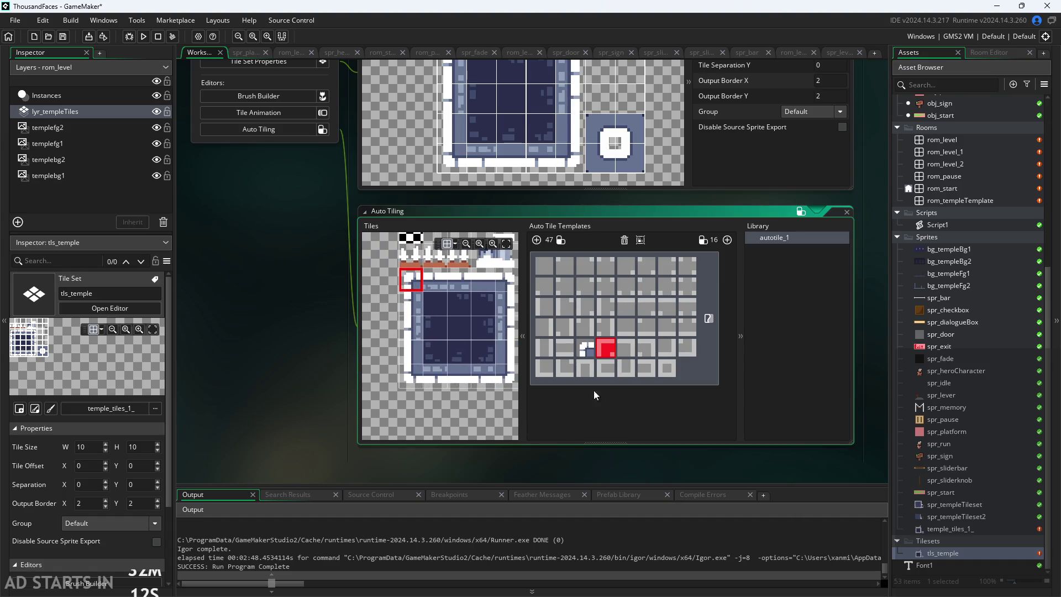
pyautogui.hscroll(2, 424, 429)
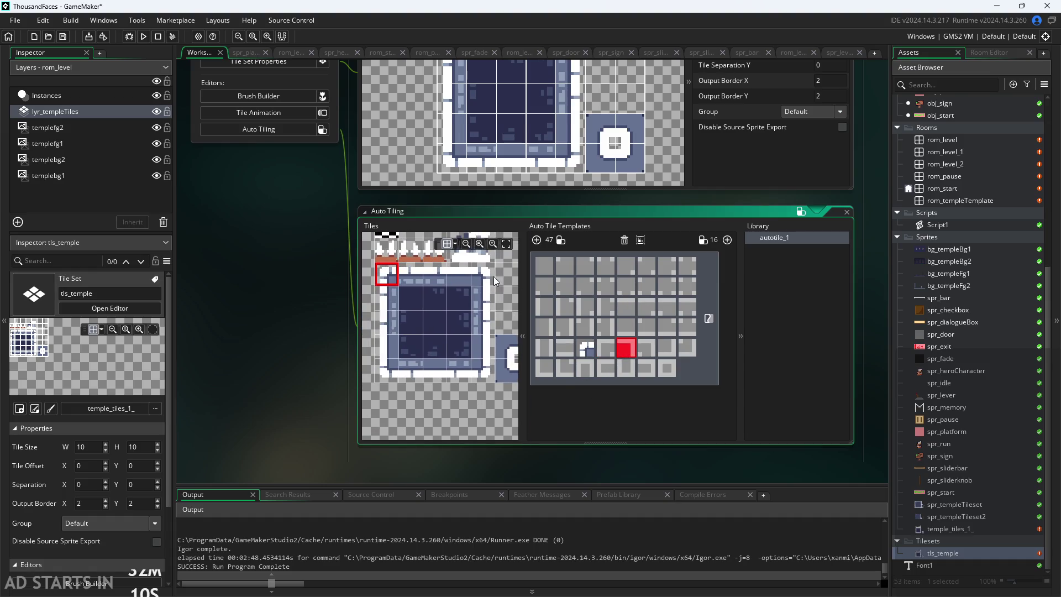
# Step: Fill bottom-row cells with the corner, bottom-left corner, dark centre and bottom-middle tiles
pyautogui.click(647, 348)
pyautogui.click(473, 373)
pyautogui.click(540, 374)
pyautogui.click(379, 374)
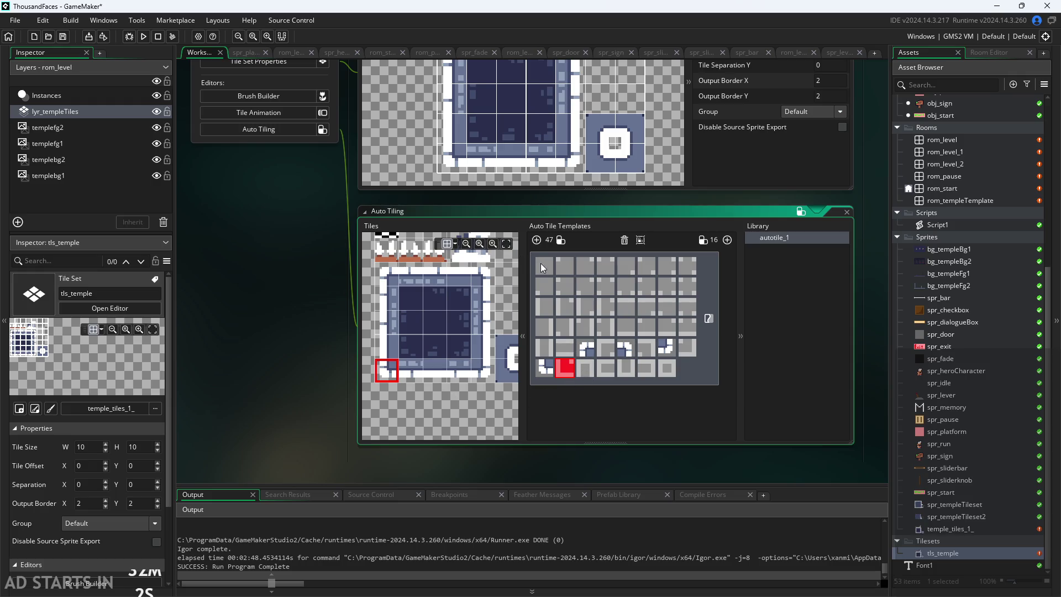
pyautogui.click(669, 368)
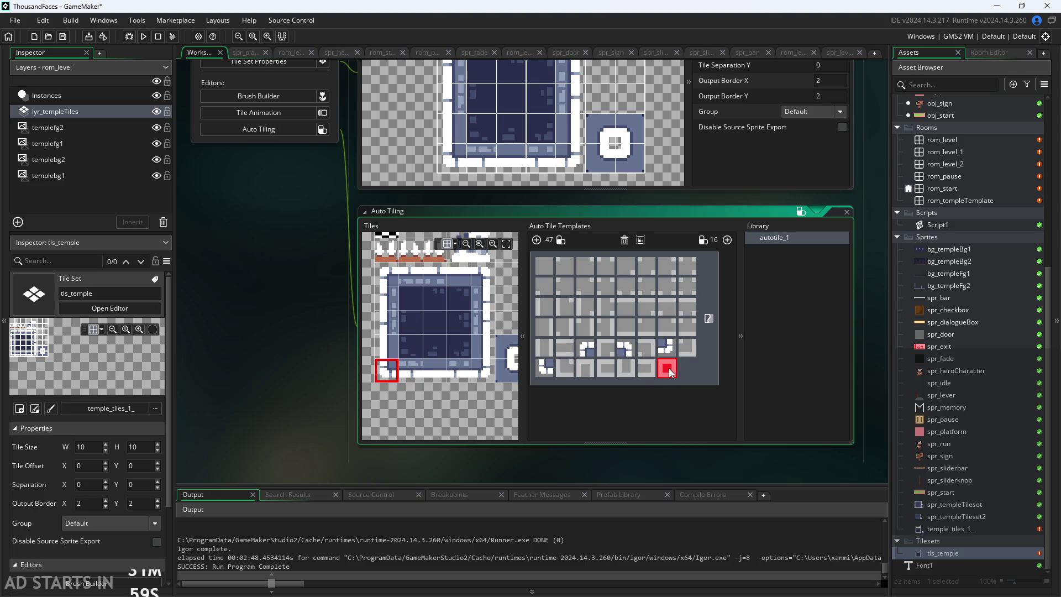
pyautogui.click(434, 323)
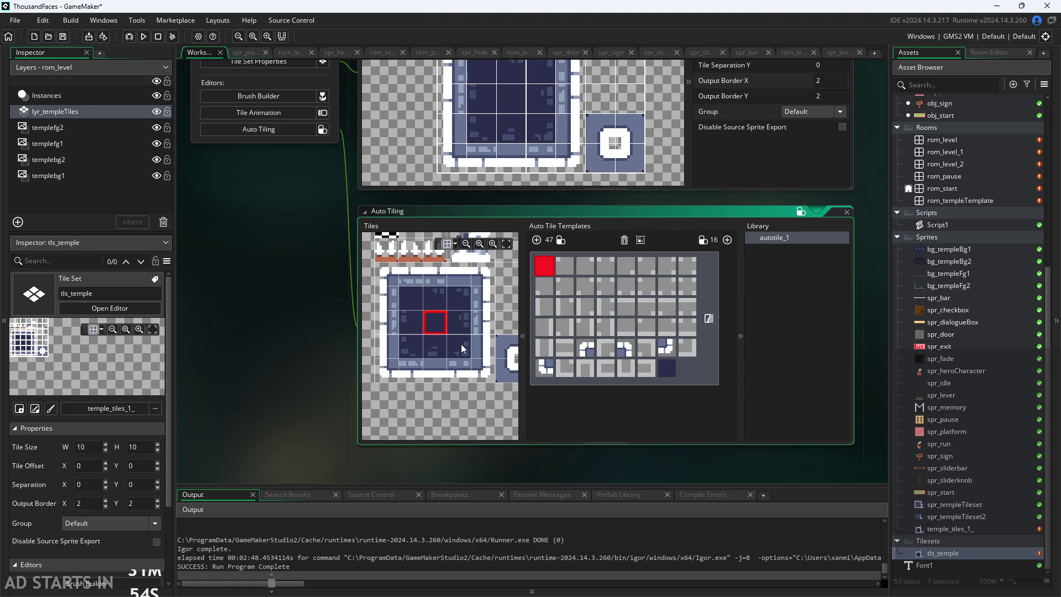
pyautogui.click(432, 342)
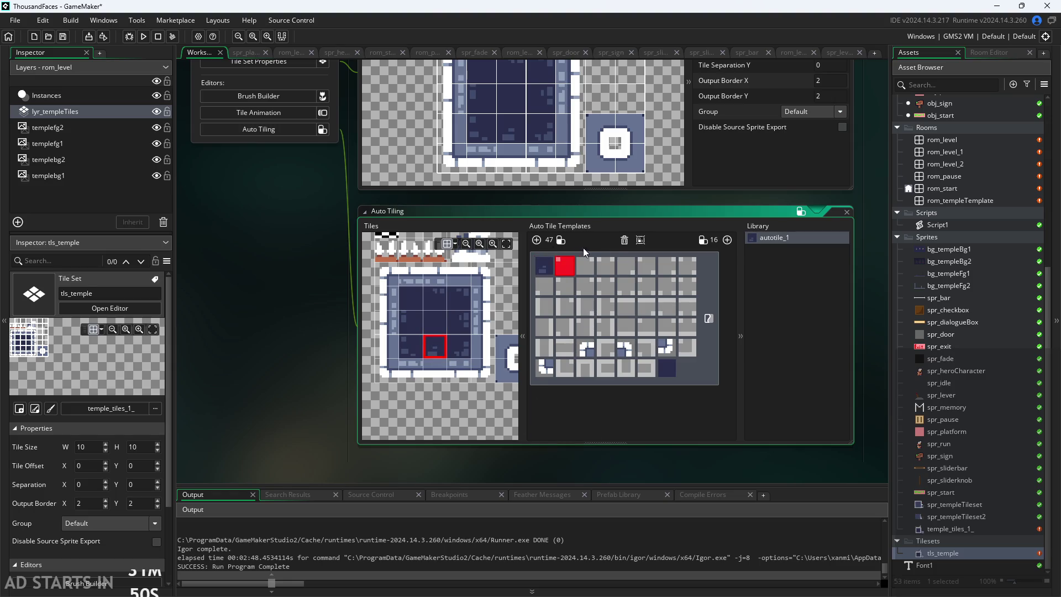
pyautogui.scroll(-2, 373, 405)
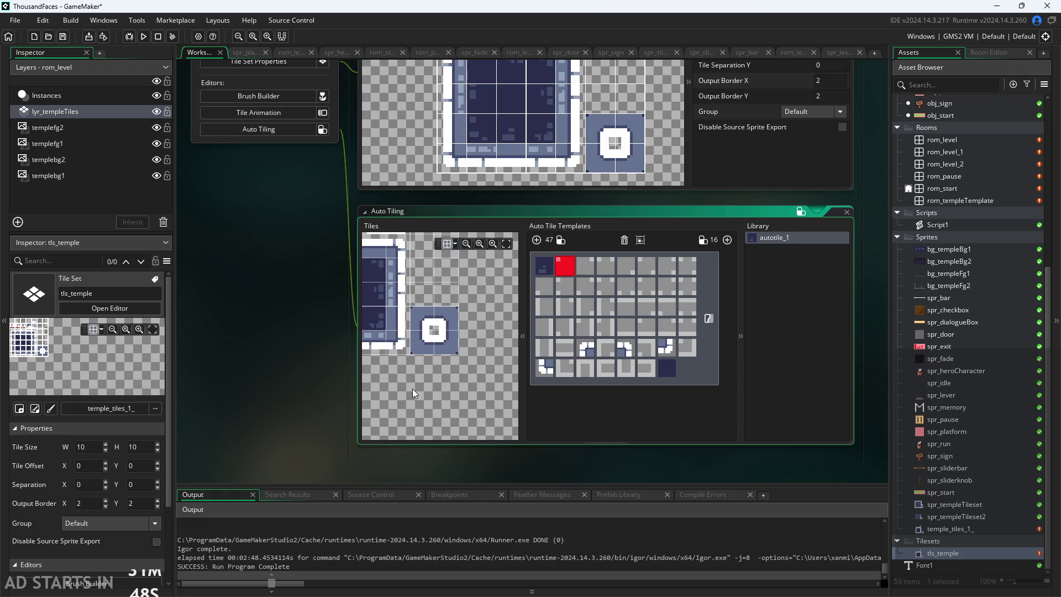
pyautogui.scroll(3, 413, 388)
# Step: Fill template slots 2, 3, 5 and row 2's first slot with the round tile's four quarters
pyautogui.moveTo(454, 366); pyautogui.dragTo(428, 387)
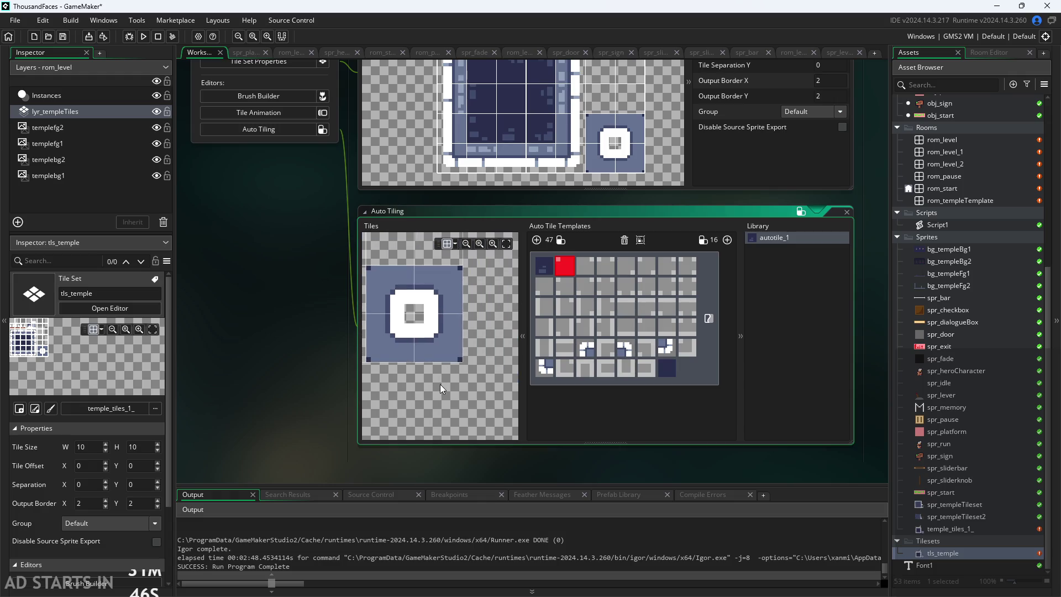
pyautogui.click(446, 335)
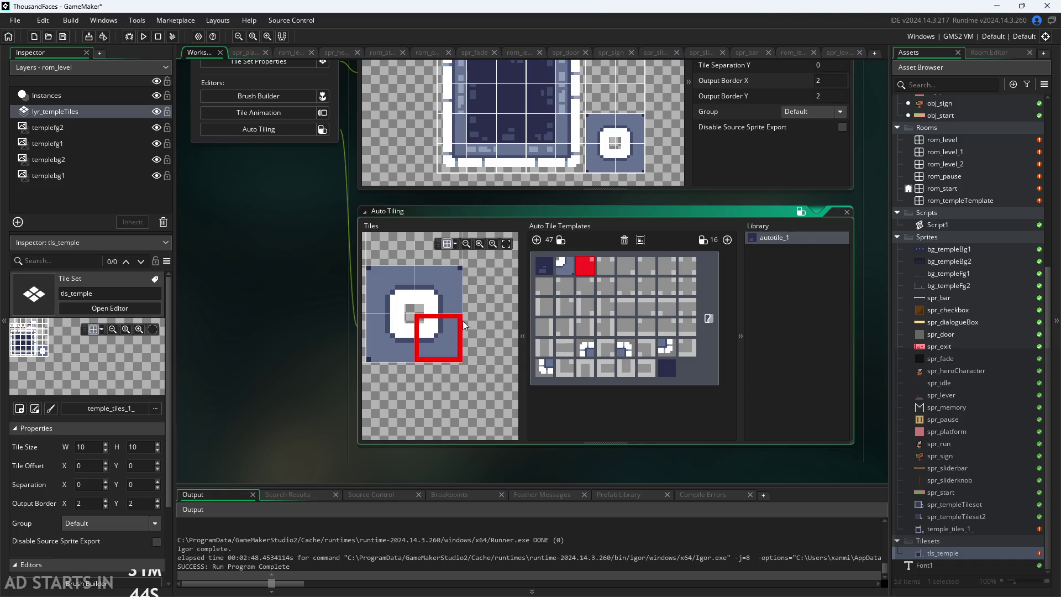
pyautogui.click(407, 330)
pyautogui.click(635, 272)
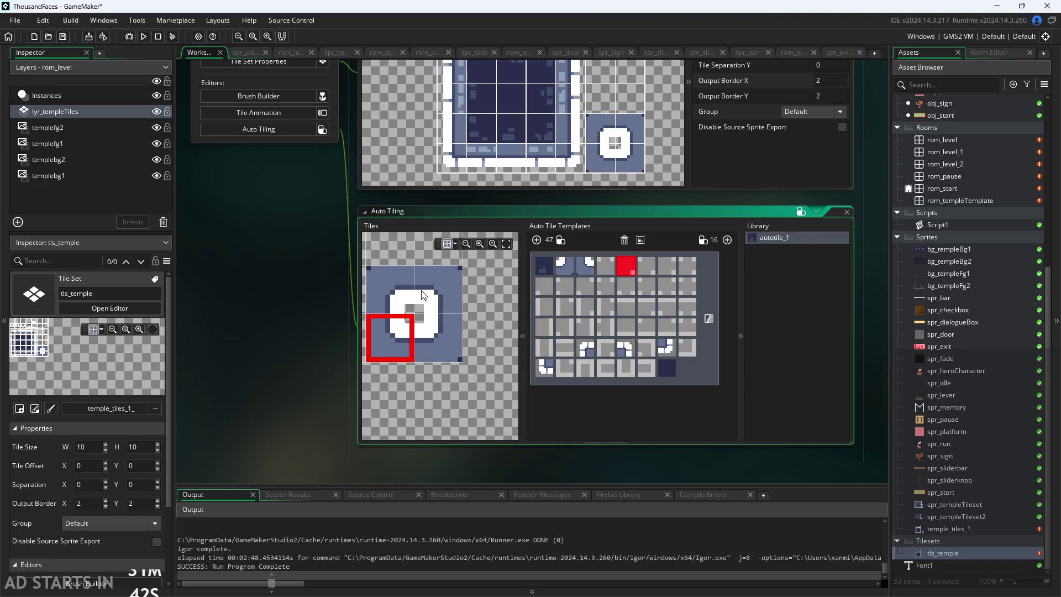
pyautogui.click(406, 296)
pyautogui.click(543, 286)
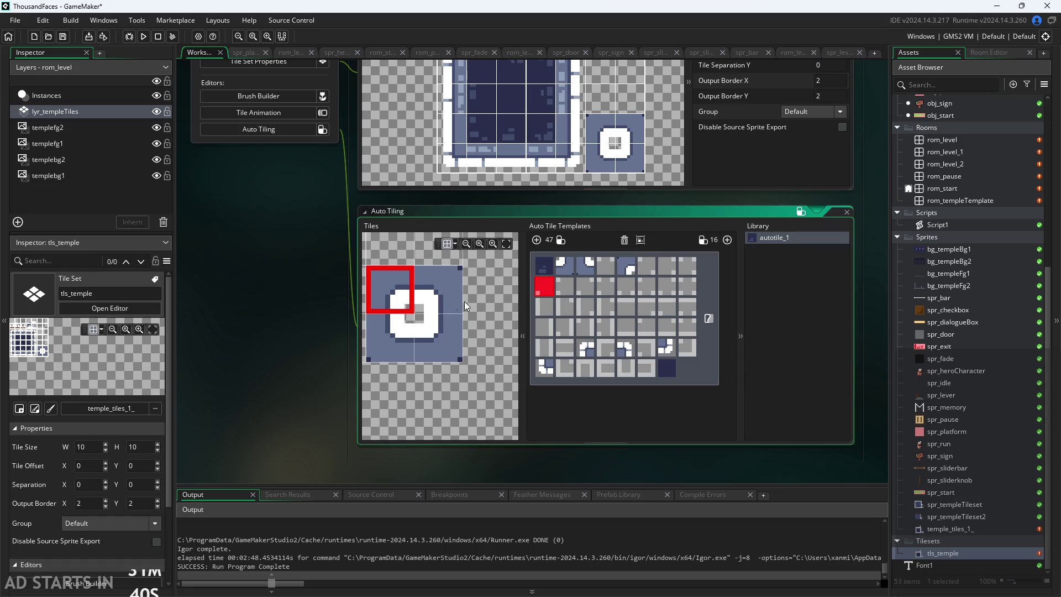
pyautogui.click(432, 297)
# Step: Assign further tls_temple wall tiles, including the left wall edge, to the next template slots
pyautogui.hscroll(-1, 464, 406)
pyautogui.scroll(-2, 489, 481)
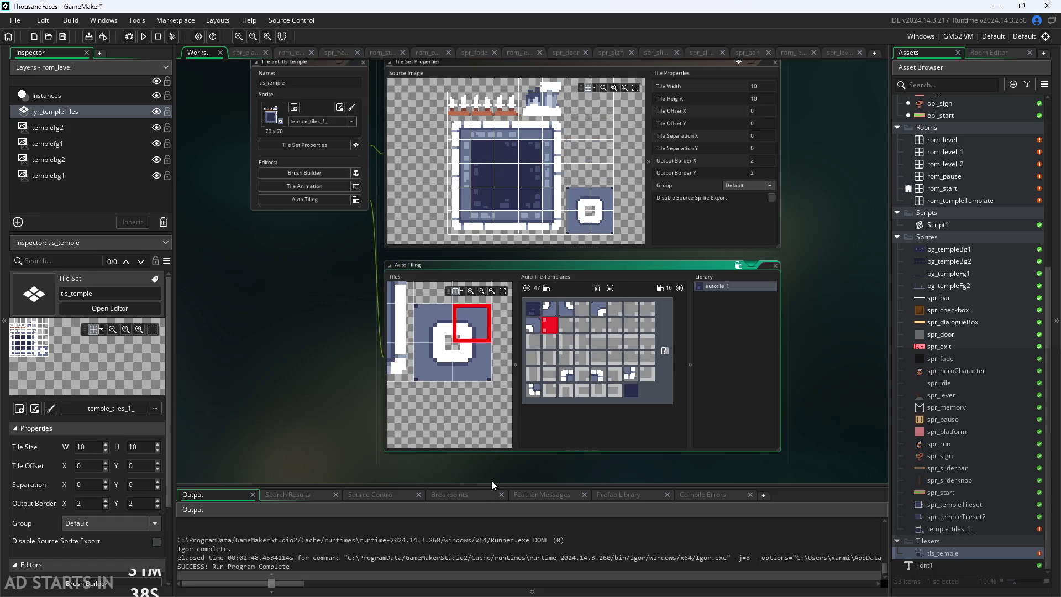
pyautogui.scroll(1, 492, 474)
pyautogui.scroll(-1, 456, 414)
pyautogui.hscroll(-2, 454, 415)
pyautogui.scroll(2, 475, 431)
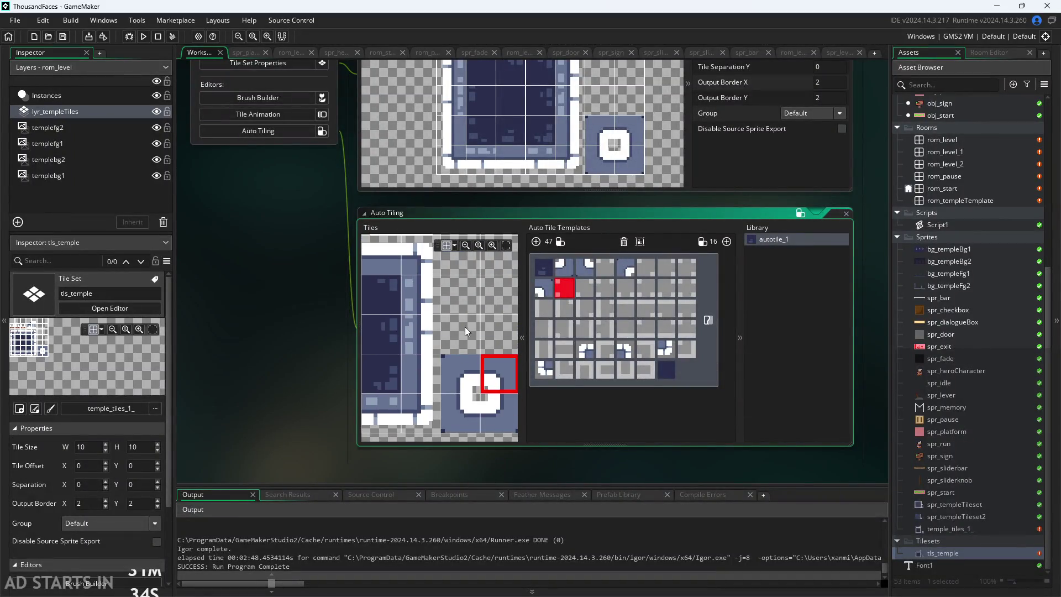
pyautogui.hscroll(-1, 503, 351)
pyautogui.scroll(-2, 503, 351)
pyautogui.click(503, 349)
pyautogui.scroll(1, 504, 325)
pyautogui.hscroll(-2, 503, 325)
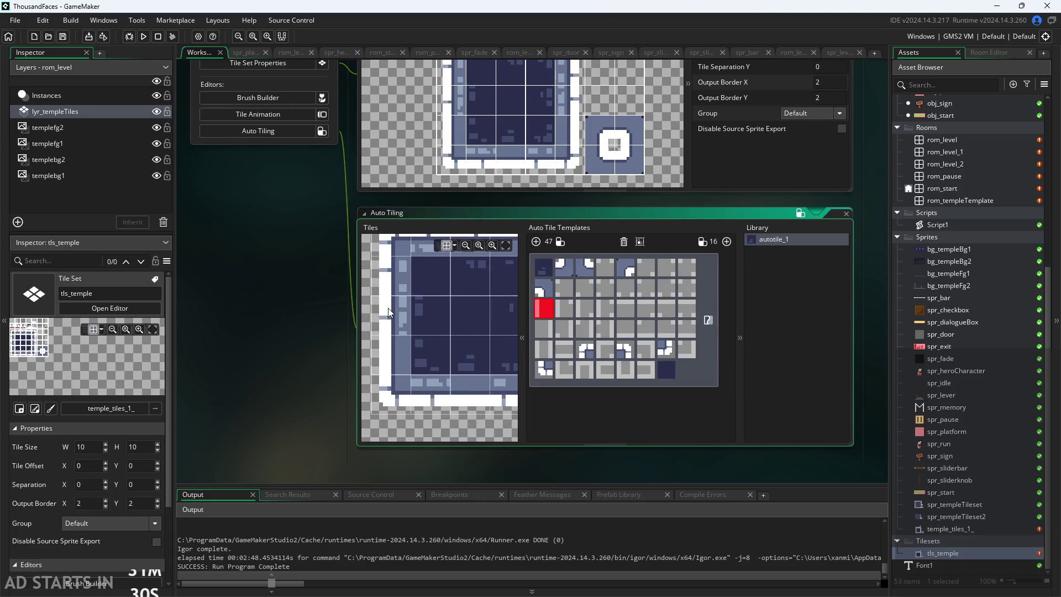
pyautogui.click(388, 312)
# Step: Assign the top edge tile and a wall tile to empty template slots in row 4
pyautogui.scroll(-2, 398, 320)
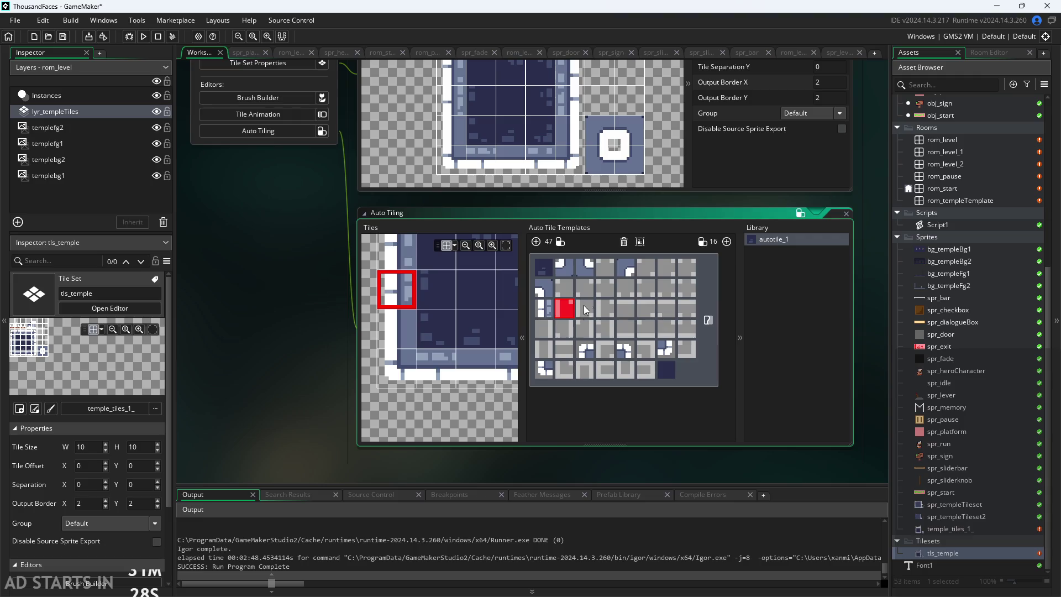
pyautogui.click(621, 308)
pyautogui.hscroll(1, 485, 410)
pyautogui.scroll(2, 469, 420)
pyautogui.click(440, 290)
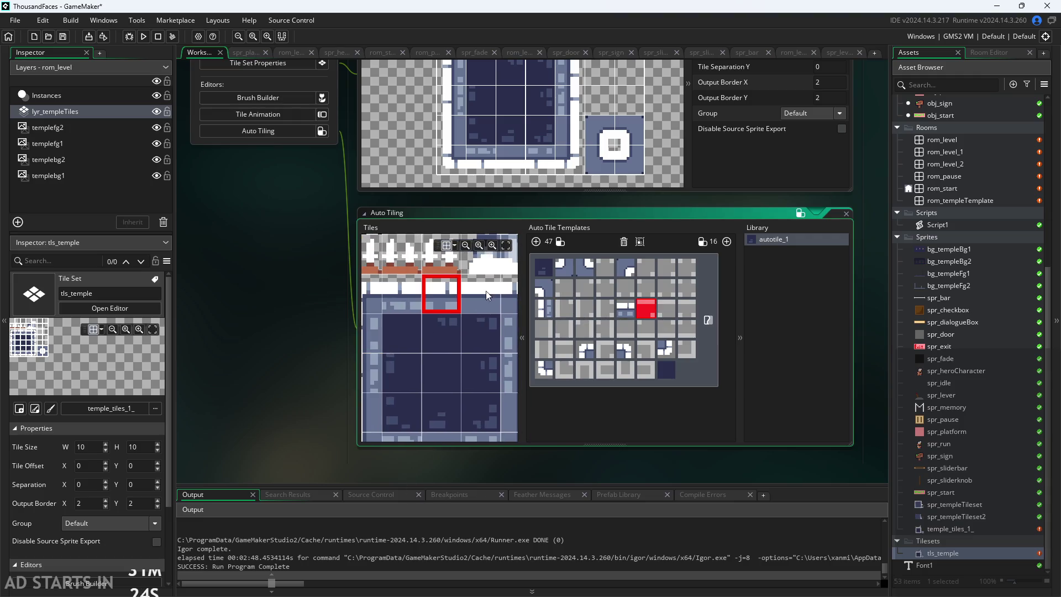
pyautogui.scroll(-3, 442, 331)
pyautogui.click(544, 328)
pyautogui.hscroll(-1, 446, 417)
pyautogui.scroll(1, 447, 418)
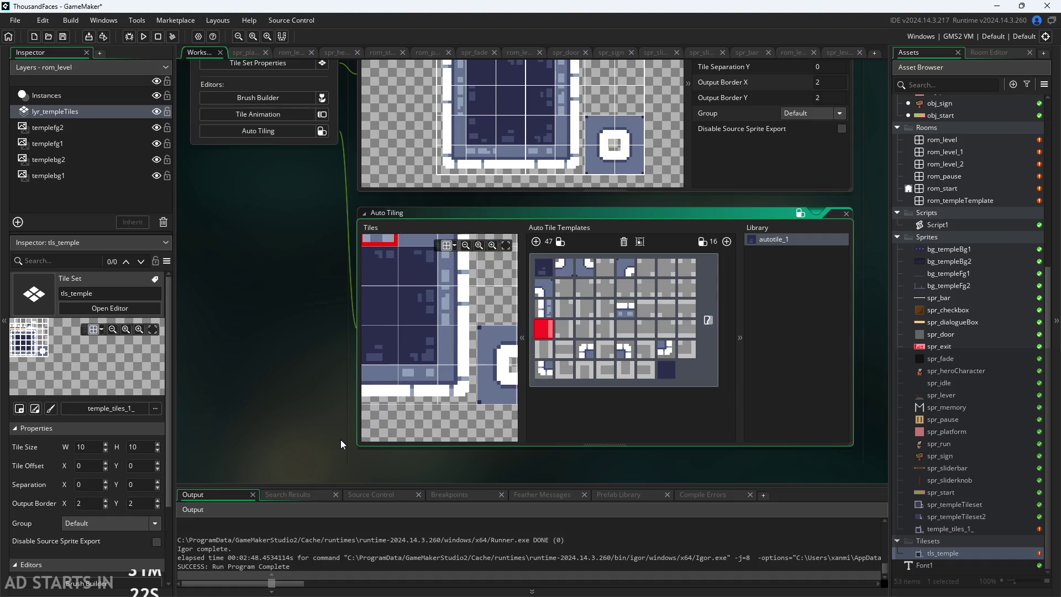
pyautogui.click(457, 304)
# Step: Put the bottom wall tile in row 4's fifth slot, then open rom_level
pyautogui.moveTo(400, 446)
pyautogui.mouseDown()
pyautogui.moveTo(500, 406)
pyautogui.moveTo(433, 419)
pyautogui.mouseUp()
pyautogui.scroll(-1, 469, 298)
pyautogui.hscroll(1, 470, 299)
pyautogui.click(659, 302)
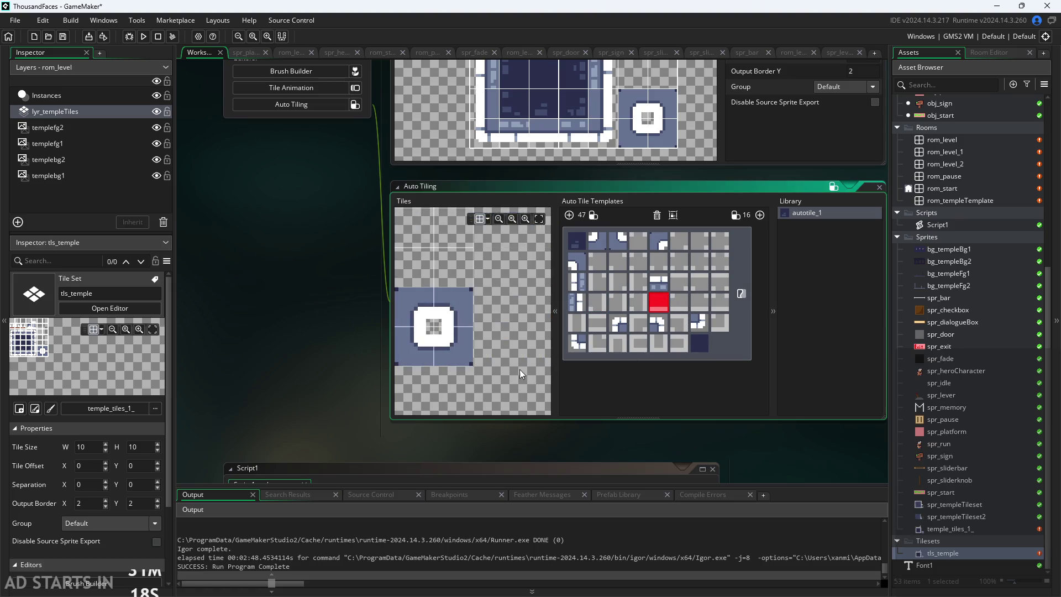
pyautogui.hscroll(1, 498, 337)
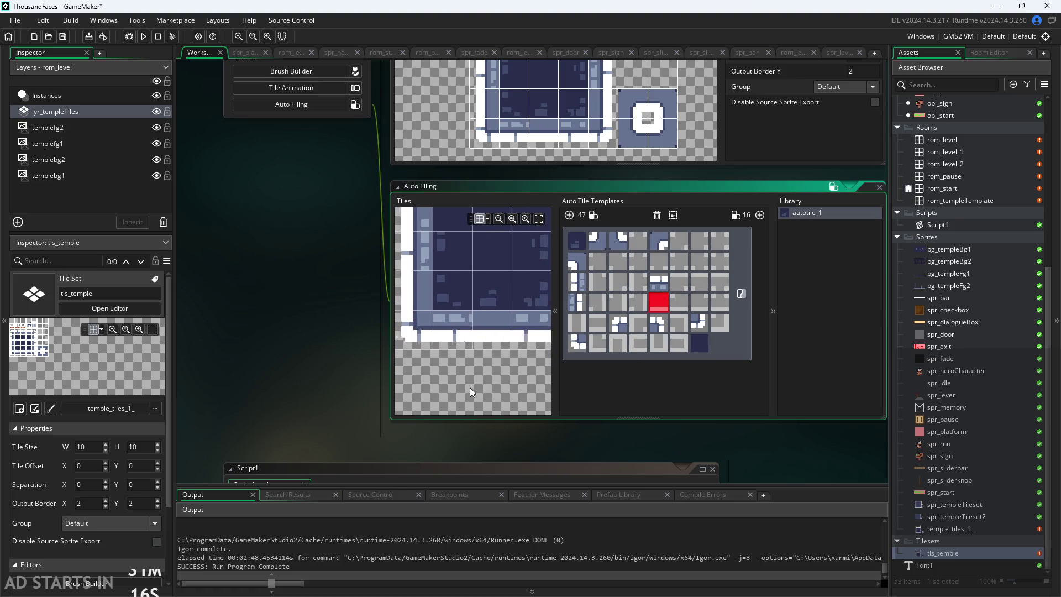
pyautogui.click(504, 332)
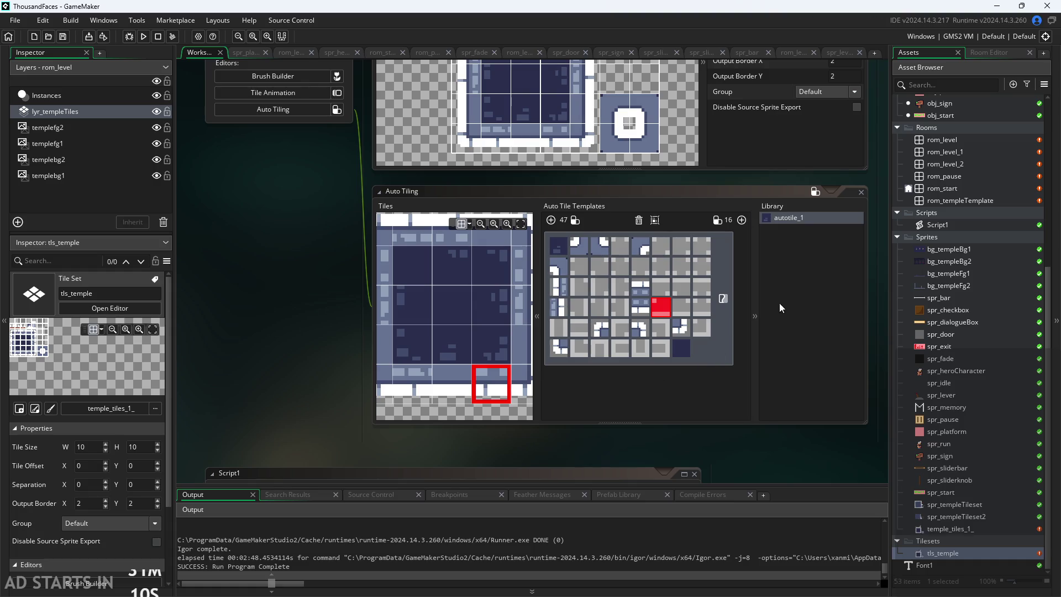
pyautogui.doubleClick(940, 140)
# Step: Paint a horizontal temple wall strip and two small floating platform squares with autotile_1
pyautogui.click(601, 236)
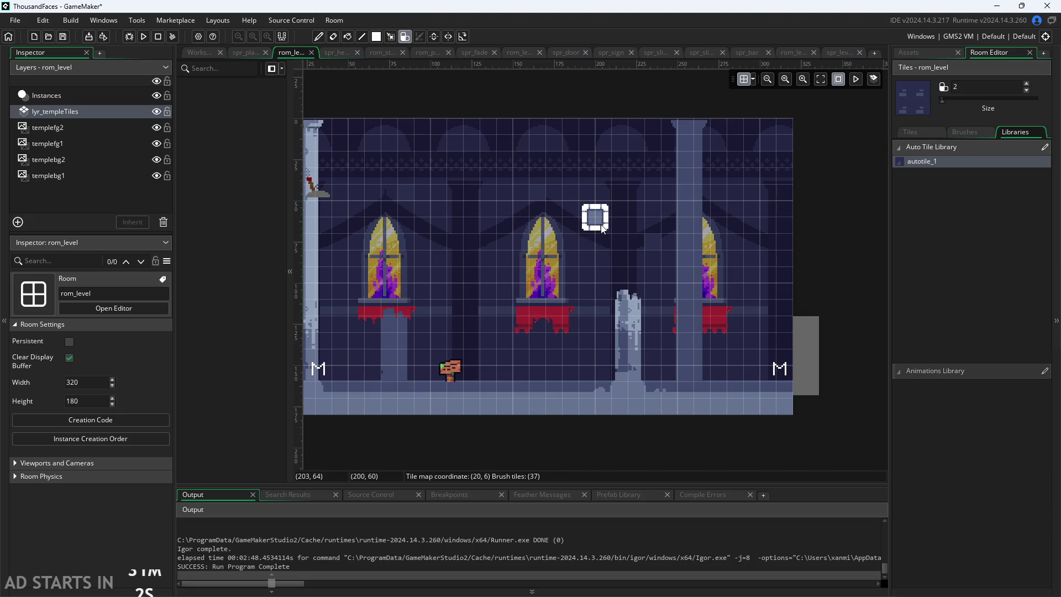
pyautogui.moveTo(607, 221)
pyautogui.mouseDown()
pyautogui.moveTo(657, 227)
pyautogui.moveTo(657, 255)
pyautogui.moveTo(635, 254)
pyautogui.moveTo(627, 284)
pyautogui.moveTo(601, 250)
pyautogui.moveTo(522, 249)
pyautogui.moveTo(530, 182)
pyautogui.moveTo(537, 198)
pyautogui.moveTo(536, 189)
pyautogui.mouseUp()
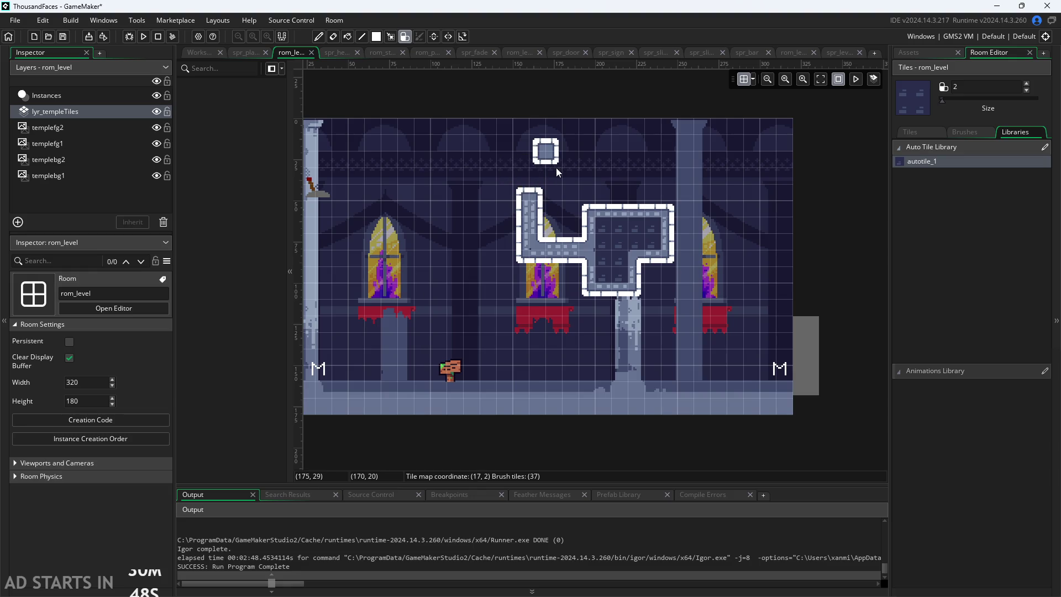
pyautogui.click(575, 174)
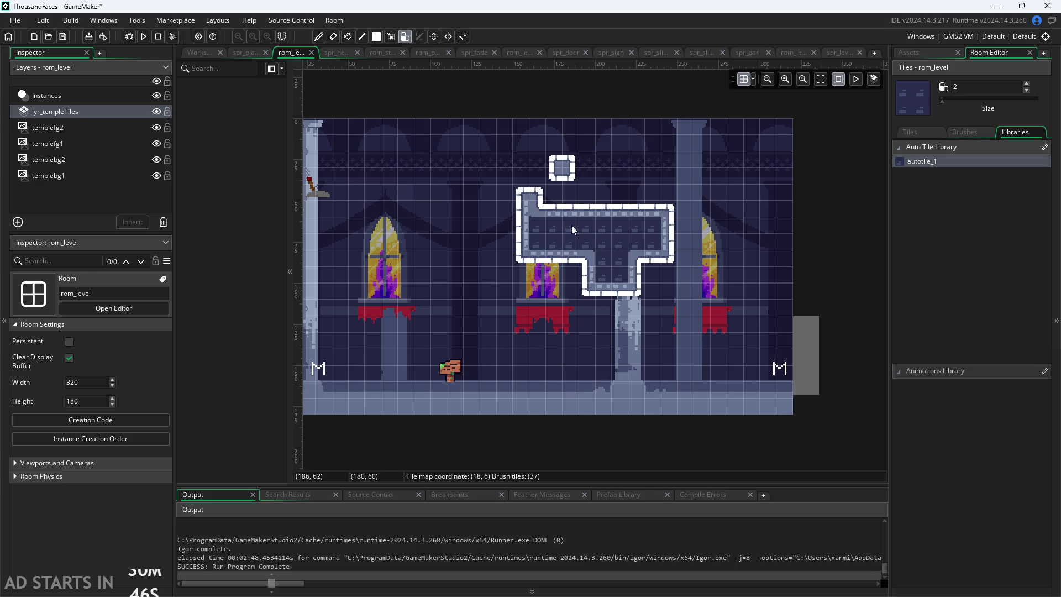
pyautogui.click(426, 300)
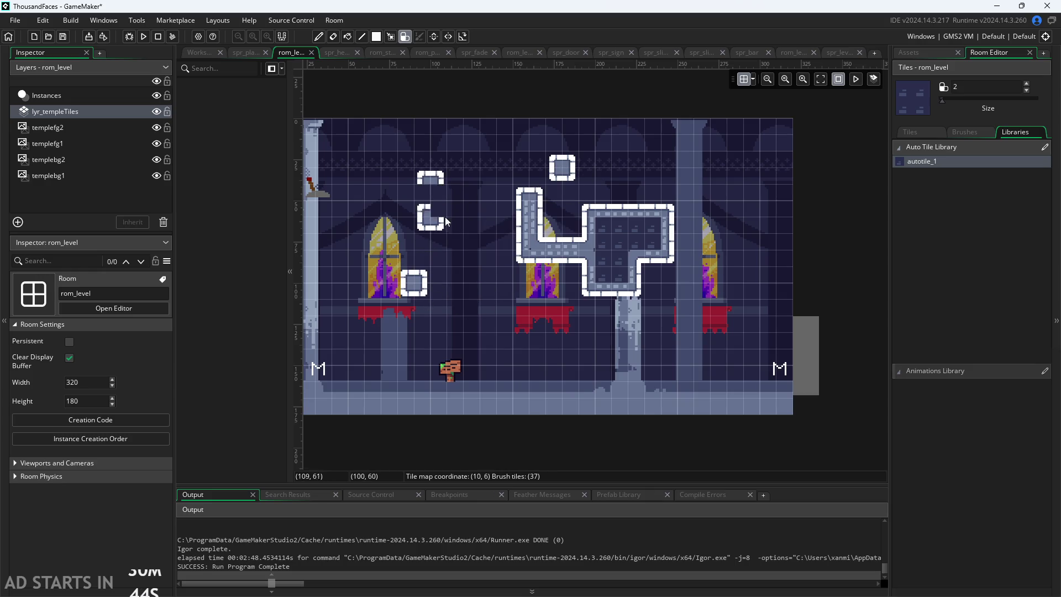
pyautogui.scroll(-3, 405, 212)
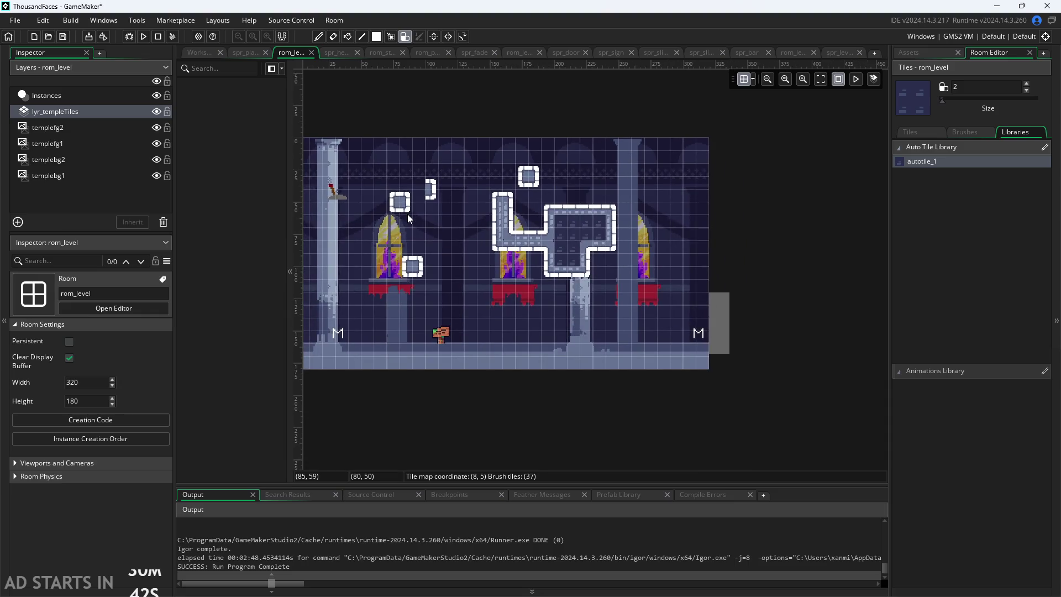
pyautogui.click(101, 114)
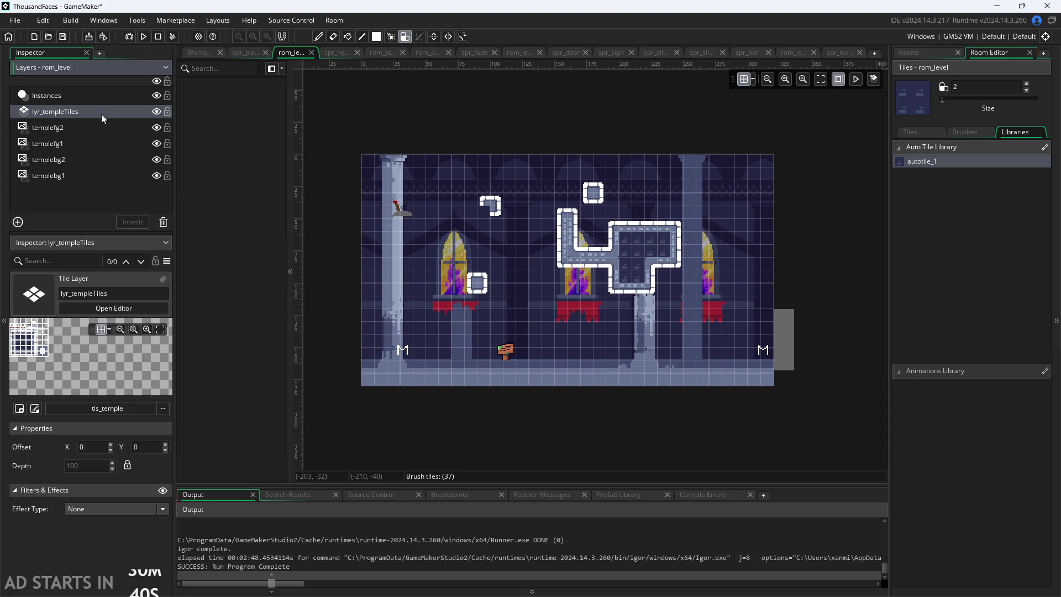
pyautogui.moveTo(86, 350); pyautogui.dragTo(112, 345)
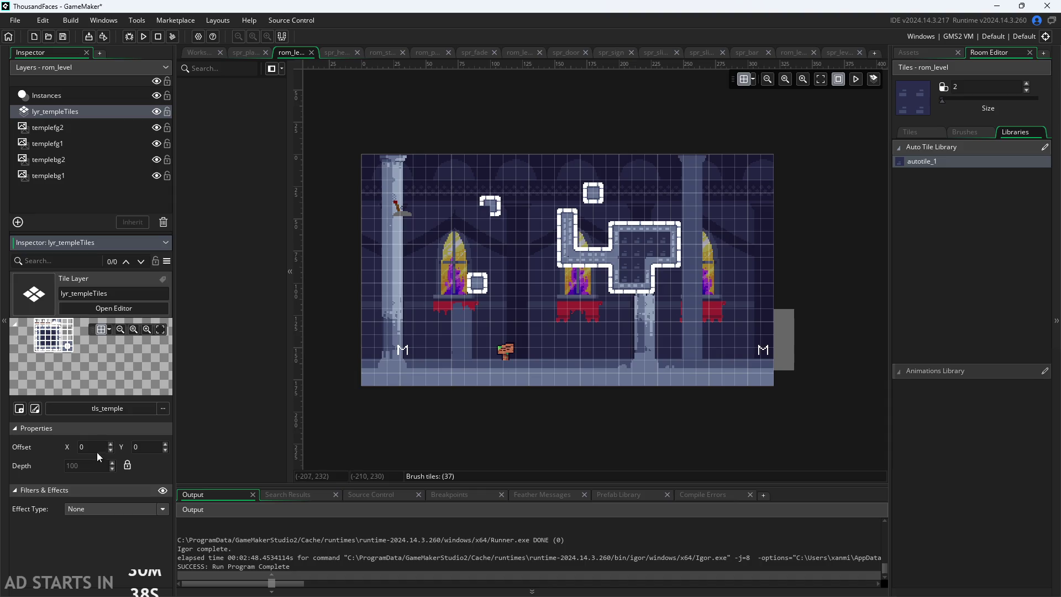
# Step: Undo every painted autotile_1 stroke so lyr_templeTiles is left empty
pyautogui.rightClick(102, 118)
pyautogui.click(97, 107)
pyautogui.rightClick(91, 115)
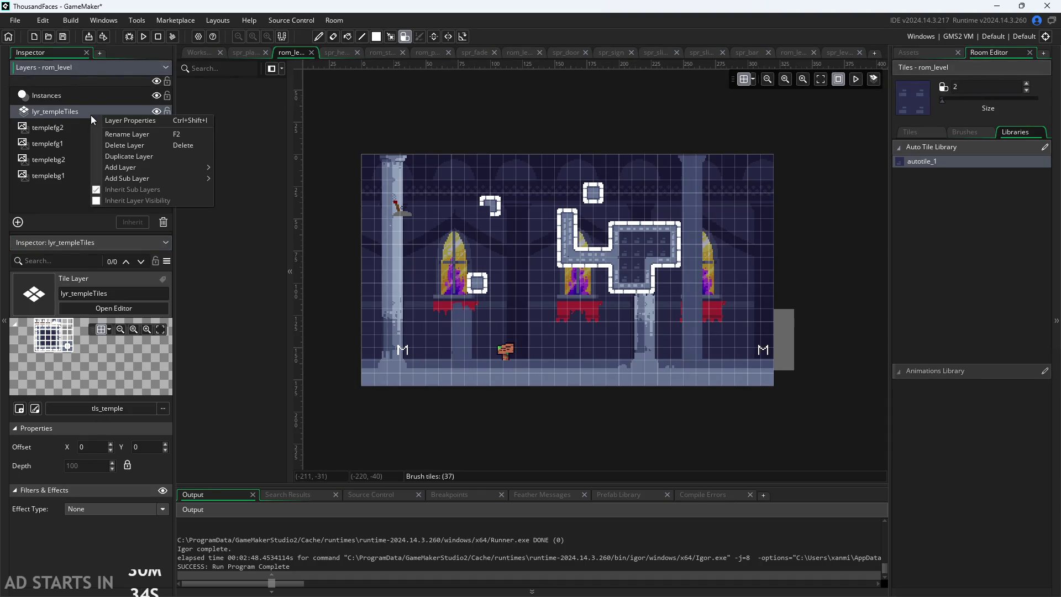
pyautogui.moveTo(132, 178)
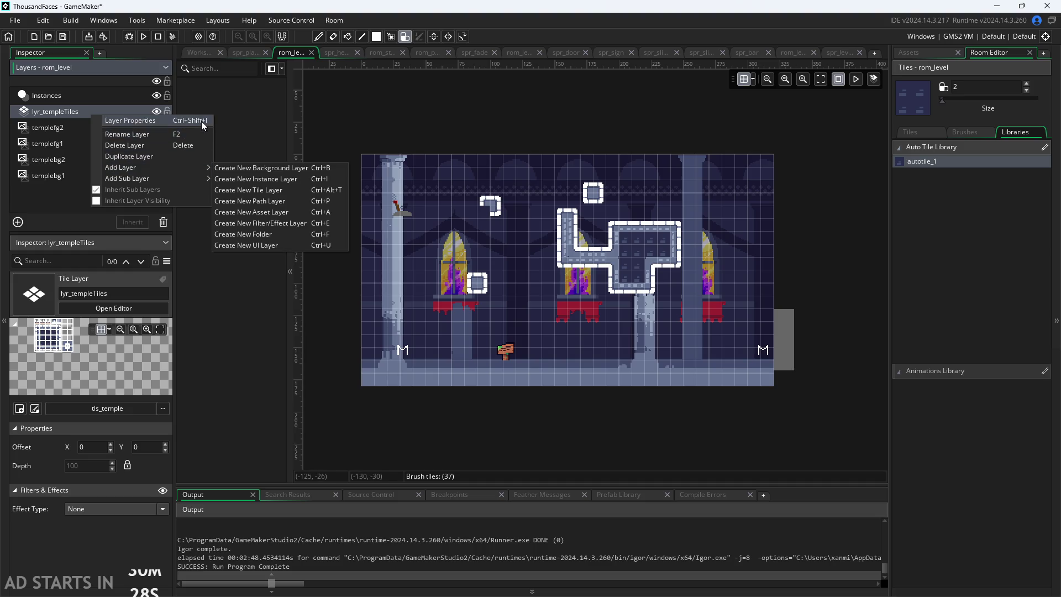
pyautogui.click(214, 135)
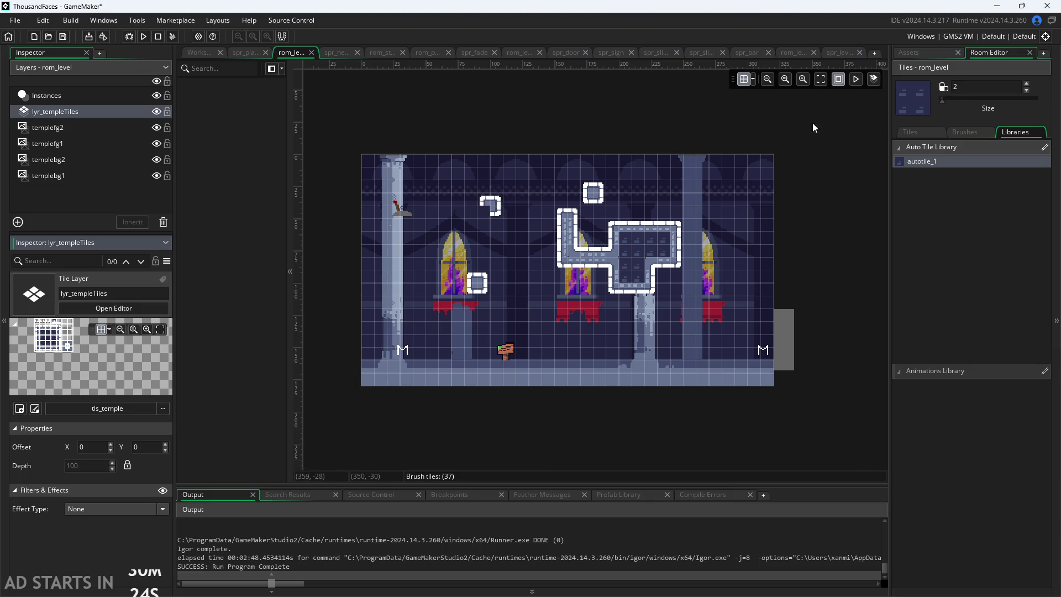
pyautogui.click(768, 177)
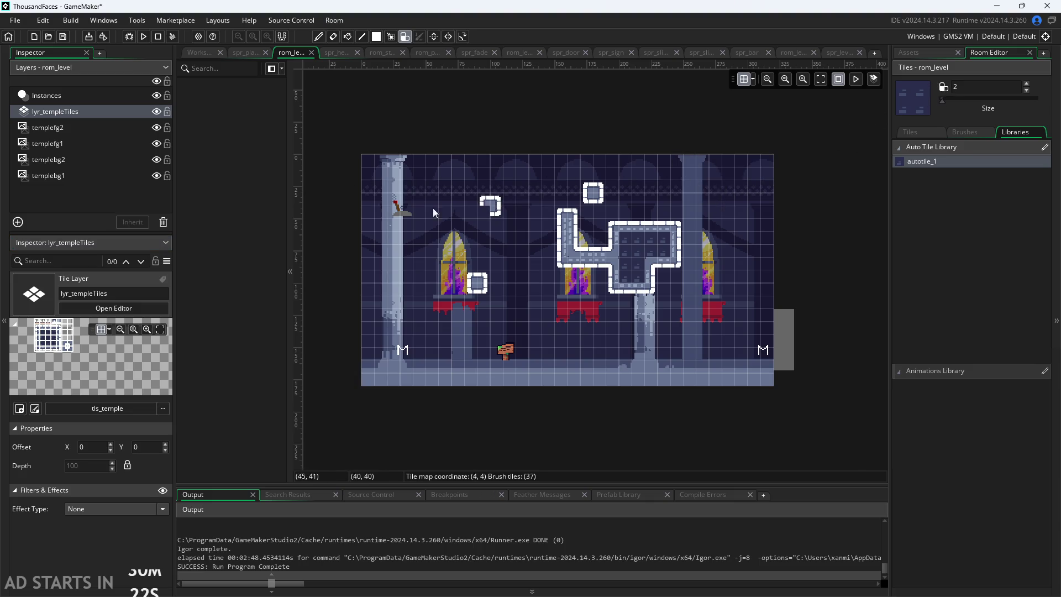
pyautogui.hotkey('ctrl', 'z')
pyautogui.hotkey('ctrl', 'z')
pyautogui.hotkey('ctrl', 'z')
pyautogui.hotkey('ctrl', 'z')
pyautogui.hotkey('ctrl', 'z')
pyautogui.hotkey('ctrl', 'z')
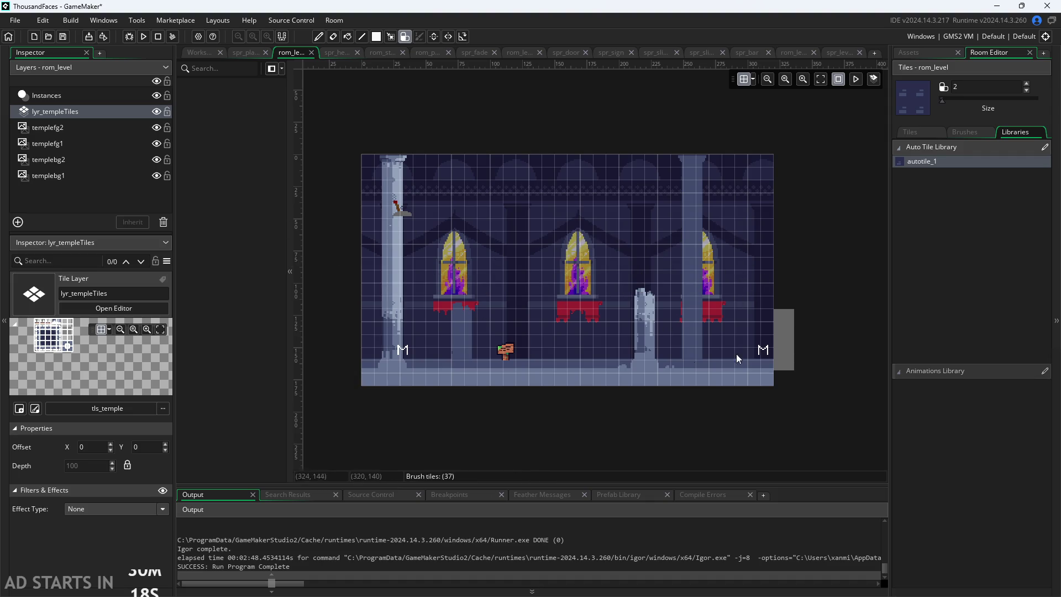
pyautogui.moveTo(362, 161)
pyautogui.mouseDown()
pyautogui.moveTo(432, 230)
pyautogui.moveTo(620, 331)
pyautogui.moveTo(646, 362)
pyautogui.mouseUp()
pyautogui.click(738, 378)
pyautogui.hotkey('ctrl', 'z')
pyautogui.hotkey('ctrl', 'z')
pyautogui.click(873, 79)
pyautogui.moveTo(367, 160)
pyautogui.mouseDown()
pyautogui.moveTo(579, 303)
pyautogui.moveTo(765, 374)
pyautogui.moveTo(784, 391)
pyautogui.mouseUp()
pyautogui.click(80, 113)
pyautogui.click(89, 97)
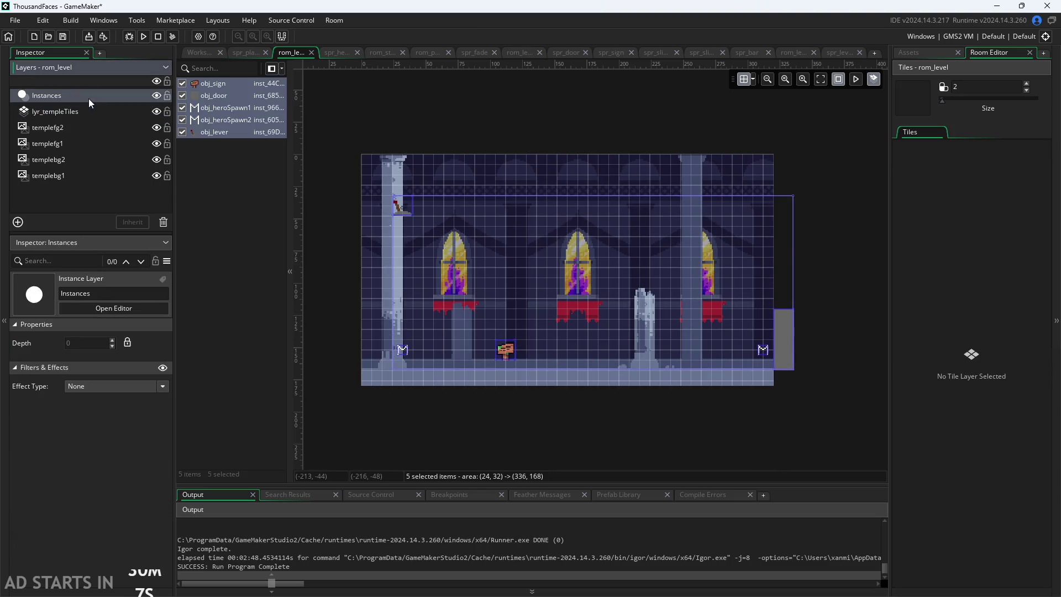
pyautogui.click(181, 83)
pyautogui.click(111, 122)
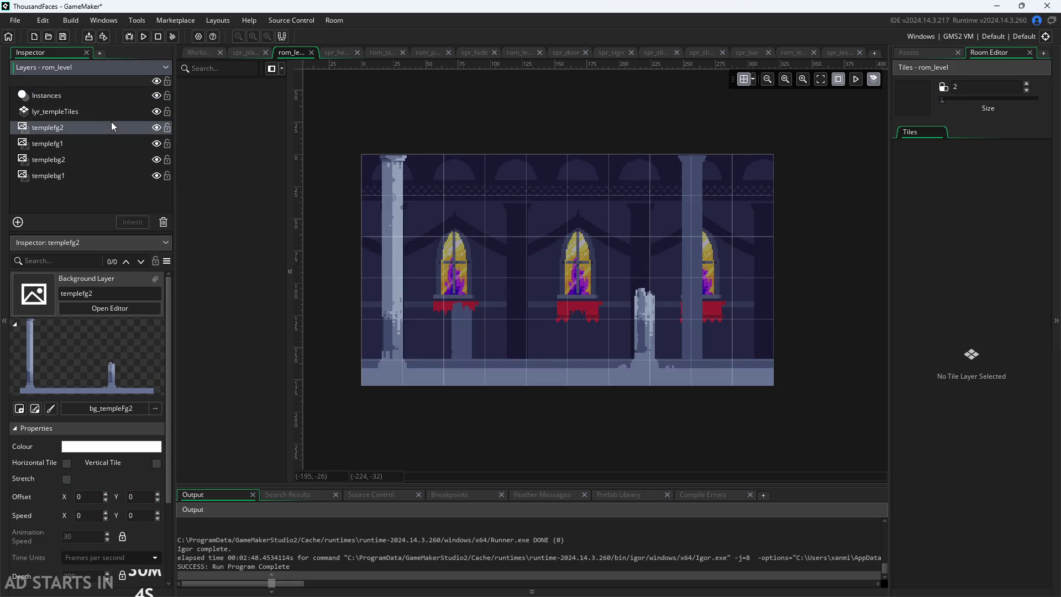
pyautogui.click(114, 114)
pyautogui.click(111, 98)
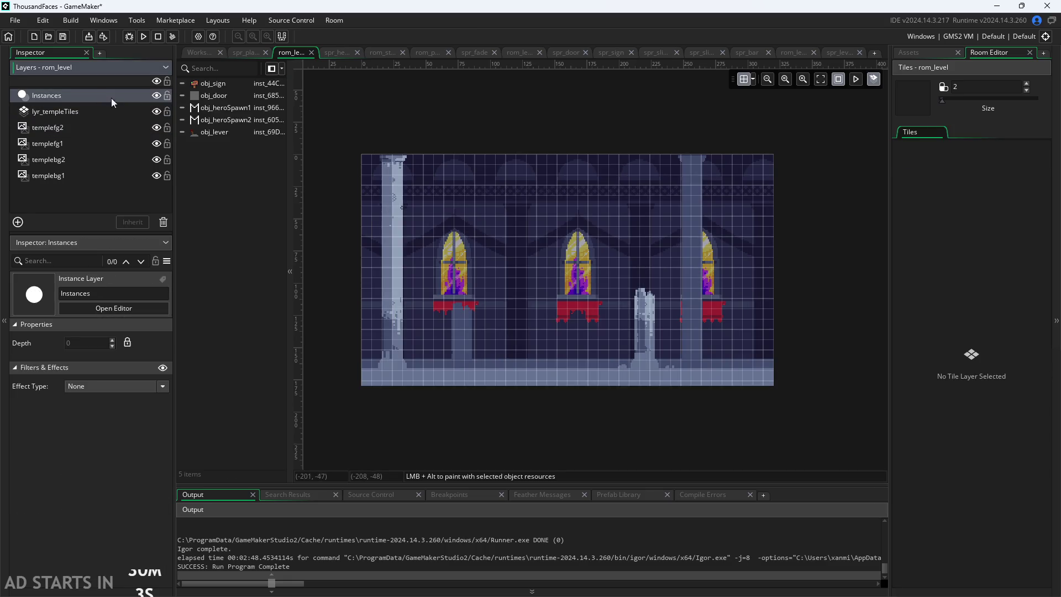
pyautogui.click(182, 83)
pyautogui.click(182, 95)
pyautogui.click(183, 107)
pyautogui.click(182, 119)
pyautogui.click(182, 132)
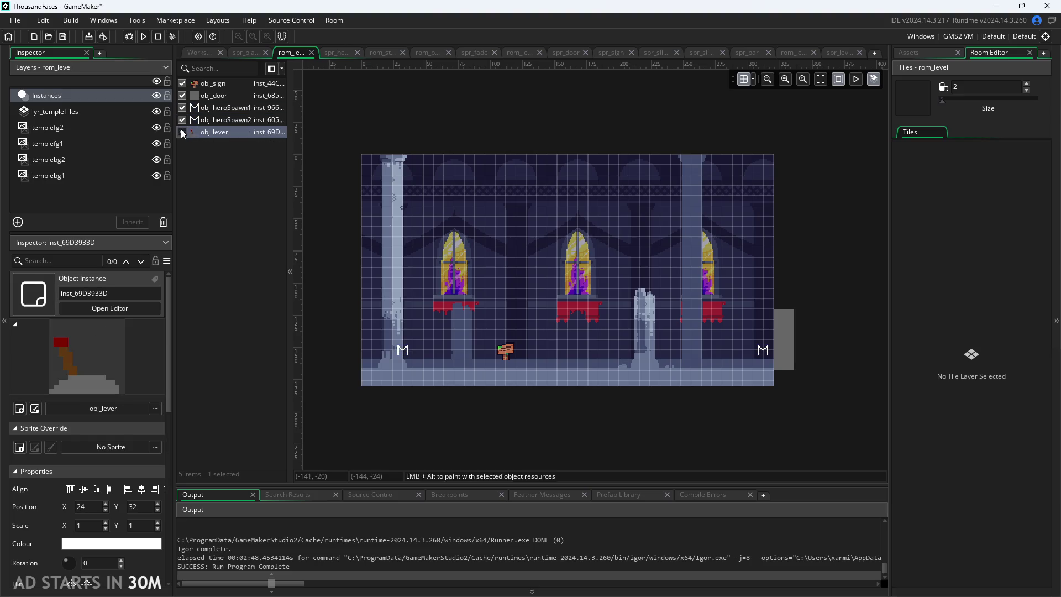
pyautogui.click(915, 54)
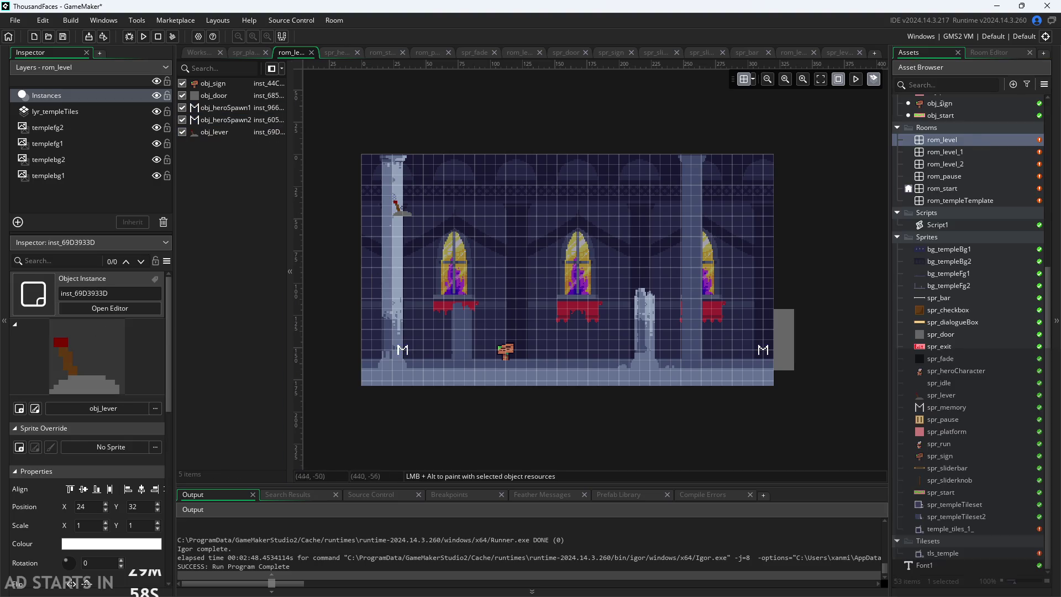
pyautogui.click(982, 55)
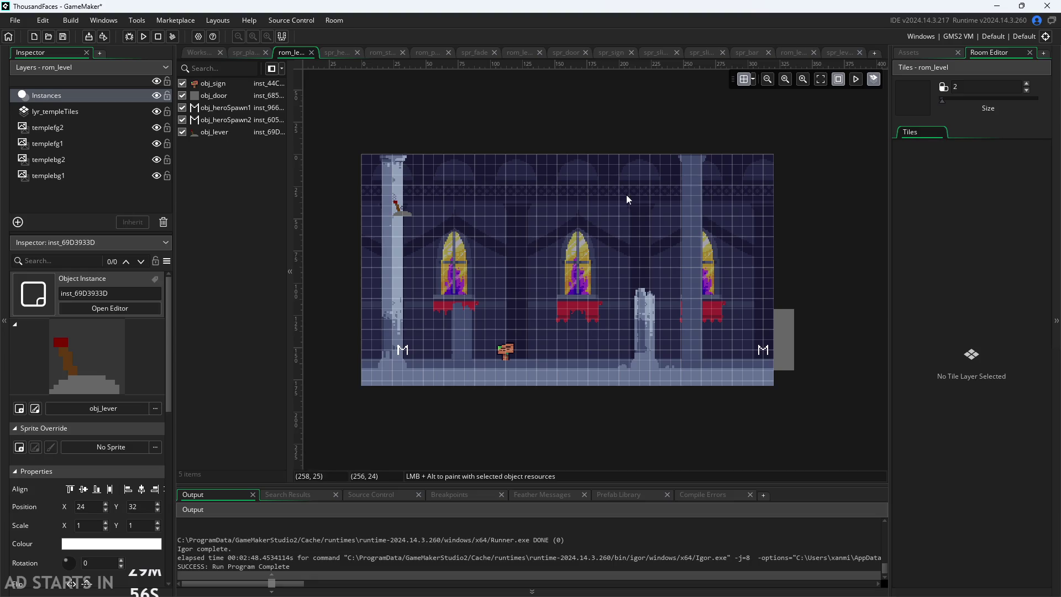
# Step: Select lyr_templeTiles and raise the auto-tile brush Size from 2 to 40
pyautogui.click(56, 112)
pyautogui.scroll(3, 356, 295)
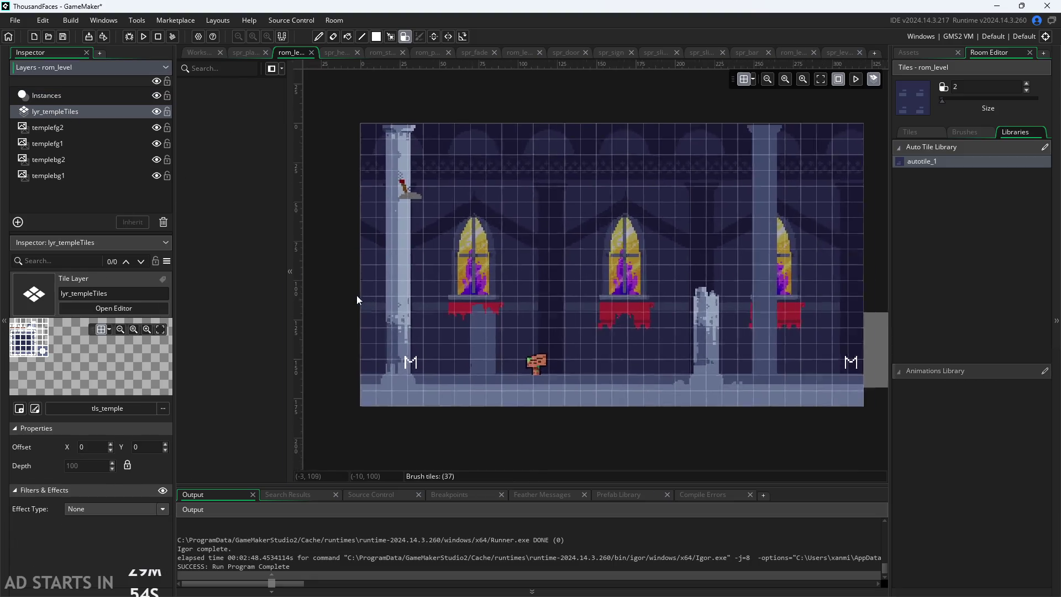
pyautogui.scroll(-1, 574, 292)
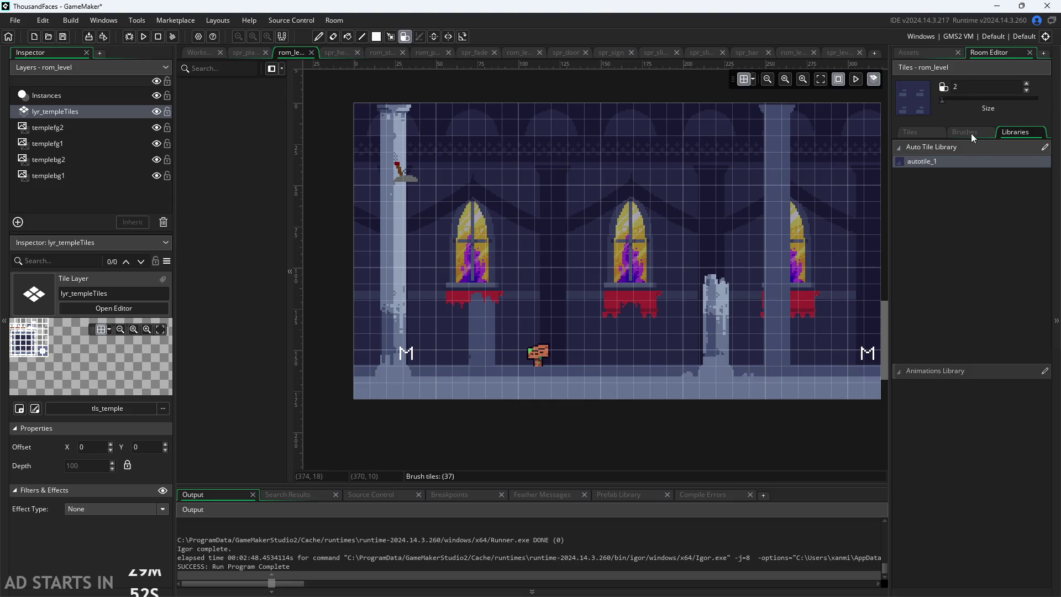
pyautogui.click(971, 133)
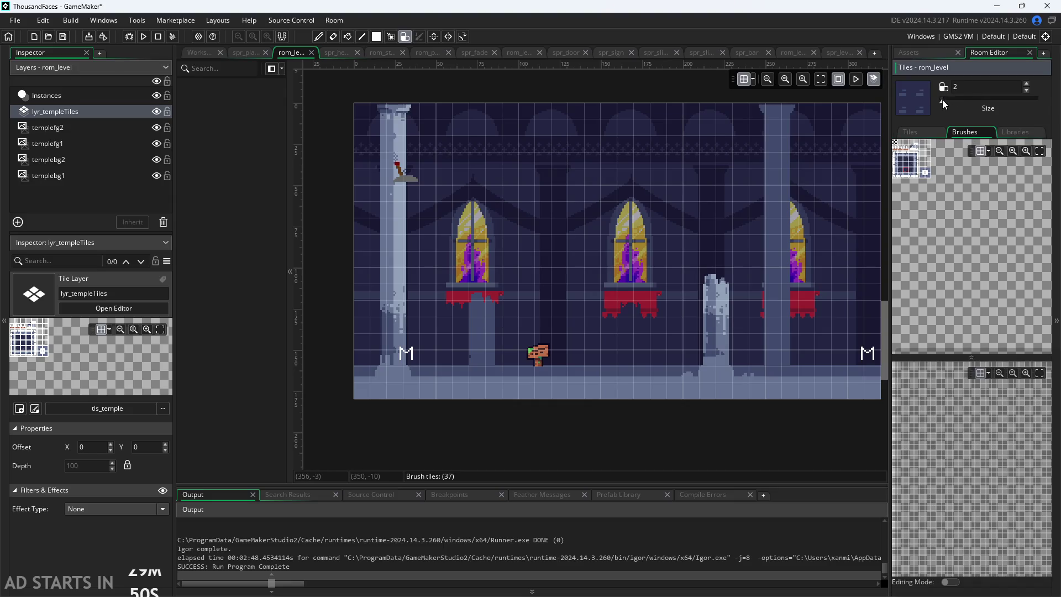
pyautogui.click(1025, 132)
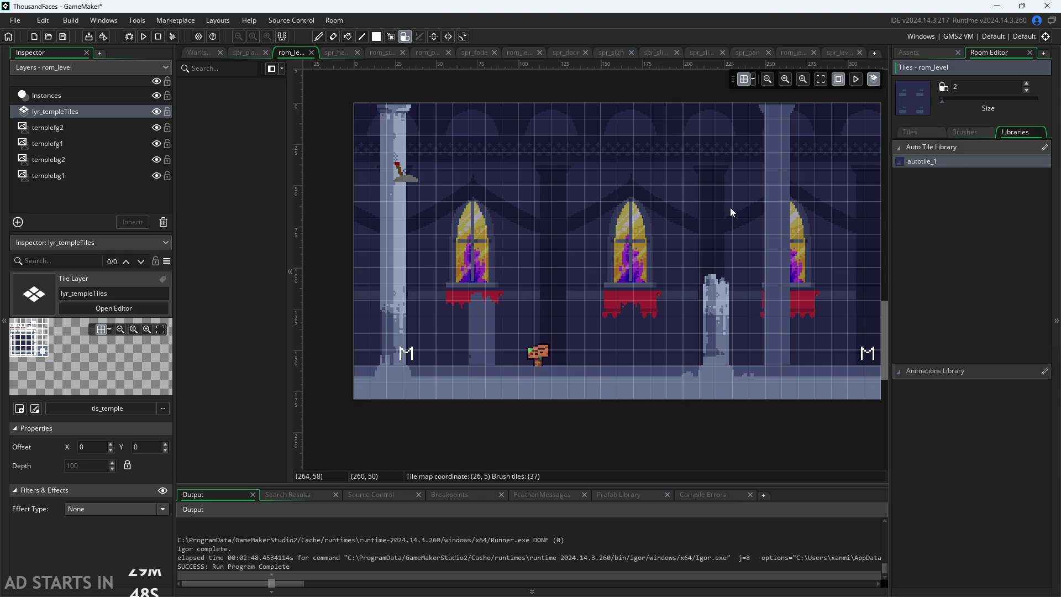
pyautogui.scroll(-1, 525, 227)
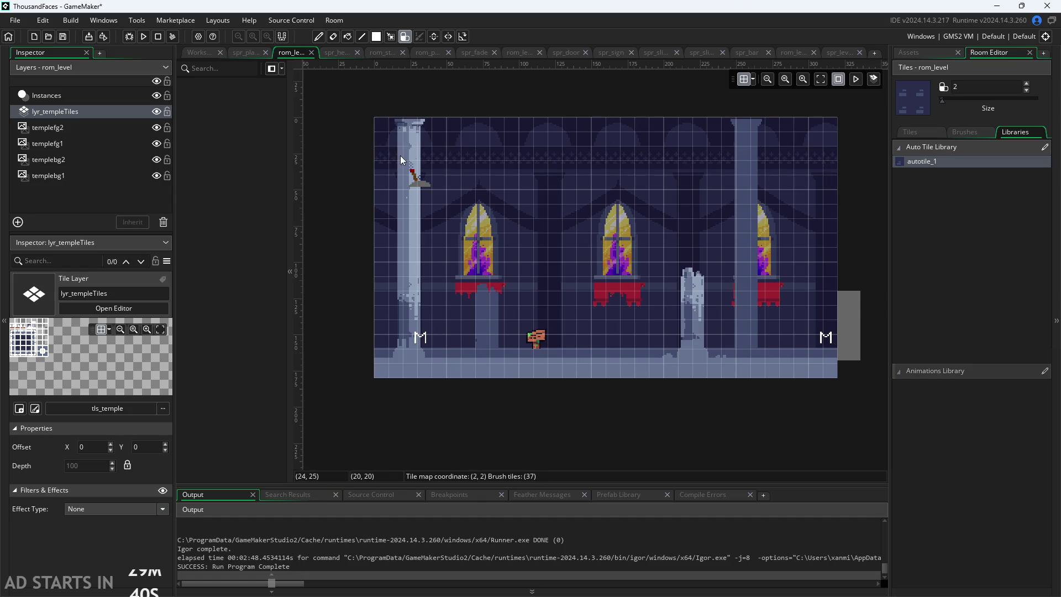
pyautogui.moveTo(944, 100); pyautogui.dragTo(1037, 100)
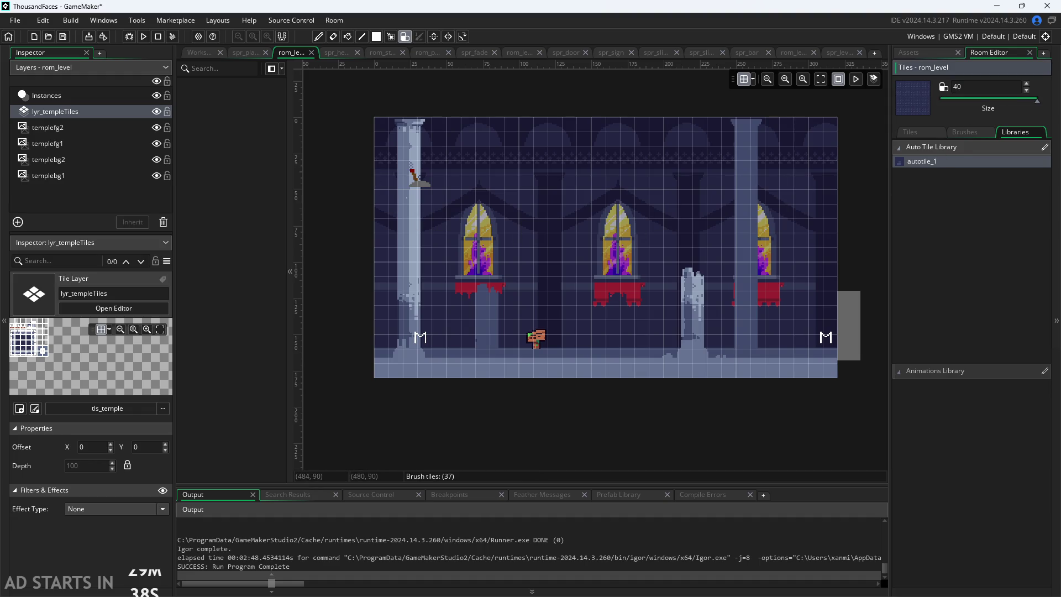
# Step: Undo the oversized size-40 tile fill and return the brush Size to 2
pyautogui.click(553, 293)
pyautogui.hotkey('ctrl', 'z')
pyautogui.hotkey('ctrl', 'z')
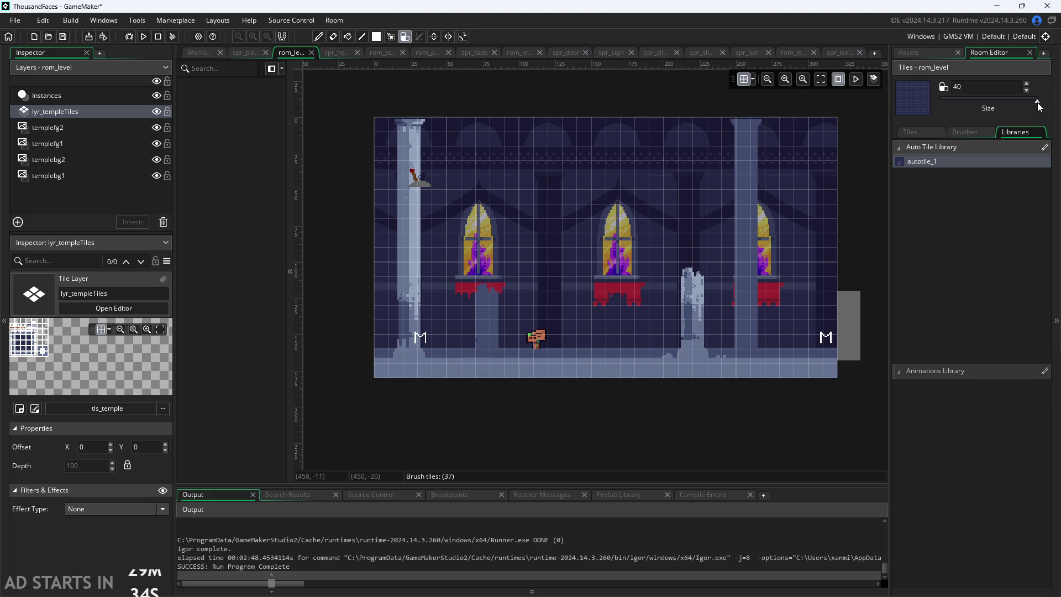
pyautogui.moveTo(1038, 101); pyautogui.dragTo(942, 101)
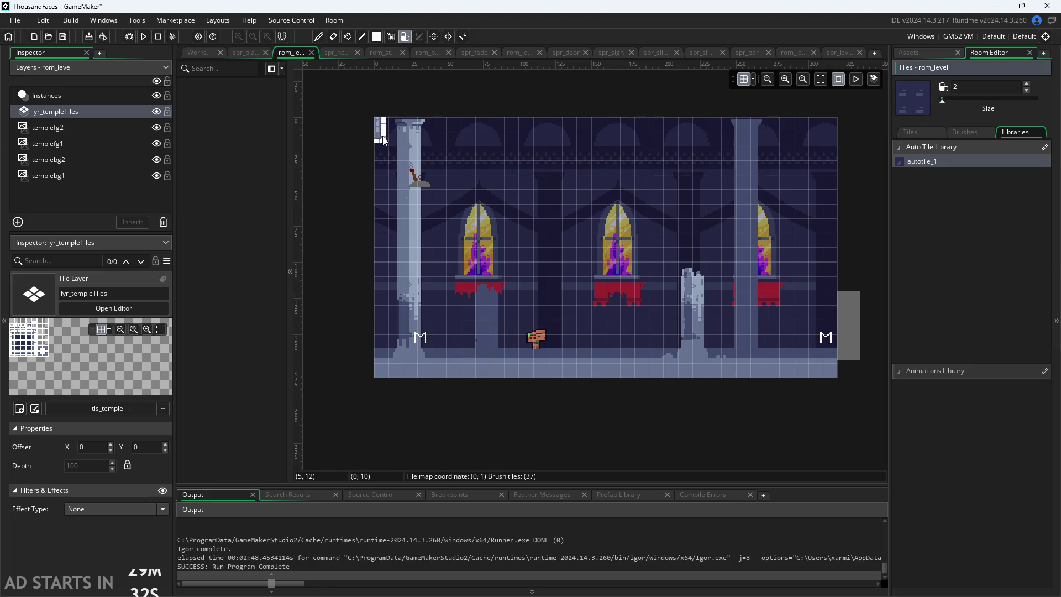
# Step: Paint temple walls along the top, left side, floor and upper right, leaving the exit open
pyautogui.moveTo(464, 134)
pyautogui.mouseDown()
pyautogui.moveTo(778, 134)
pyautogui.moveTo(829, 190)
pyautogui.moveTo(821, 146)
pyautogui.moveTo(386, 126)
pyautogui.mouseUp()
pyautogui.hotkey('ctrl', 'z')
pyautogui.moveTo(379, 257)
pyautogui.mouseDown()
pyautogui.moveTo(377, 363)
pyautogui.moveTo(395, 370)
pyautogui.moveTo(814, 372)
pyautogui.moveTo(822, 359)
pyautogui.mouseUp()
pyautogui.moveTo(834, 276); pyautogui.dragTo(835, 157)
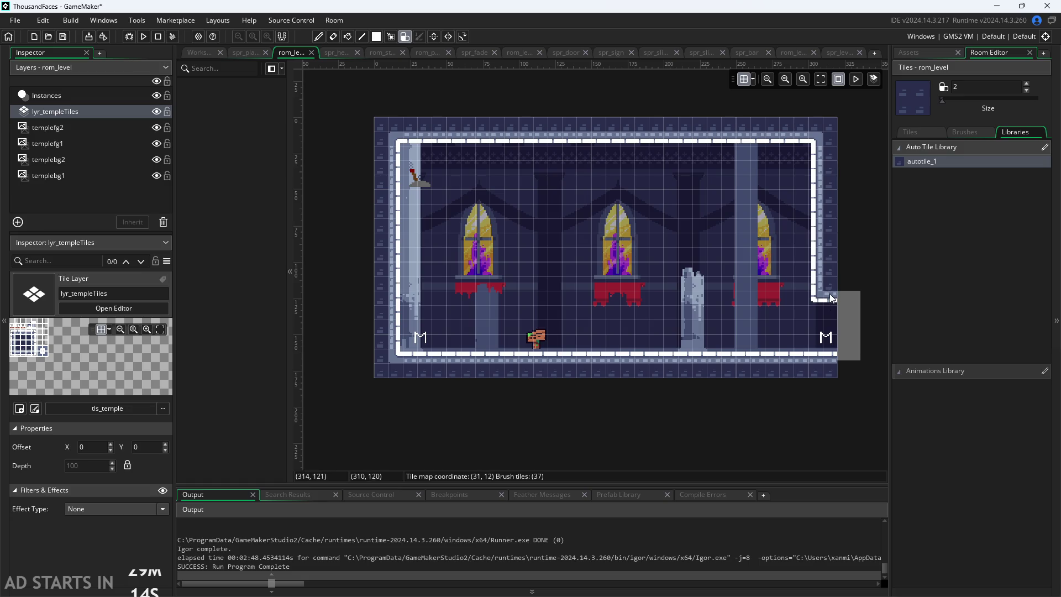
pyautogui.rightClick(857, 280)
# Step: Carve a ledge extending out from the upper-left wall
pyautogui.rightClick(415, 197)
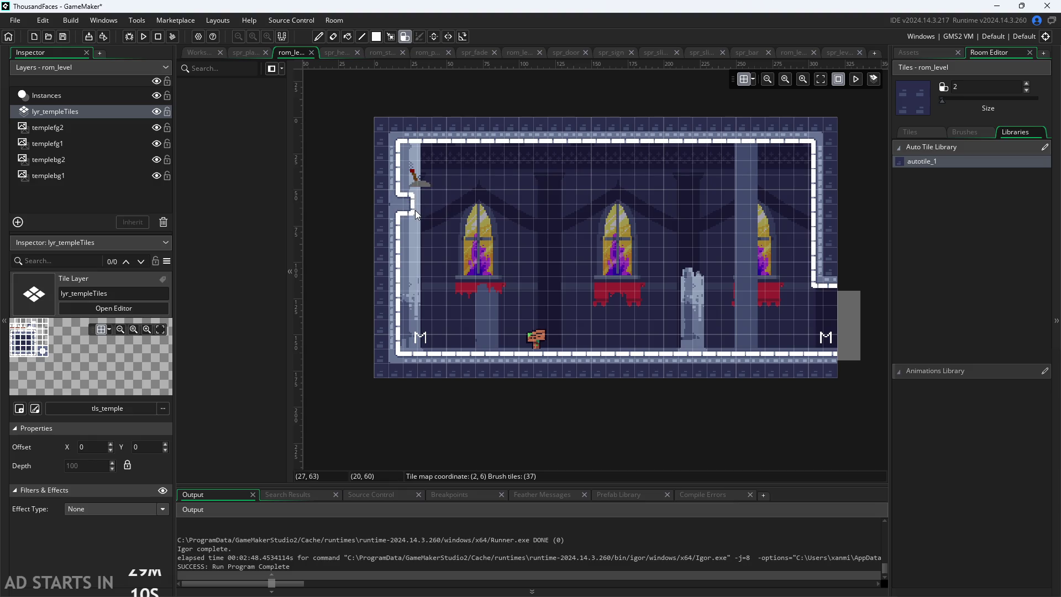
pyautogui.moveTo(415, 211); pyautogui.dragTo(442, 208)
pyautogui.click(467, 208)
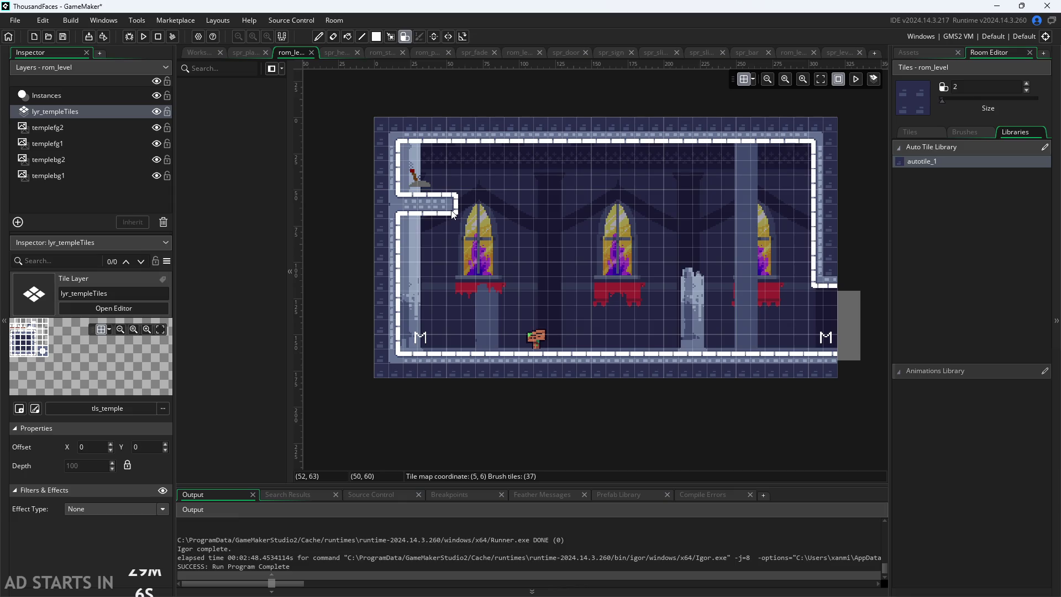
# Step: Paint a tall floating pillar, with a nearby floating tile and tiles off its right side
pyautogui.click(671, 331)
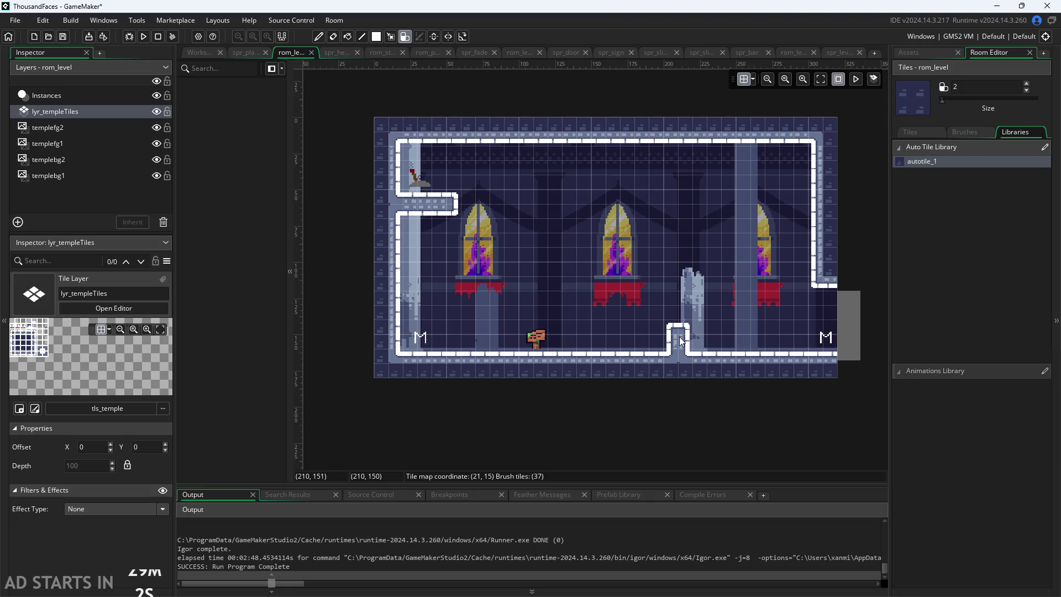
pyautogui.moveTo(675, 341); pyautogui.dragTo(676, 315)
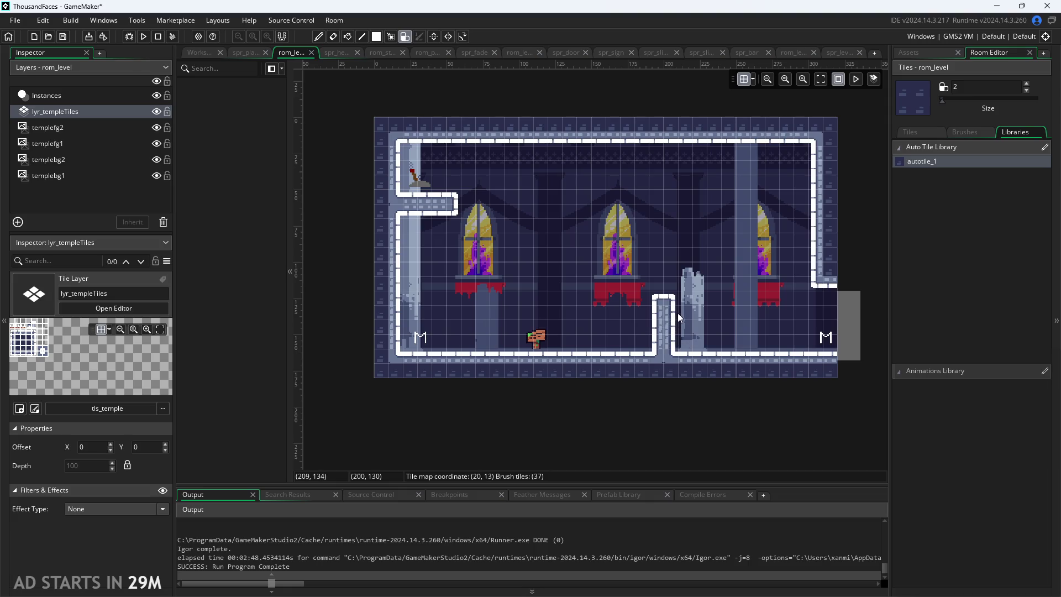
pyautogui.hotkey('ctrl', 'z')
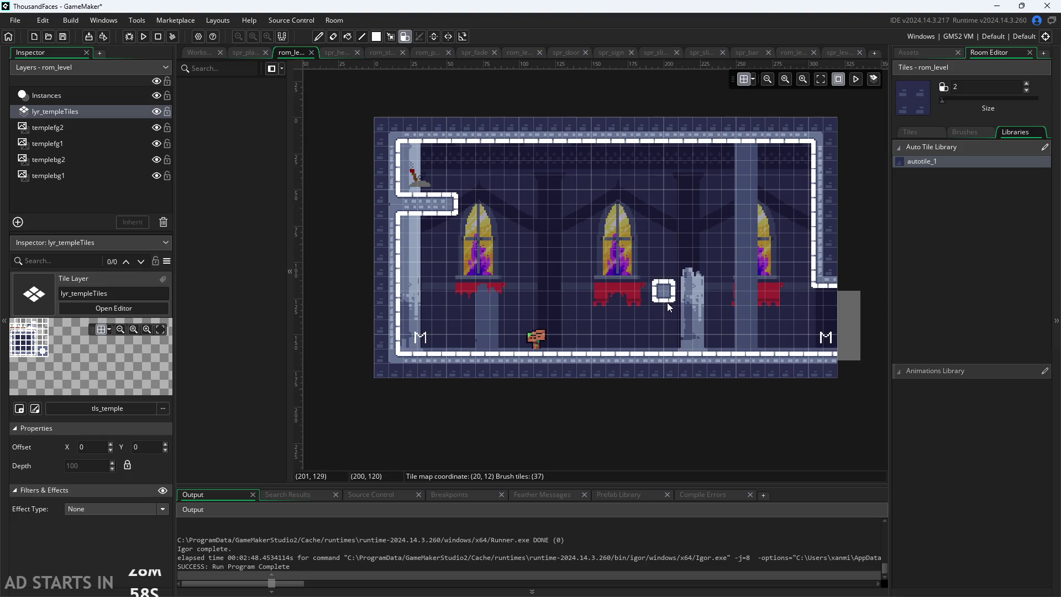
pyautogui.moveTo(668, 312); pyautogui.dragTo(666, 185)
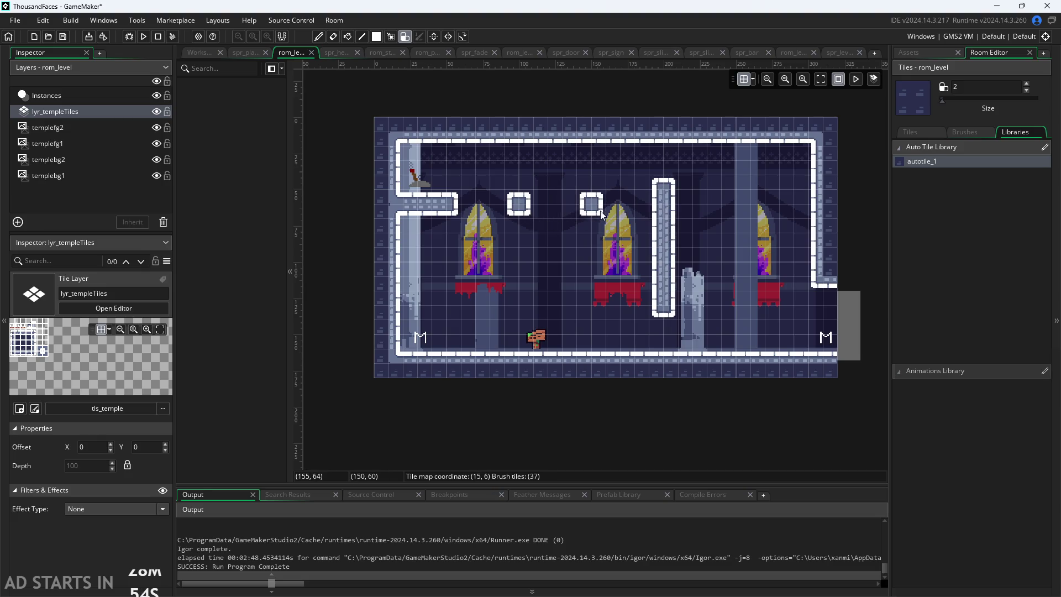
pyautogui.click(562, 214)
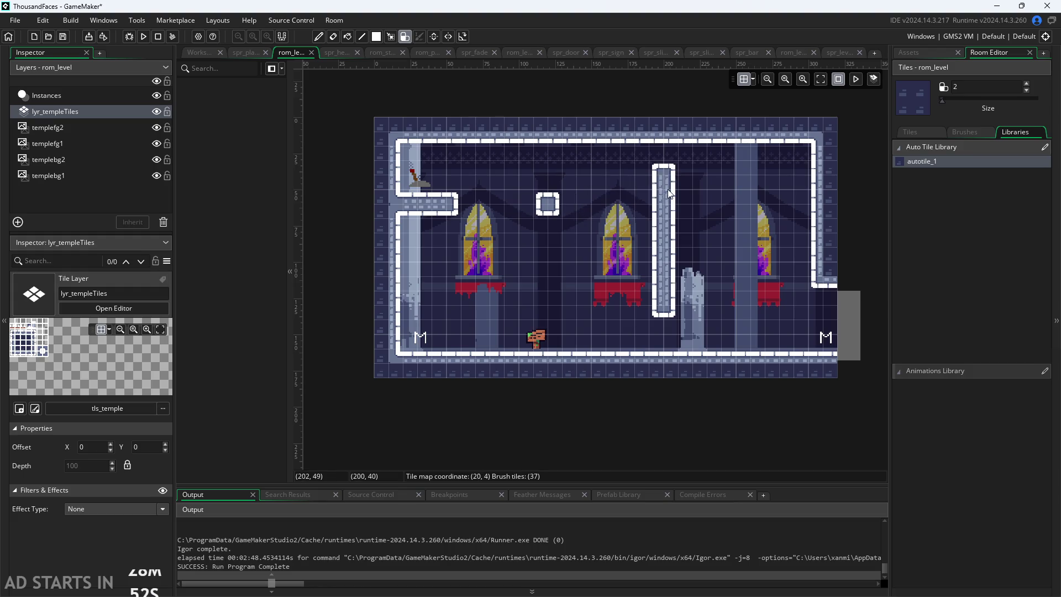
pyautogui.moveTo(666, 249); pyautogui.dragTo(702, 257)
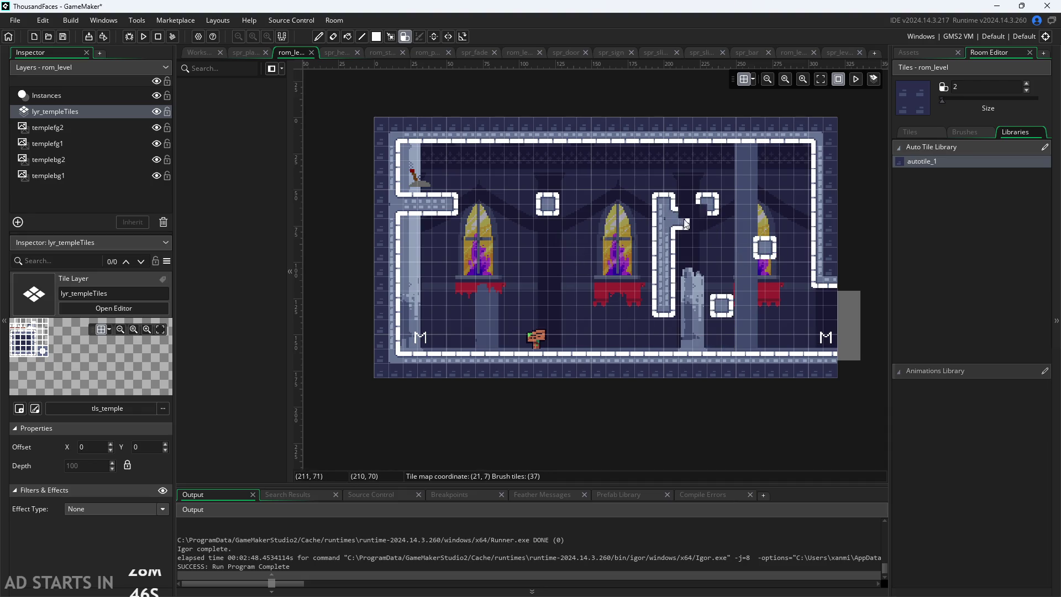
# Step: Add floating blocks between the pillar and the right window, then run the game to test
pyautogui.click(710, 222)
pyautogui.click(755, 254)
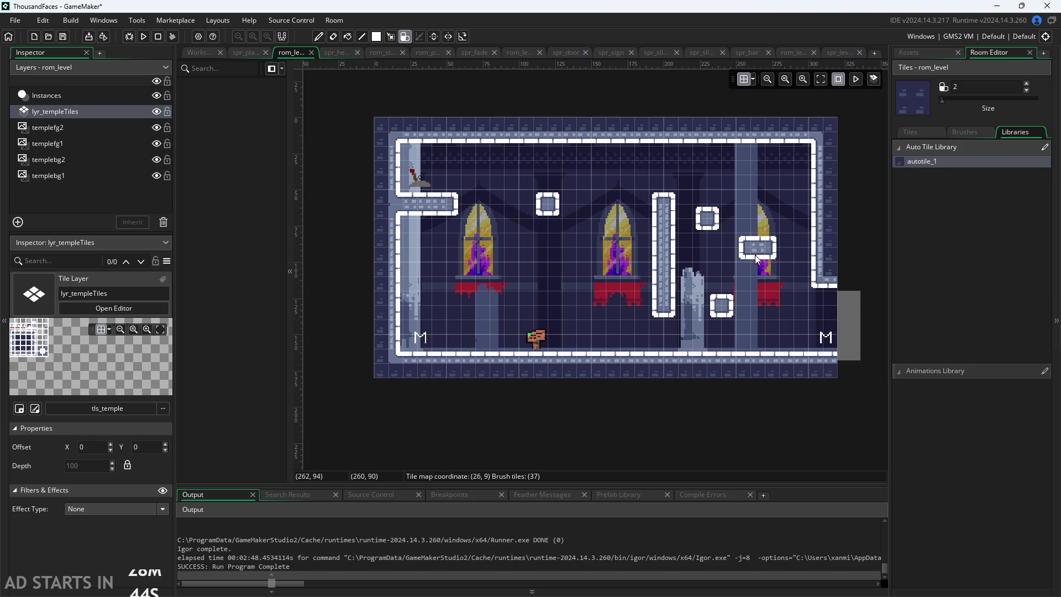
pyautogui.click(775, 271)
pyautogui.click(771, 280)
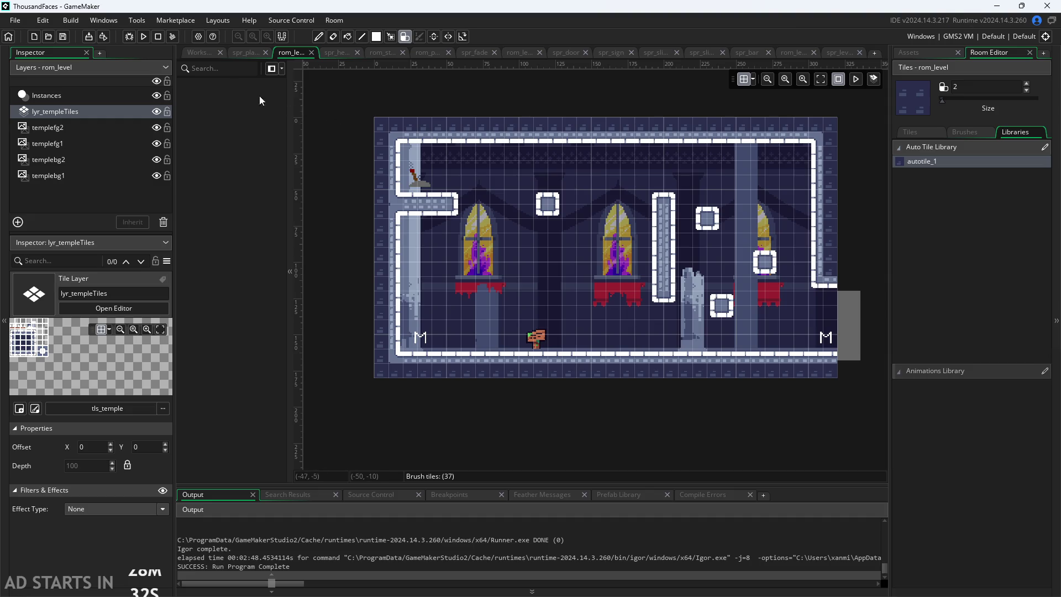
pyautogui.click(143, 36)
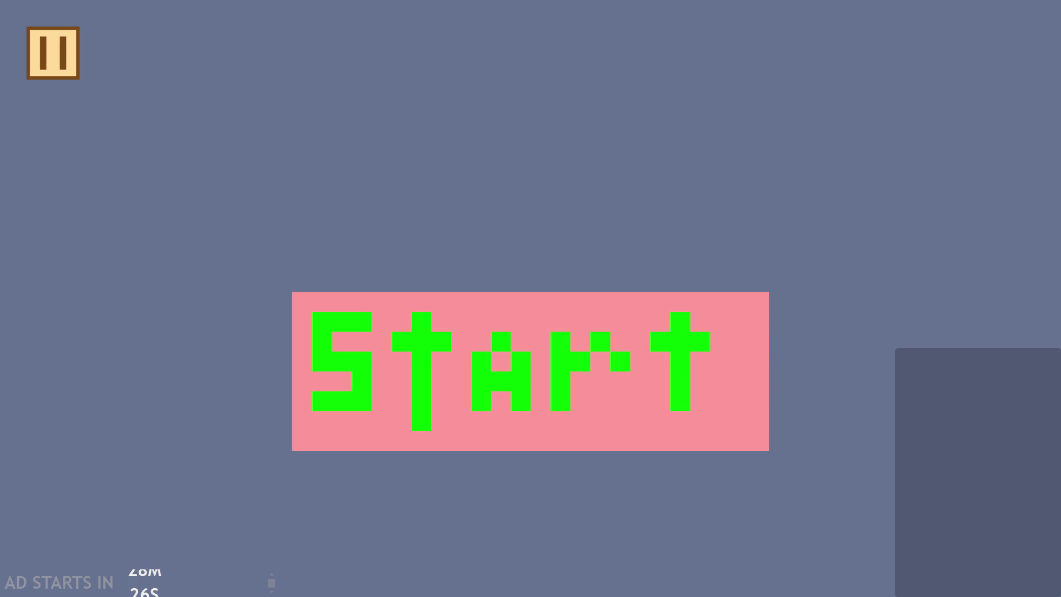
pyautogui.click(520, 403)
pyautogui.press('Right')
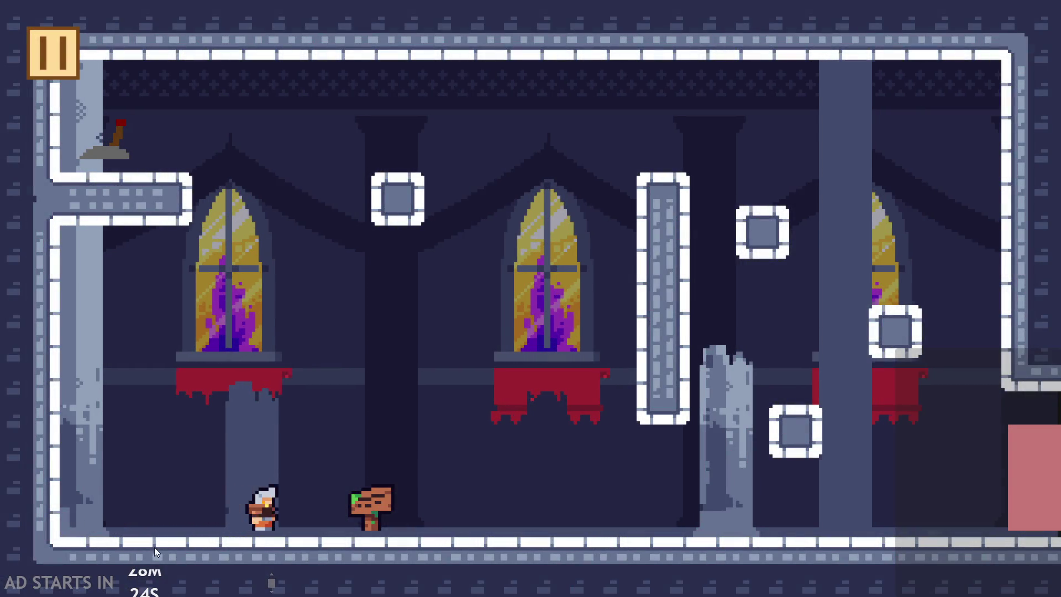
pyautogui.press('Up')
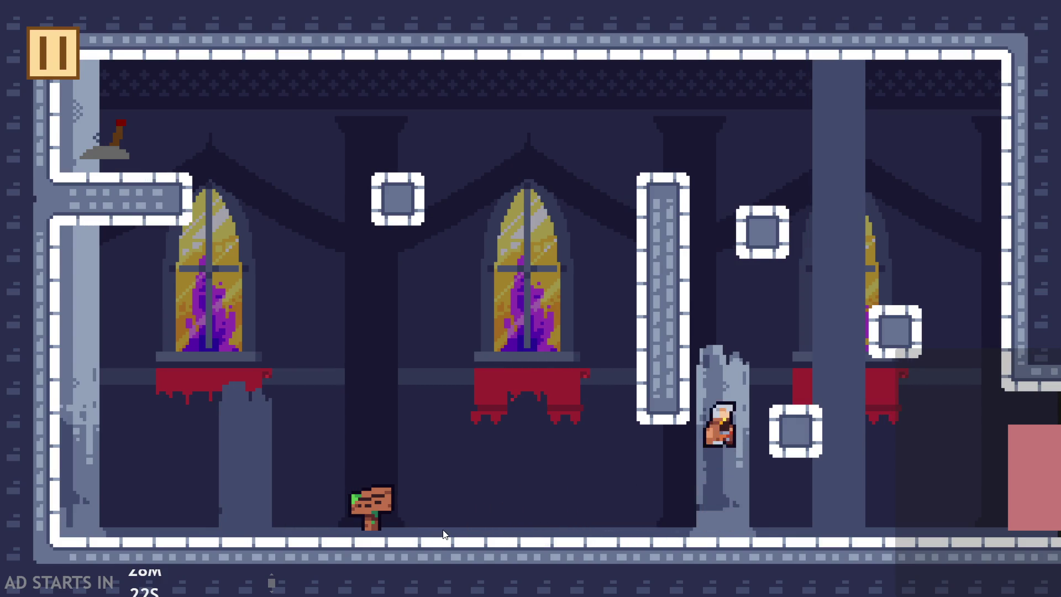
pyautogui.press('Left')
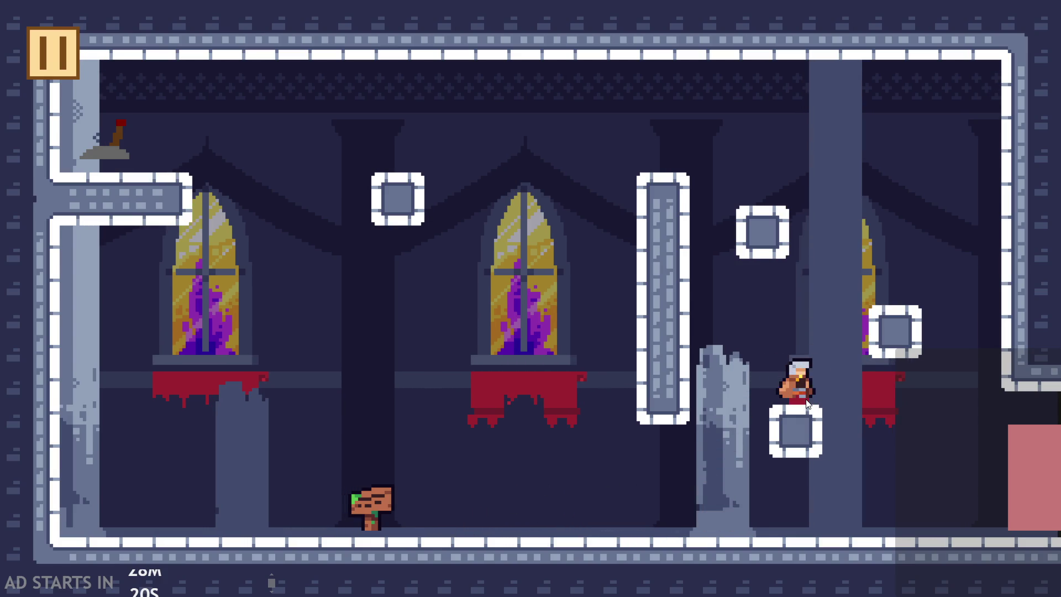
pyautogui.press('Up')
pyautogui.press('Left')
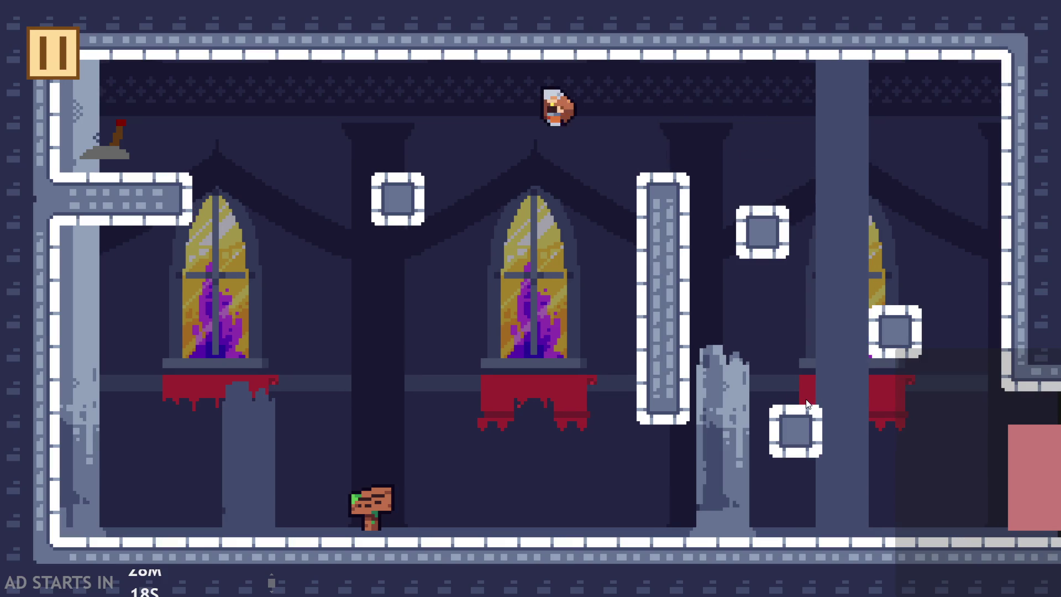
pyautogui.press('Right')
pyautogui.press('Up')
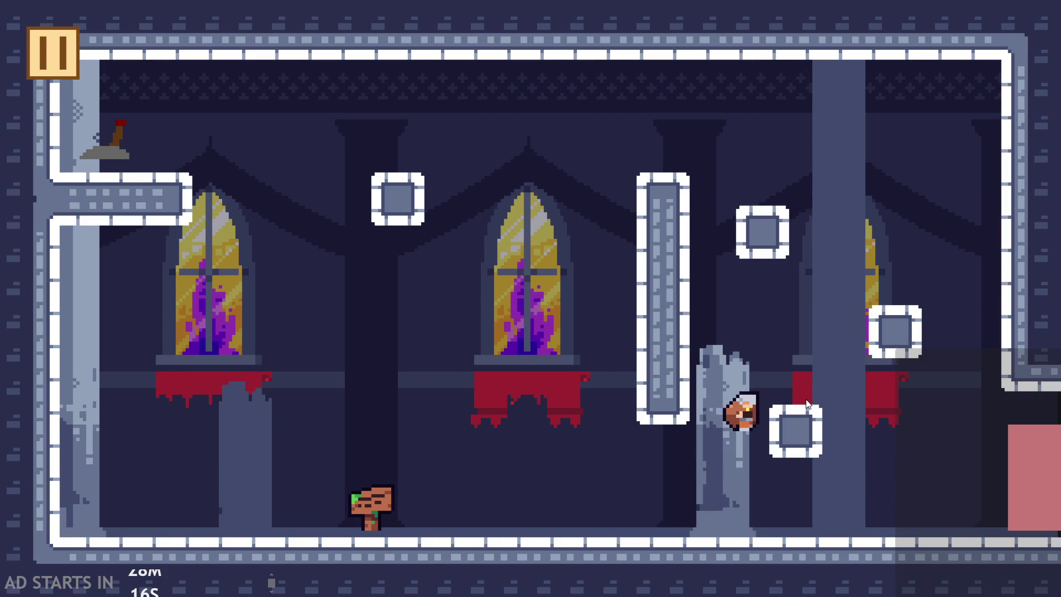
pyautogui.press('Left')
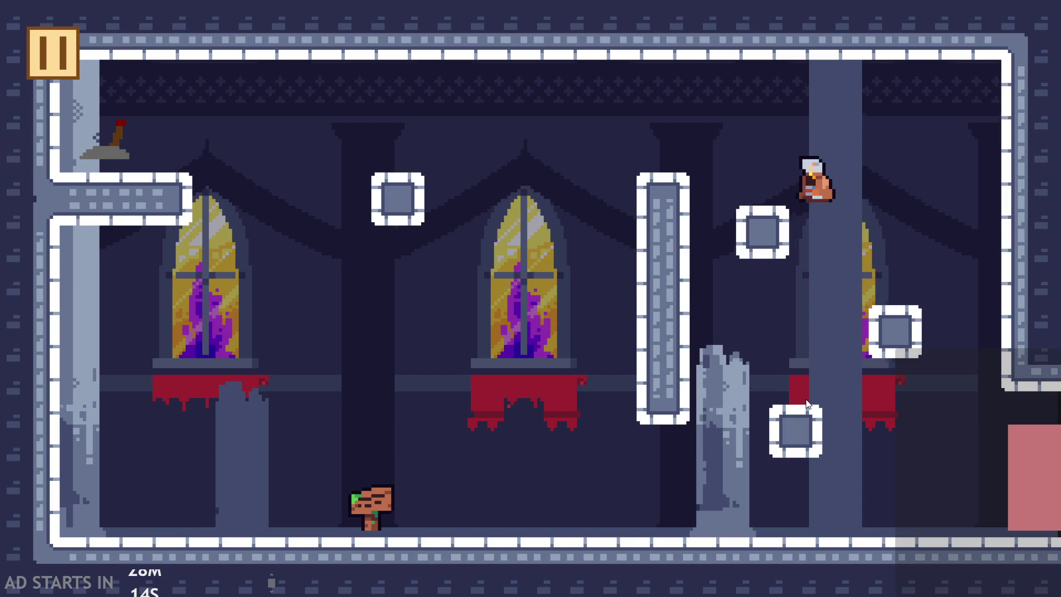
pyautogui.press('Right')
pyautogui.press('Up')
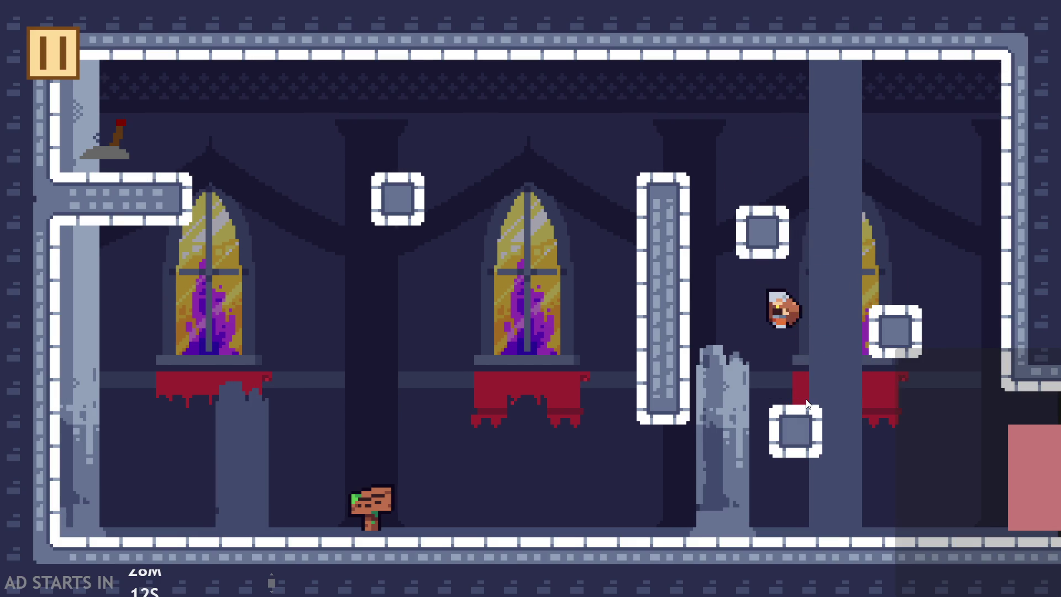
pyautogui.press('Up')
pyautogui.press('Up')
pyautogui.press('Up')
pyautogui.press('Left')
pyautogui.press('Up')
pyautogui.press('Right')
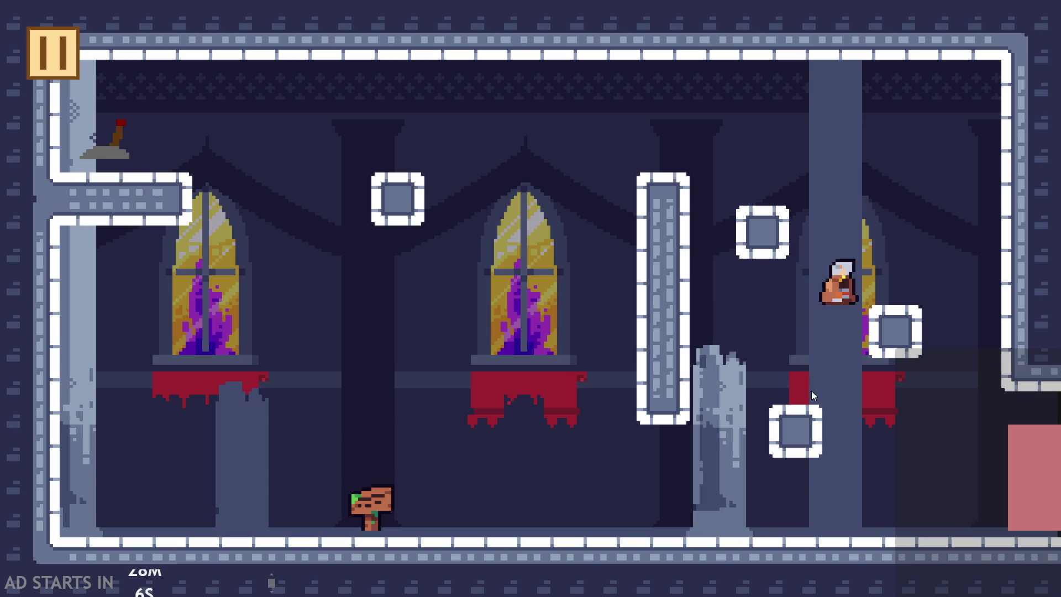
pyautogui.press('Up')
pyautogui.press('Left')
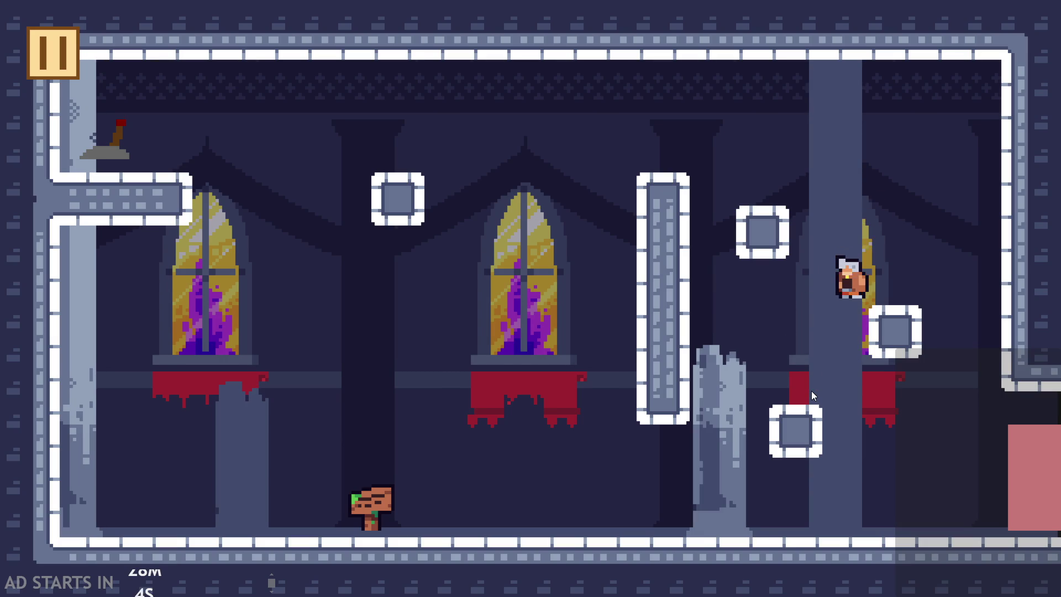
pyautogui.press('Up')
pyautogui.press('Left')
pyautogui.press('Left')
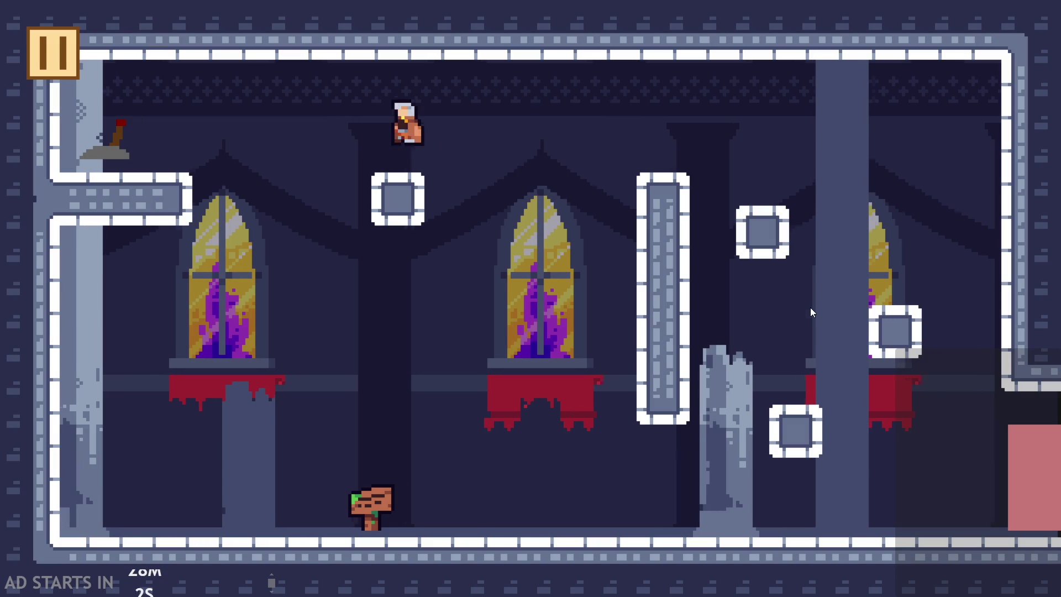
pyautogui.press('Right')
pyautogui.press('Right')
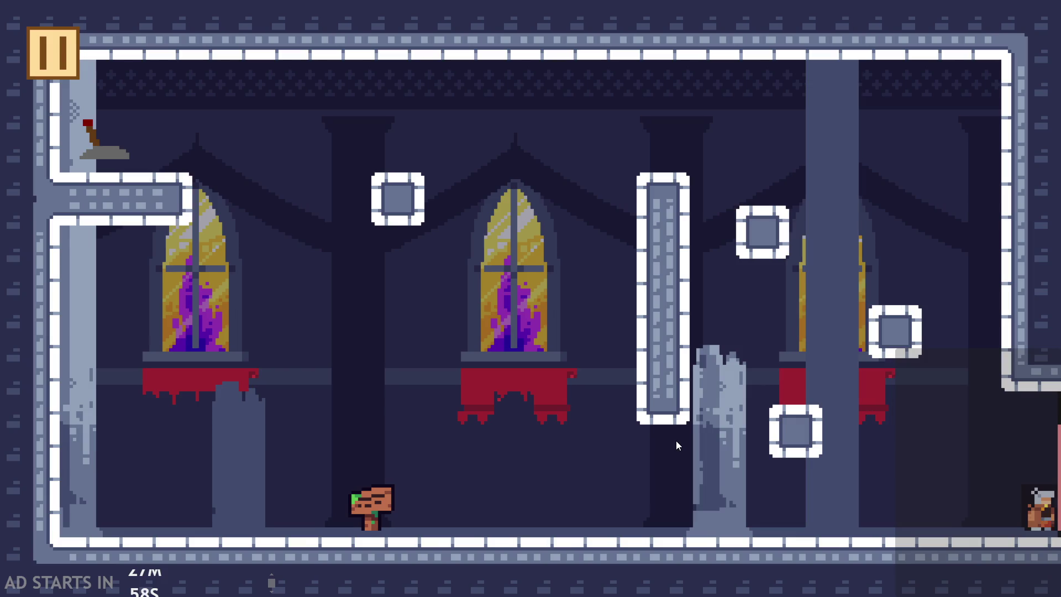
pyautogui.press('Right')
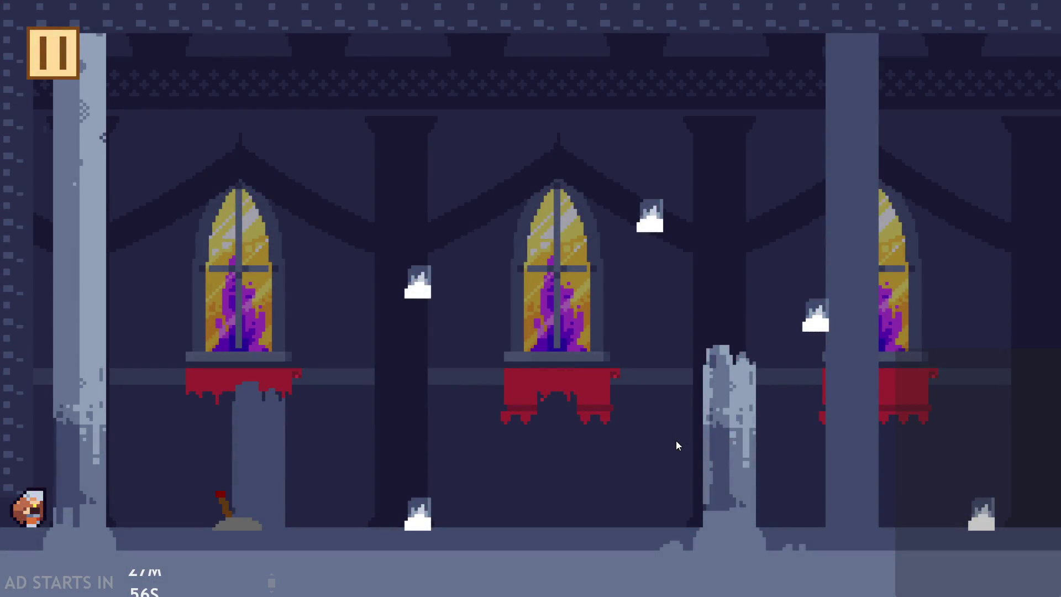
pyautogui.click(52, 53)
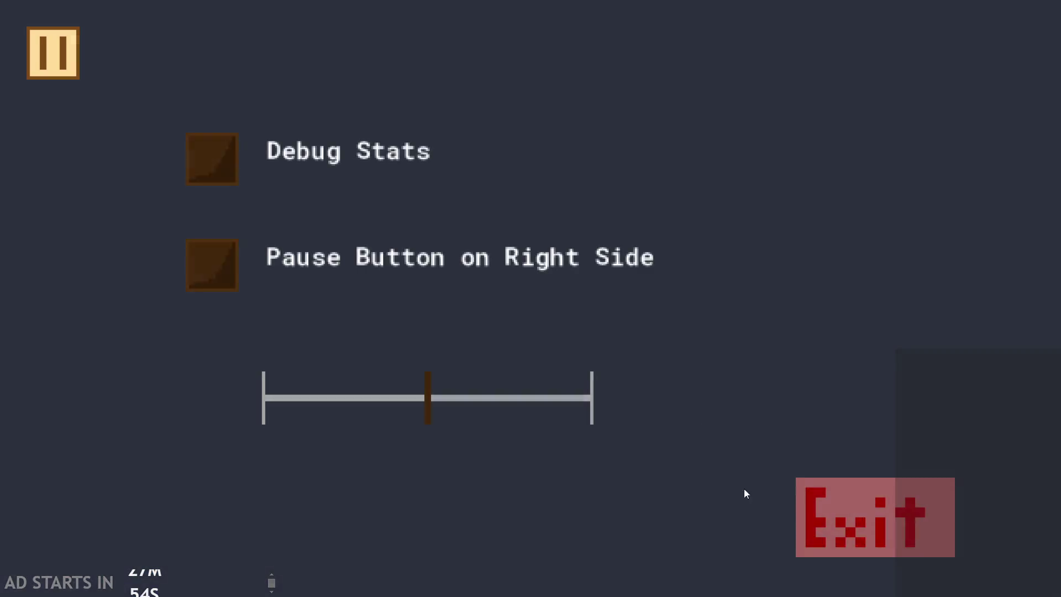
pyautogui.click(811, 500)
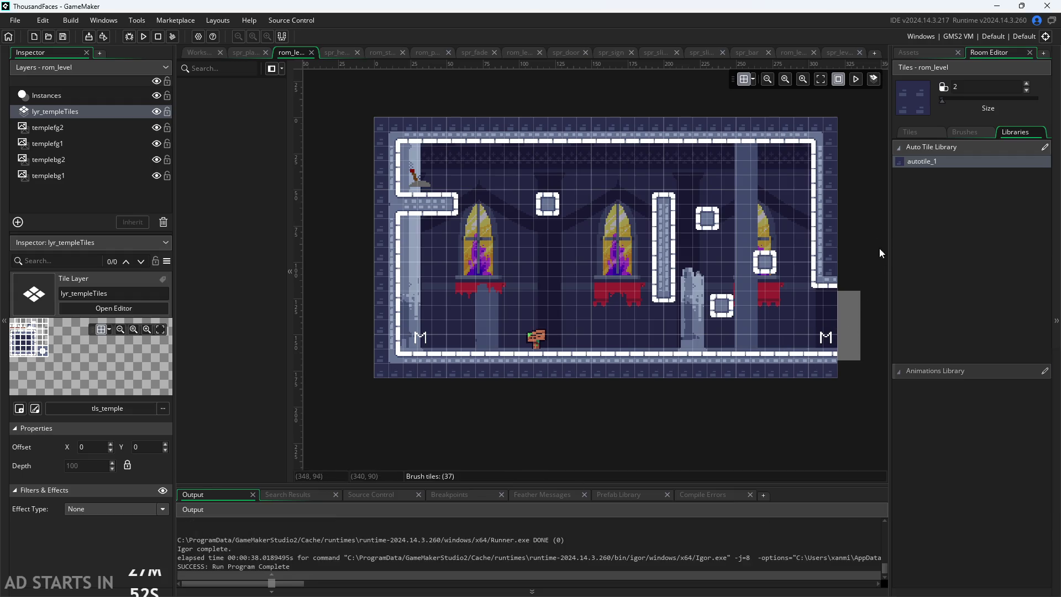
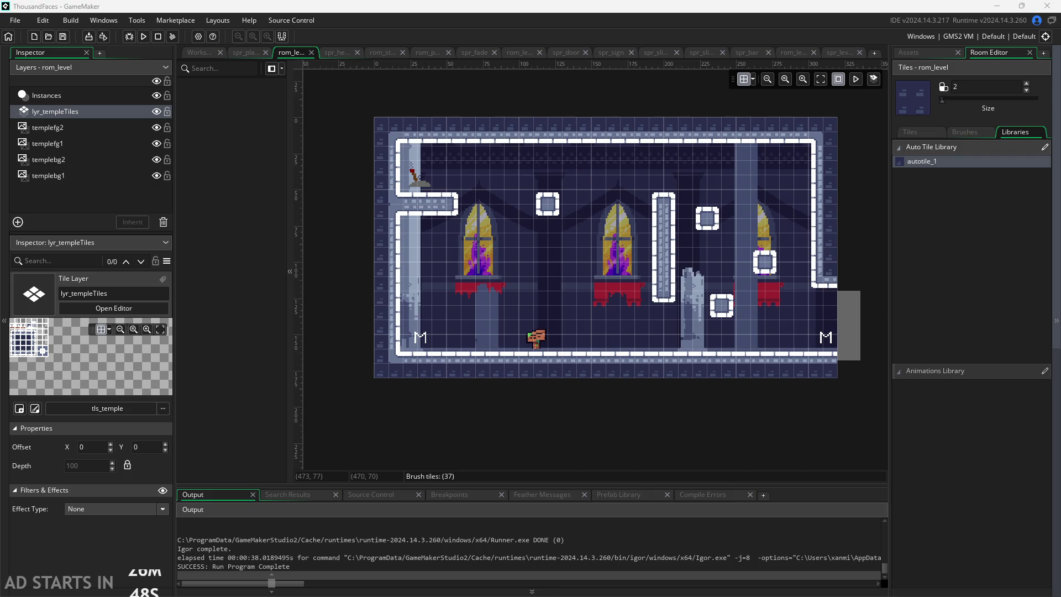
# Step: Open the tls_temple tileset and its temple_tiles_1_ sprite from the asset list
pyautogui.click(933, 53)
pyautogui.doubleClick(943, 553)
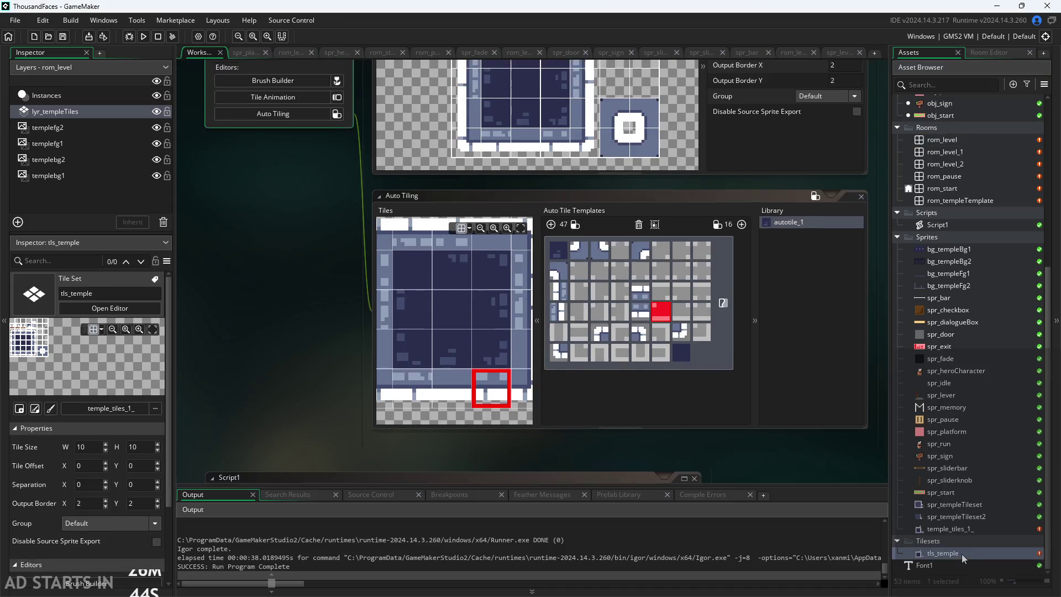
pyautogui.doubleClick(963, 530)
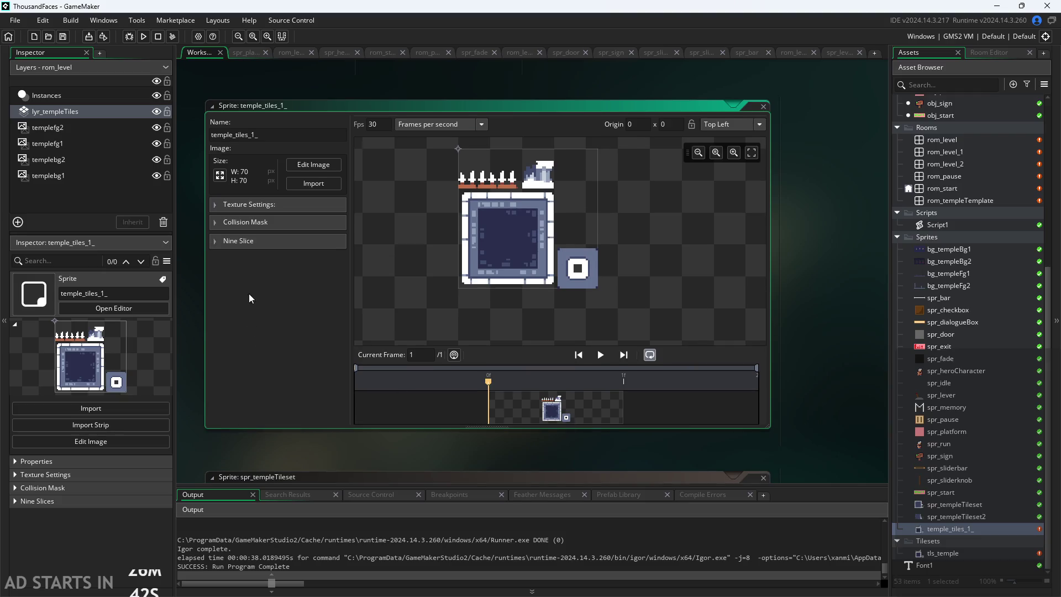
# Step: Set the temple_tiles_1_ collision mask type to Precise (Slow) and run the game
pyautogui.click(213, 222)
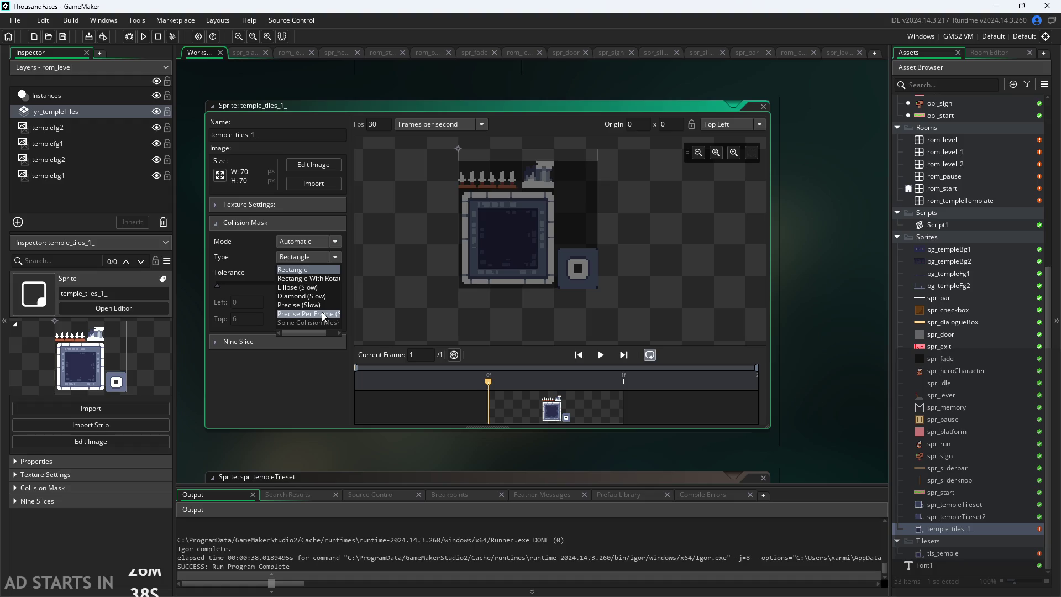
pyautogui.click(301, 305)
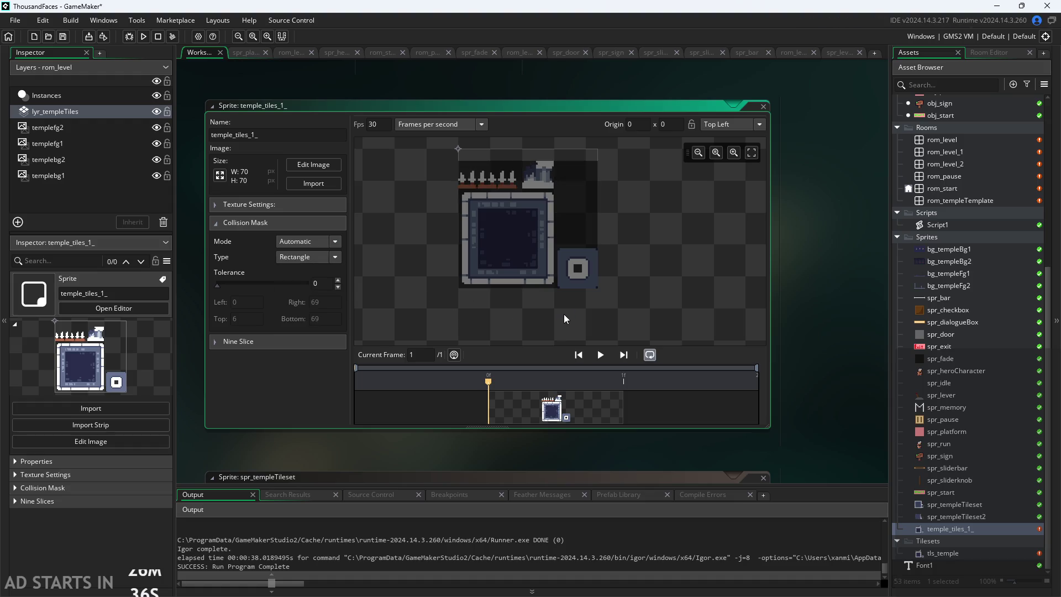
pyautogui.click(308, 257)
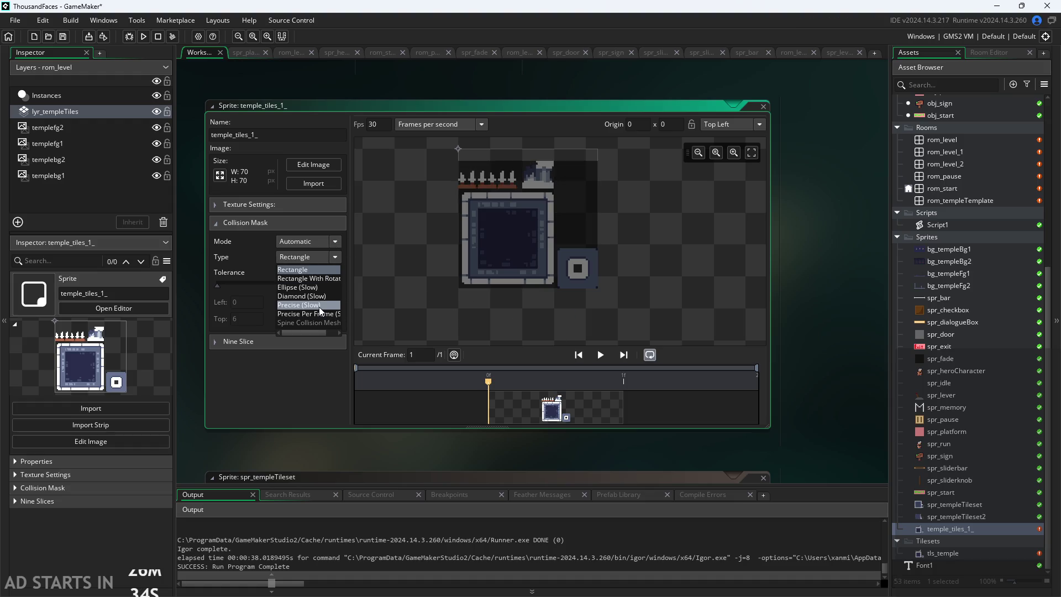
pyautogui.click(320, 306)
pyautogui.scroll(3, 578, 323)
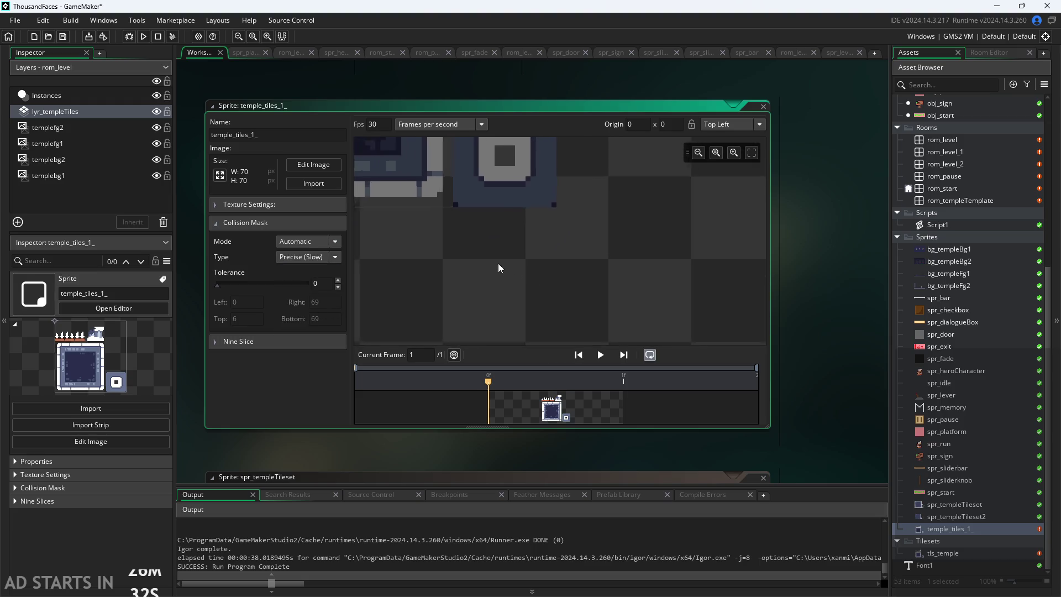
pyautogui.scroll(-2, 570, 331)
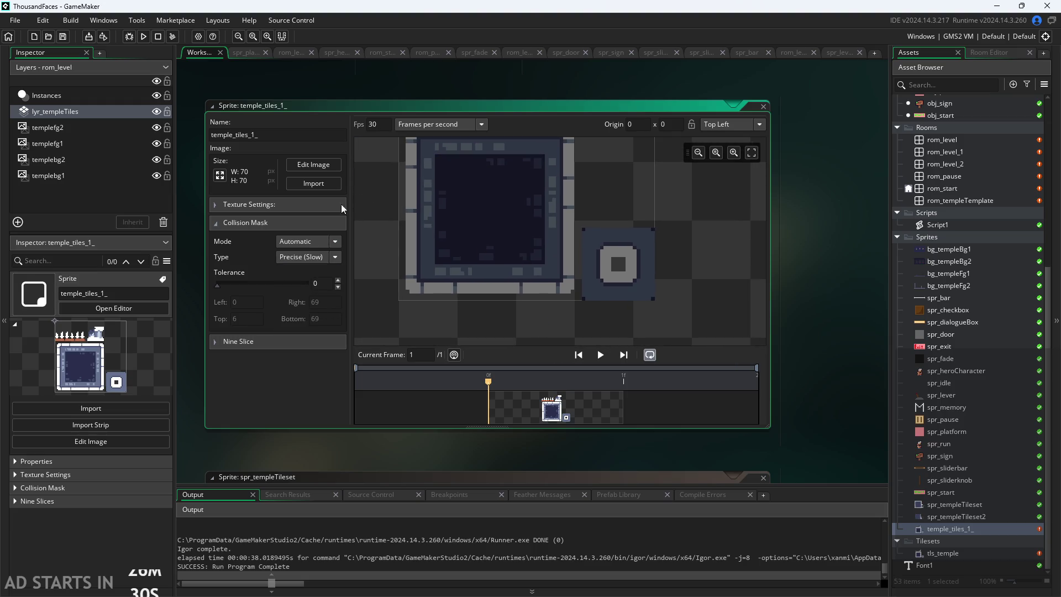
pyautogui.click(144, 37)
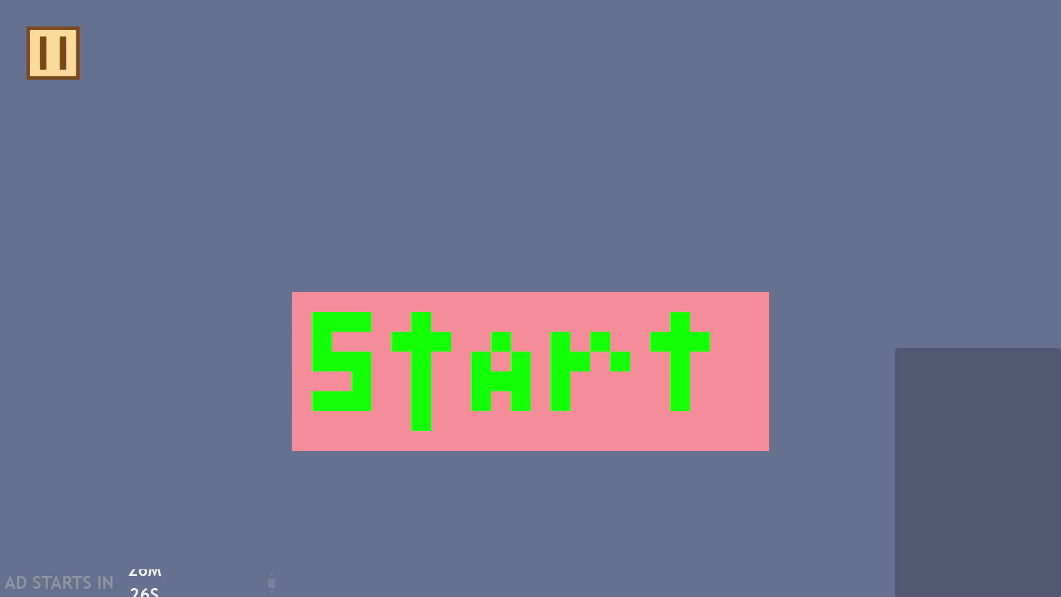
# Step: Start the game and jump past the broken pillar to flip the top-left lever
pyautogui.click(580, 348)
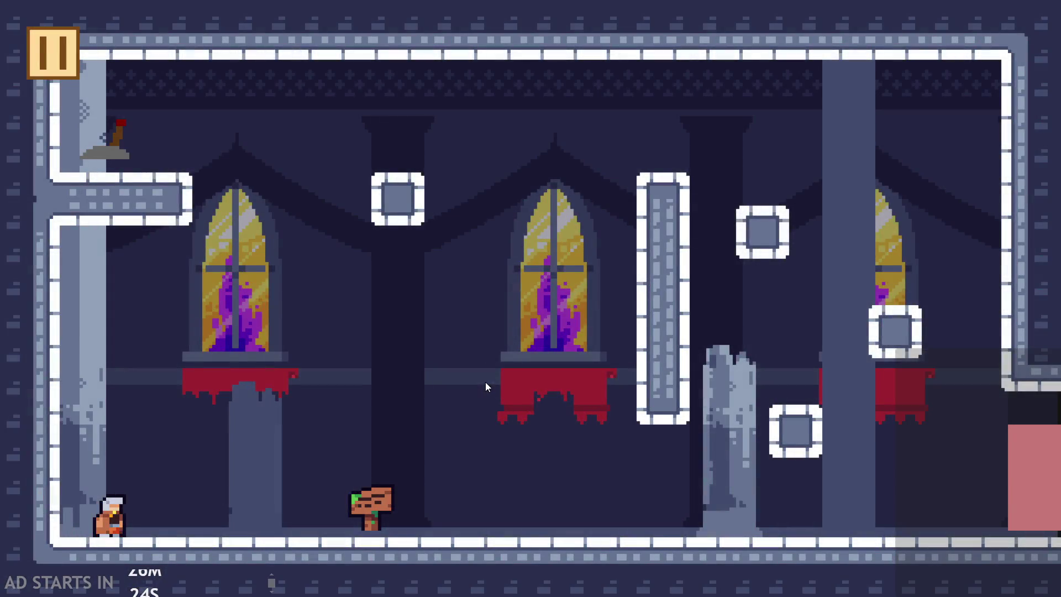
pyautogui.press('Right')
pyautogui.press('space')
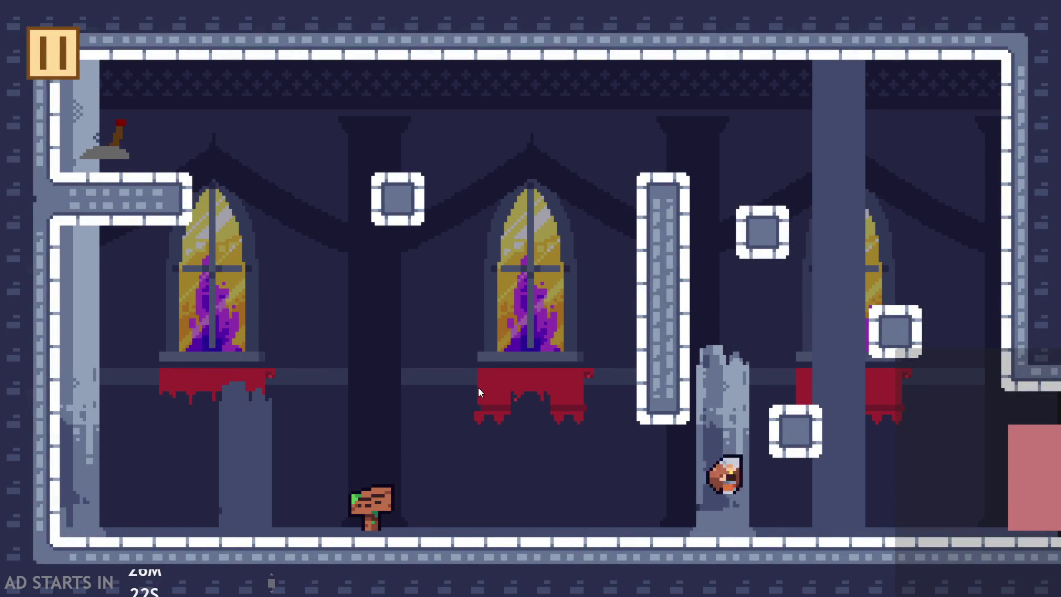
pyautogui.press('space')
pyautogui.press('space')
pyautogui.press('space')
pyautogui.press('Right')
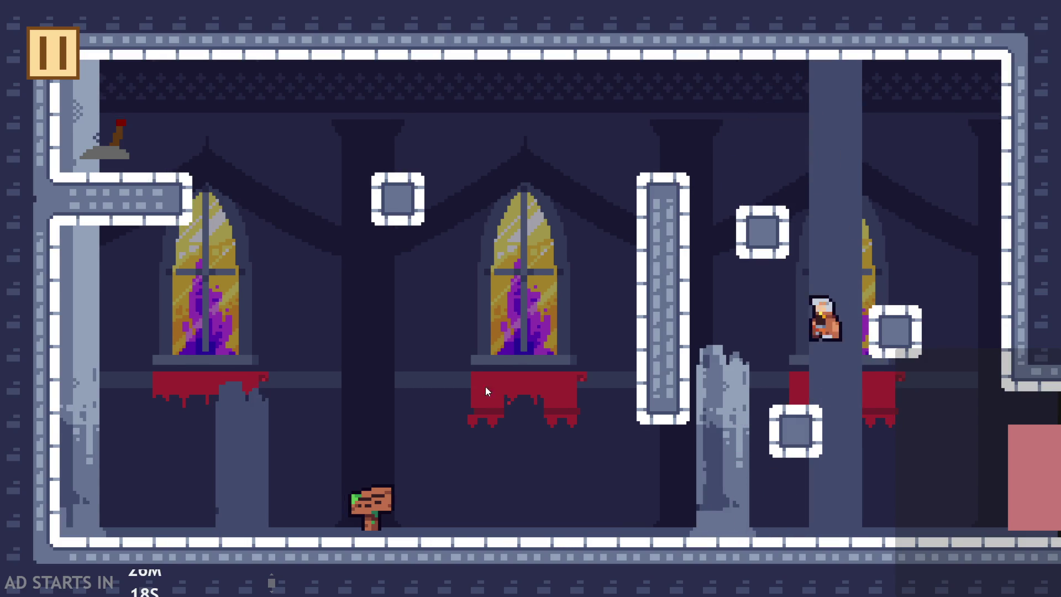
pyautogui.press('space')
pyautogui.press('Left')
pyautogui.press('Left')
pyautogui.press('space')
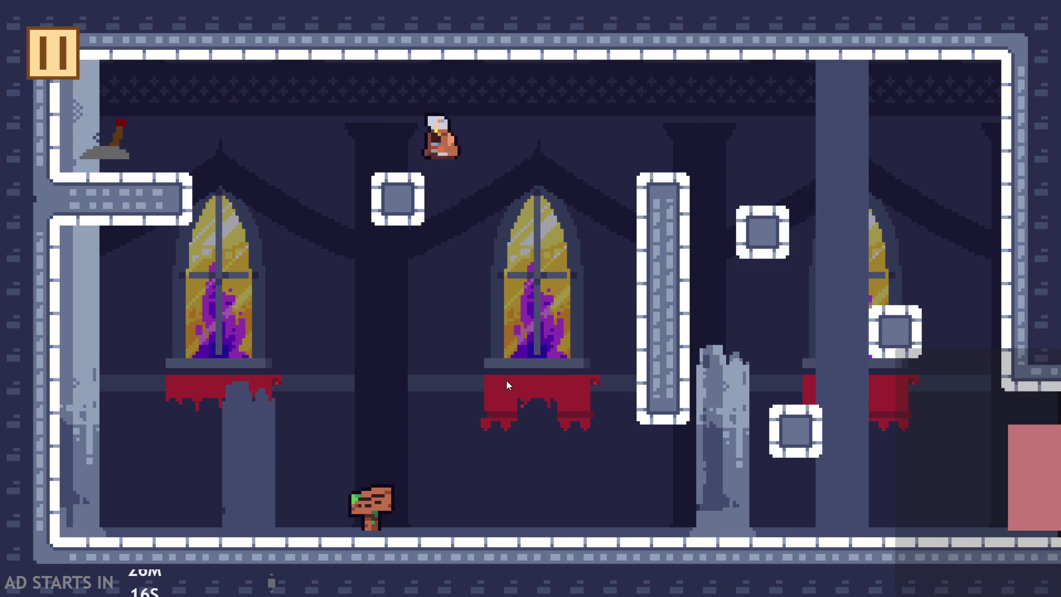
pyautogui.press('space')
pyautogui.press('Left')
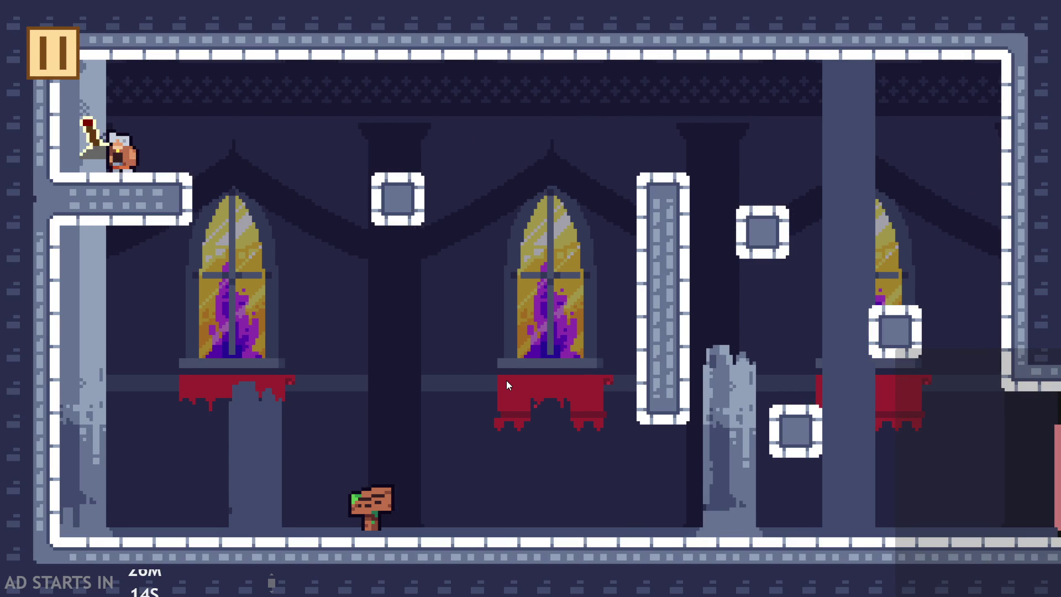
pyautogui.press('Right')
pyautogui.press('space')
pyautogui.press('Right')
pyautogui.press('Left')
pyautogui.press('Right')
pyautogui.press('Right')
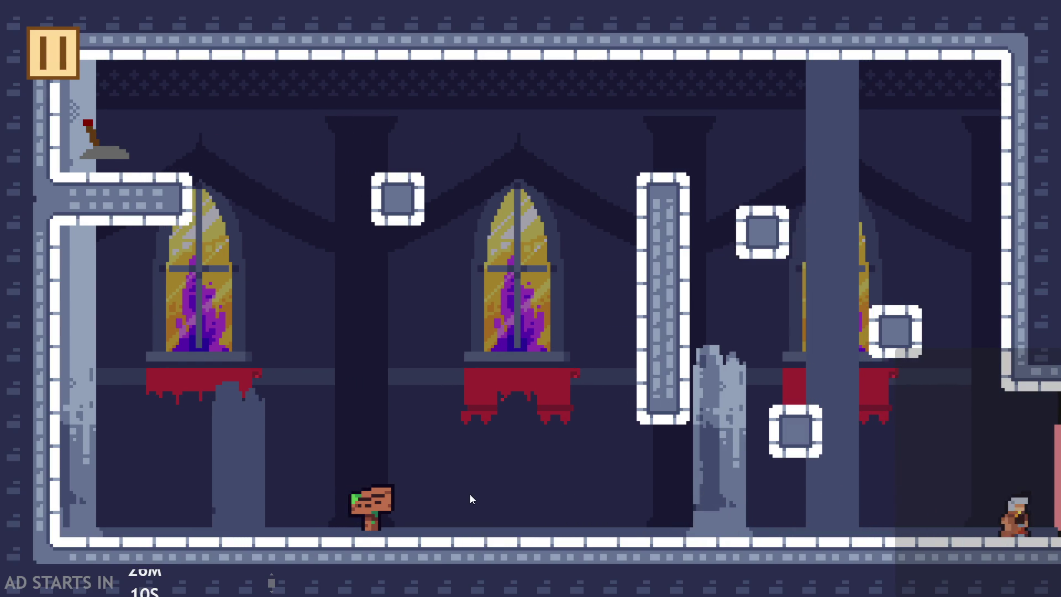
# Step: Run back across the floor, jump onto the square block, then pause and exit
pyautogui.press('Left')
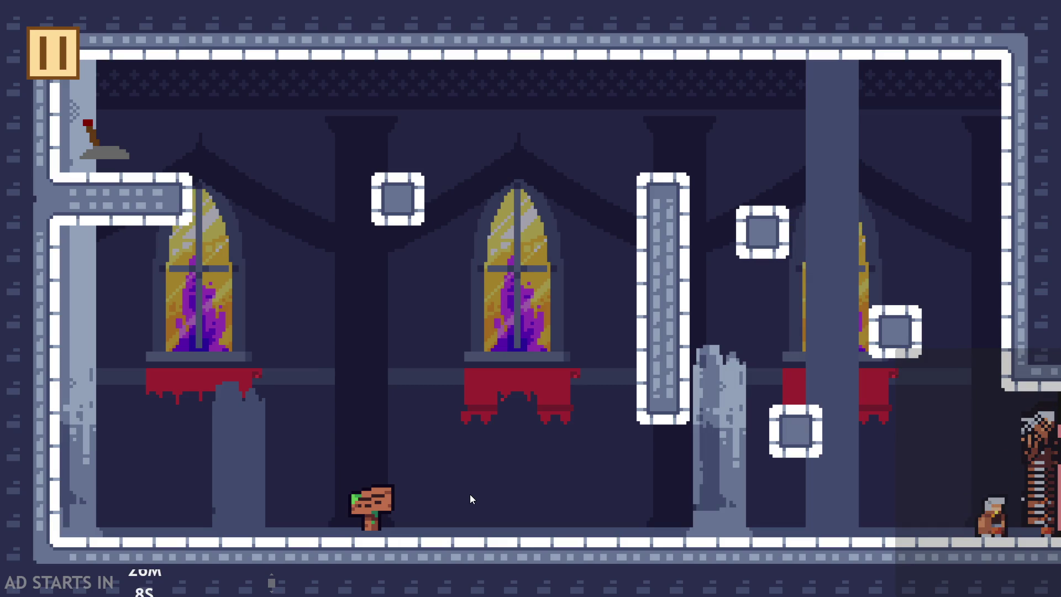
pyautogui.press('Left')
pyautogui.press('Up')
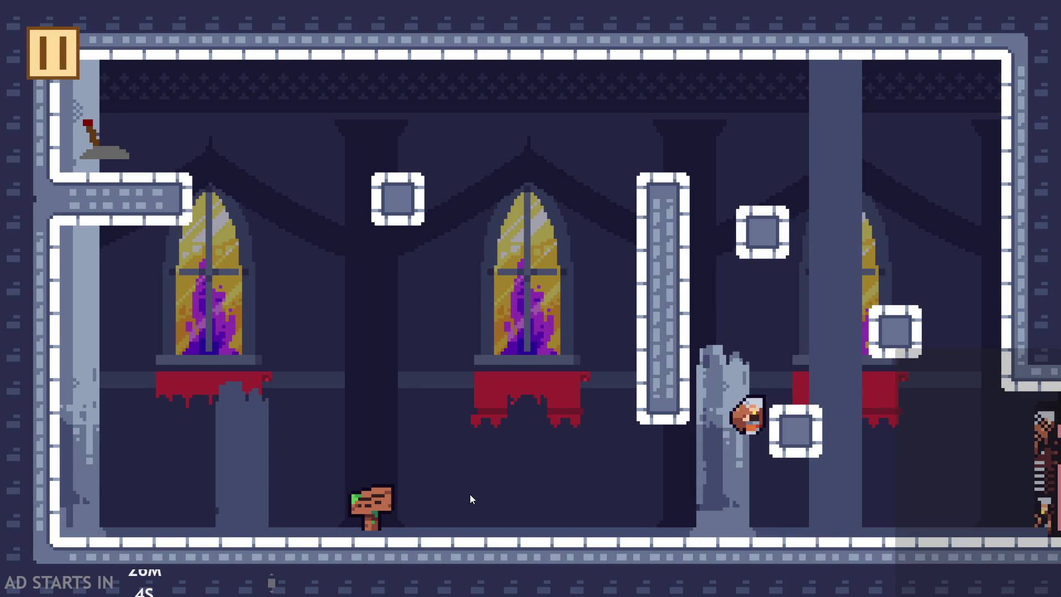
pyautogui.press('Up')
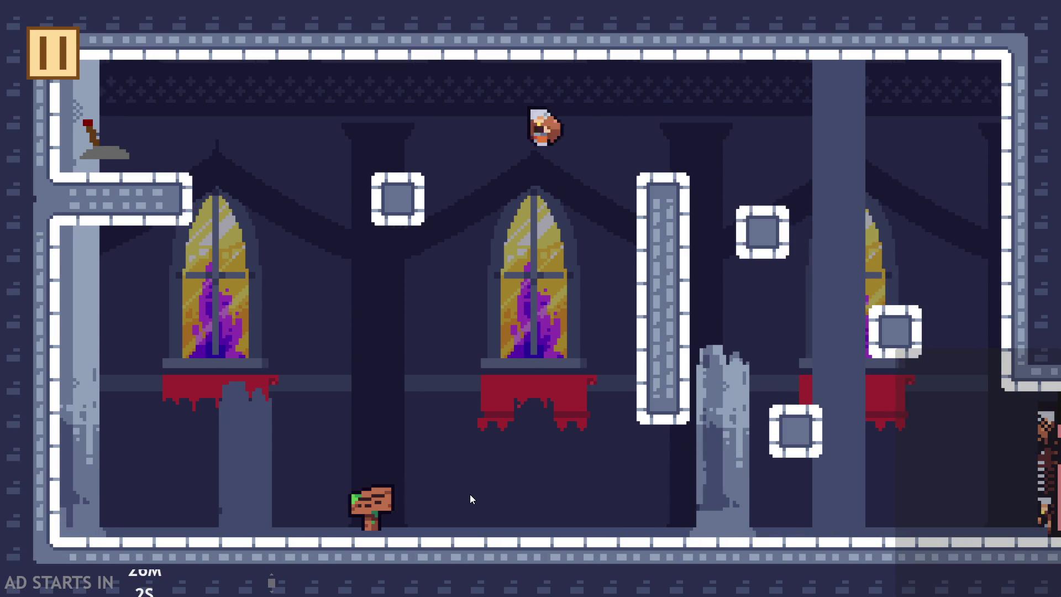
pyautogui.press('Up')
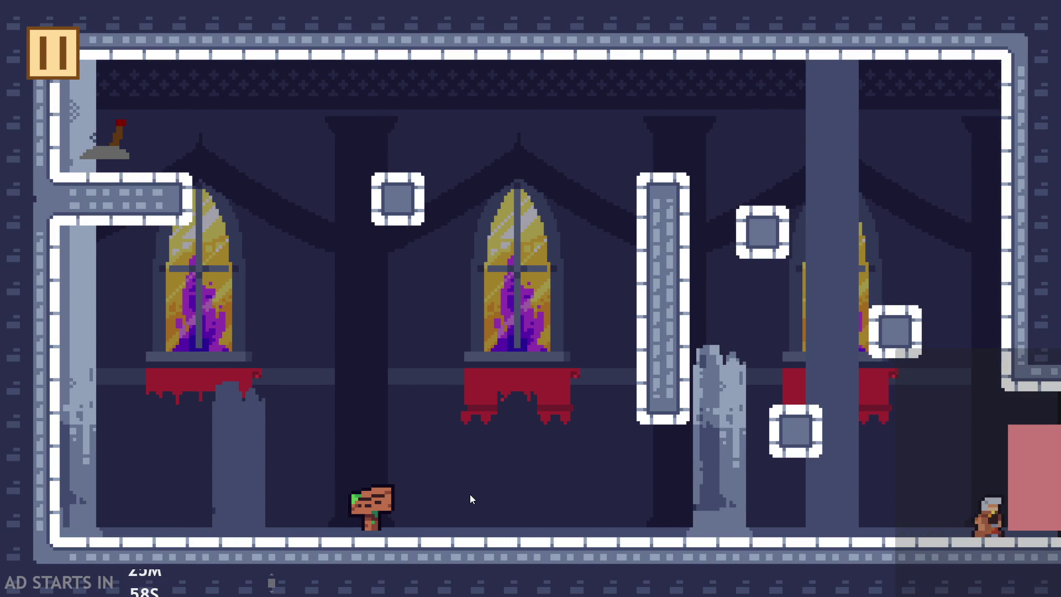
pyautogui.press('Up')
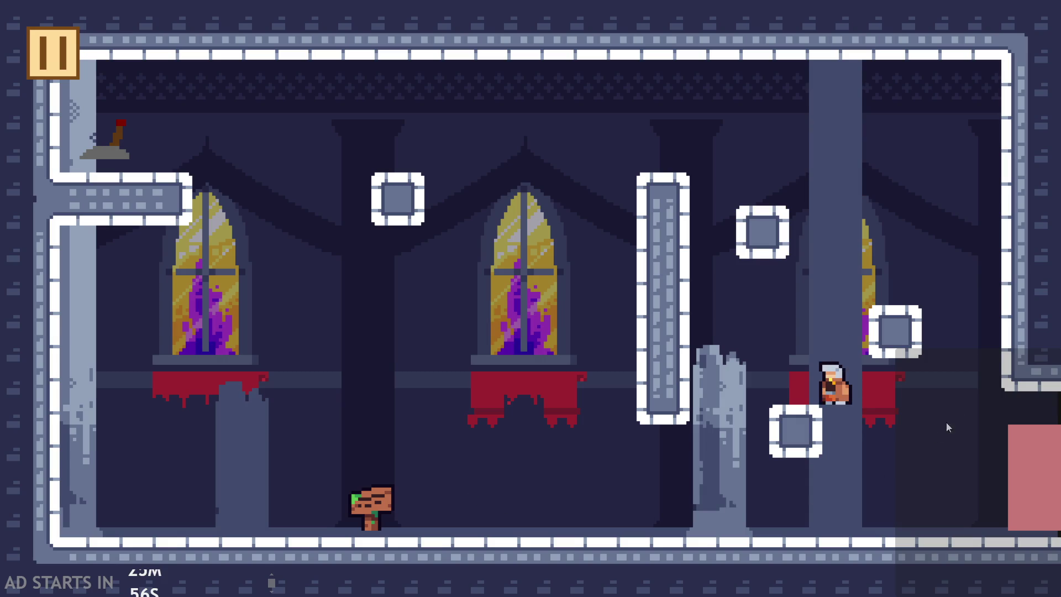
pyautogui.press('Up')
pyautogui.press('Up')
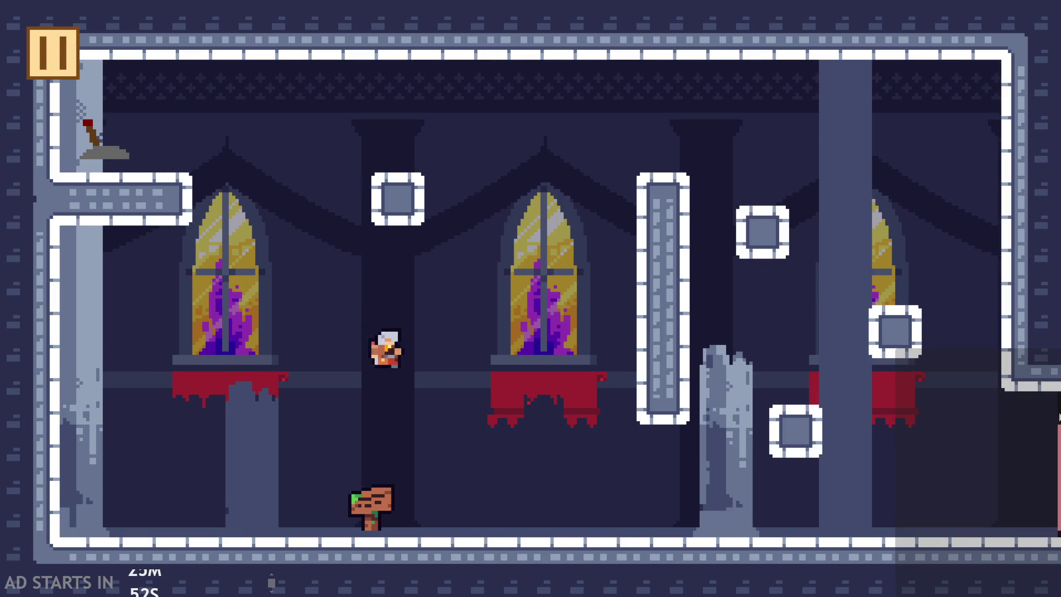
pyautogui.press('Escape')
pyautogui.click(834, 519)
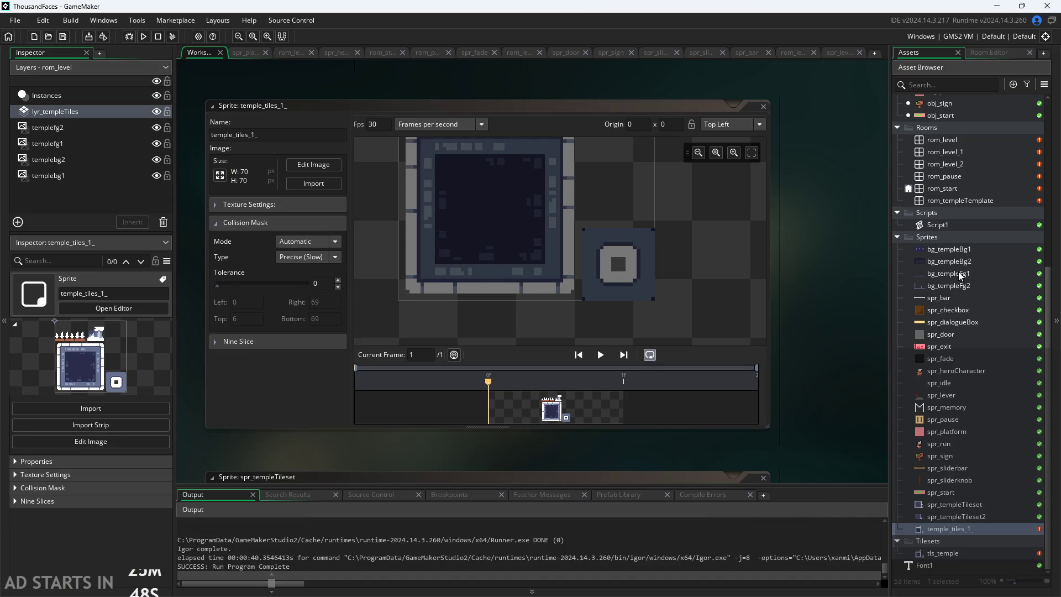
# Step: Open rom_level and paint one more wall tile below the right wall's end
pyautogui.doubleClick(946, 140)
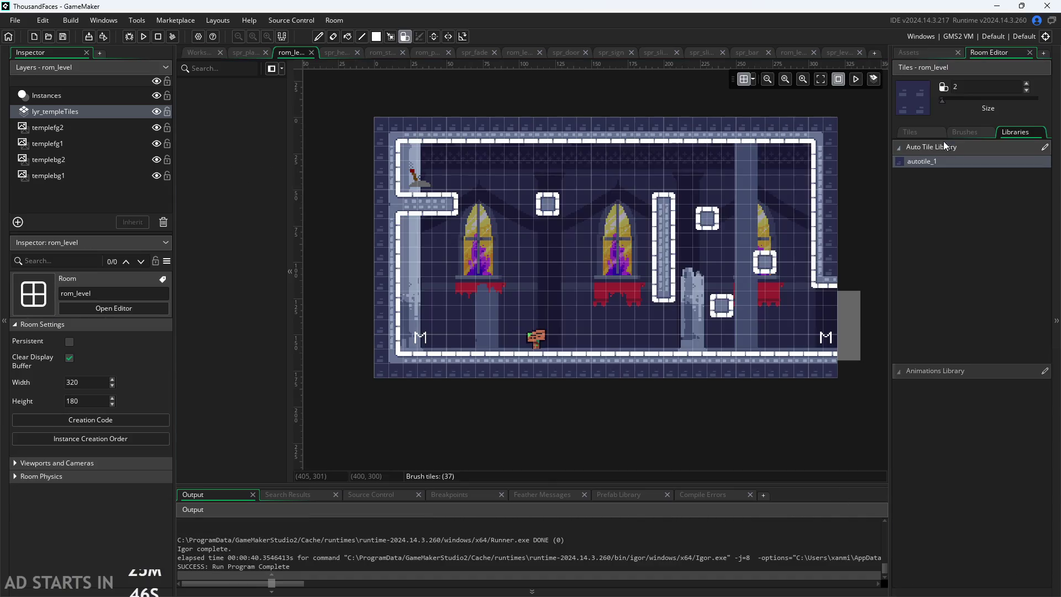
pyautogui.click(829, 301)
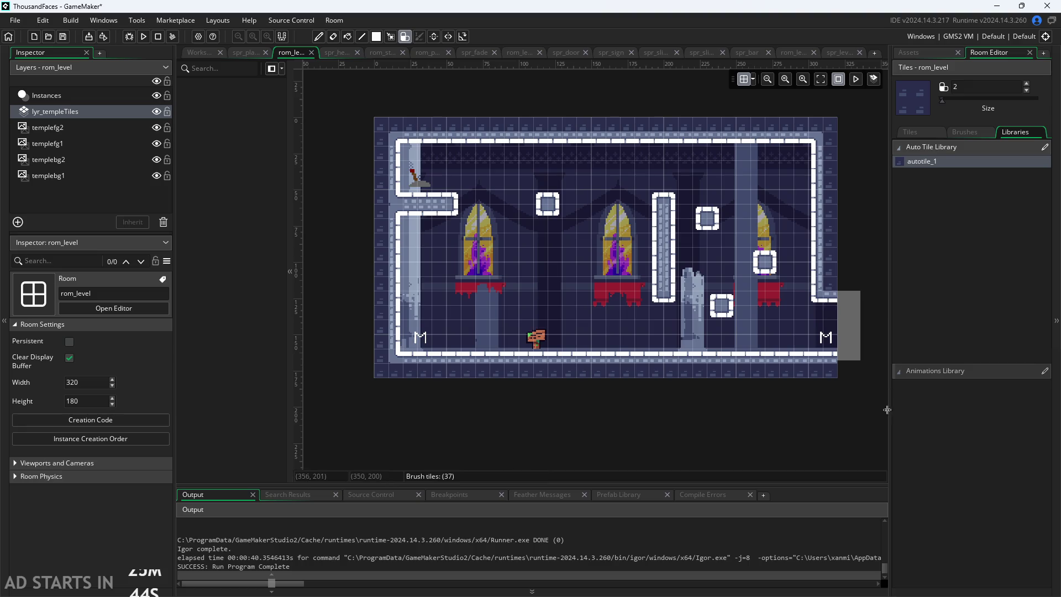
pyautogui.click(929, 53)
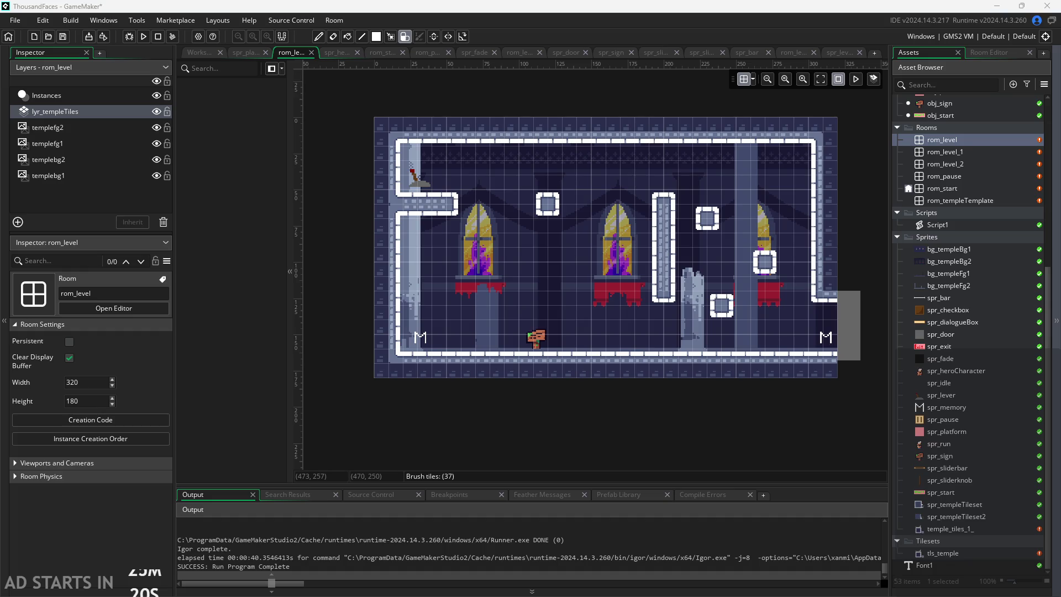
# Step: Paint a stone block tile on the temple floor just right of the signpost
pyautogui.moveTo(642, 438); pyautogui.dragTo(571, 453)
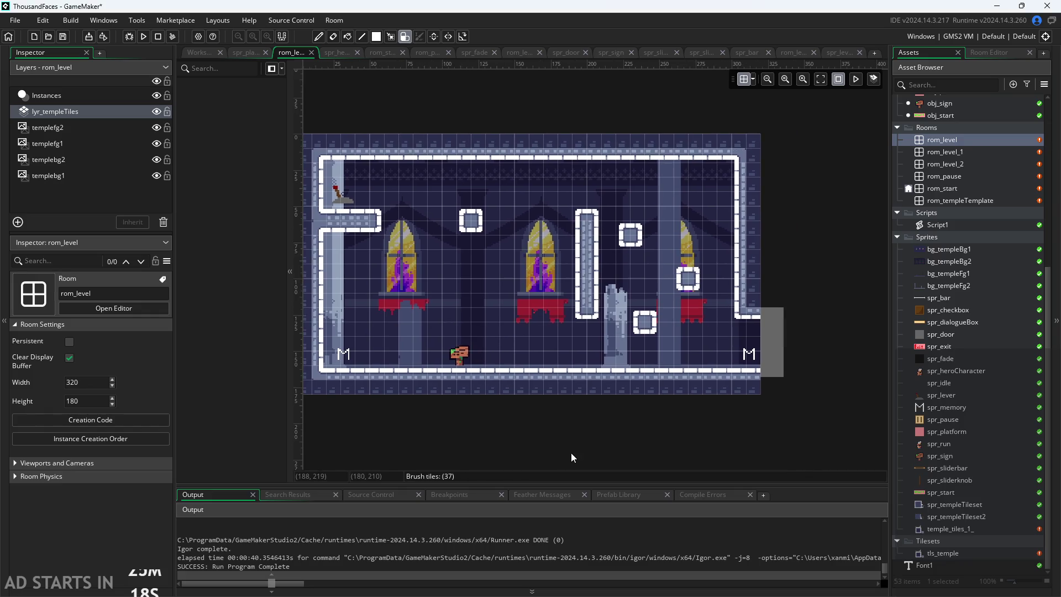
pyautogui.scroll(2, 654, 463)
pyautogui.scroll(-2, 635, 462)
pyautogui.scroll(1, 633, 456)
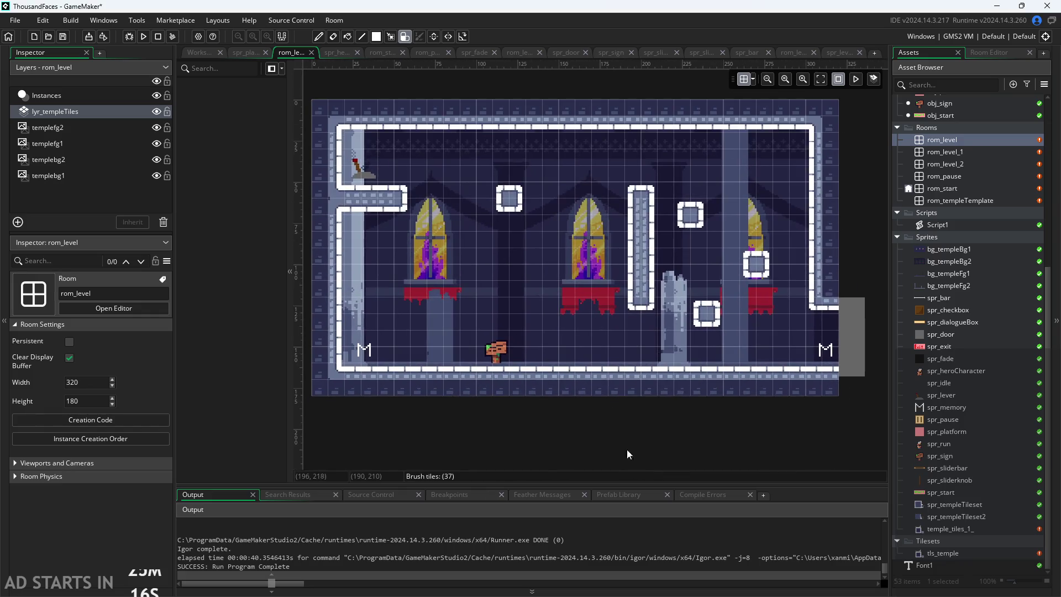
pyautogui.scroll(2, 387, 224)
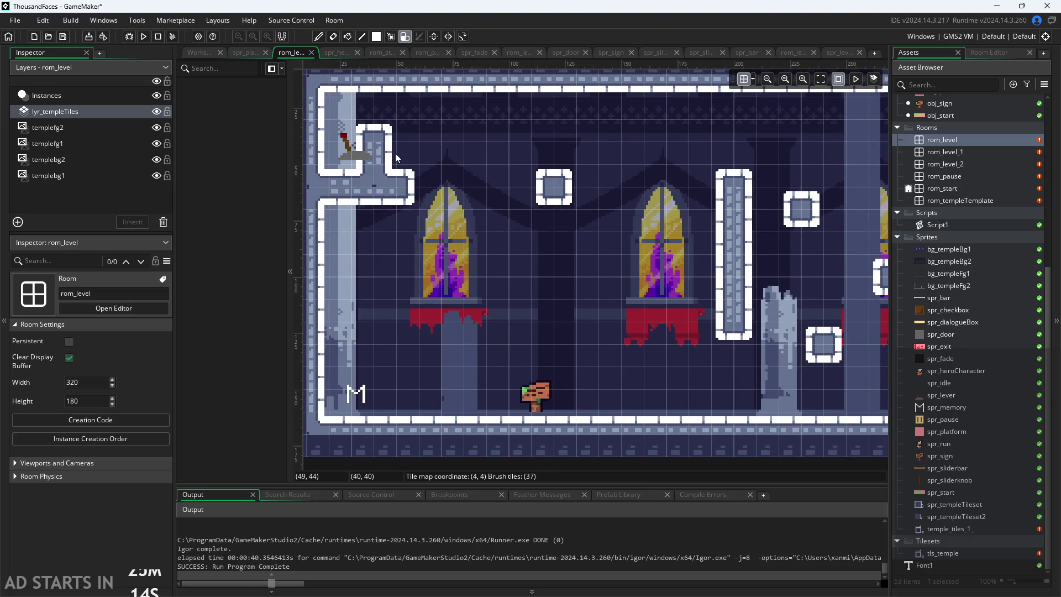
pyautogui.moveTo(396, 158); pyautogui.dragTo(431, 177)
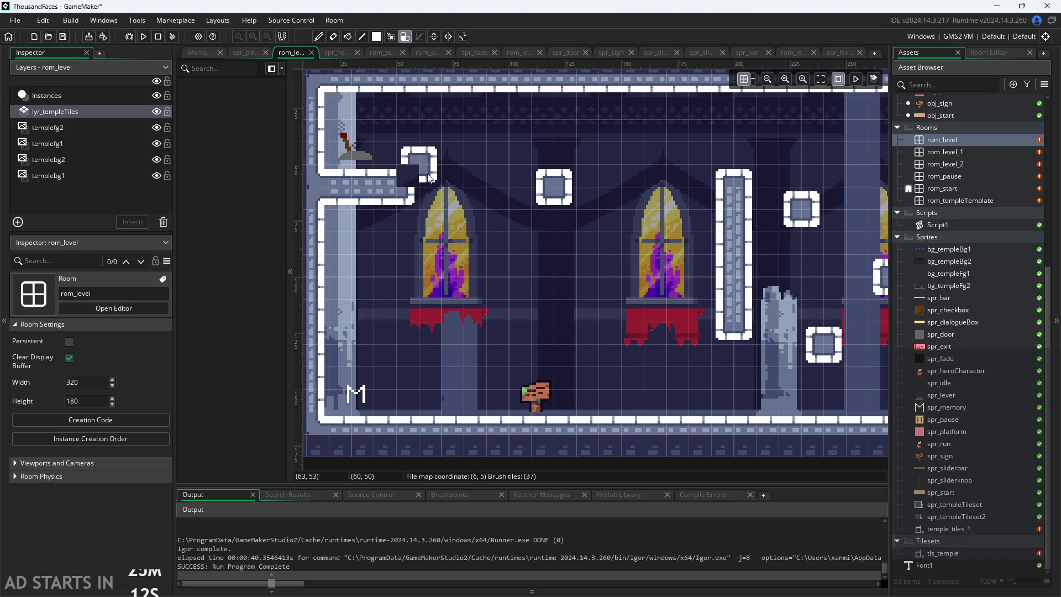
pyautogui.scroll(4, 430, 177)
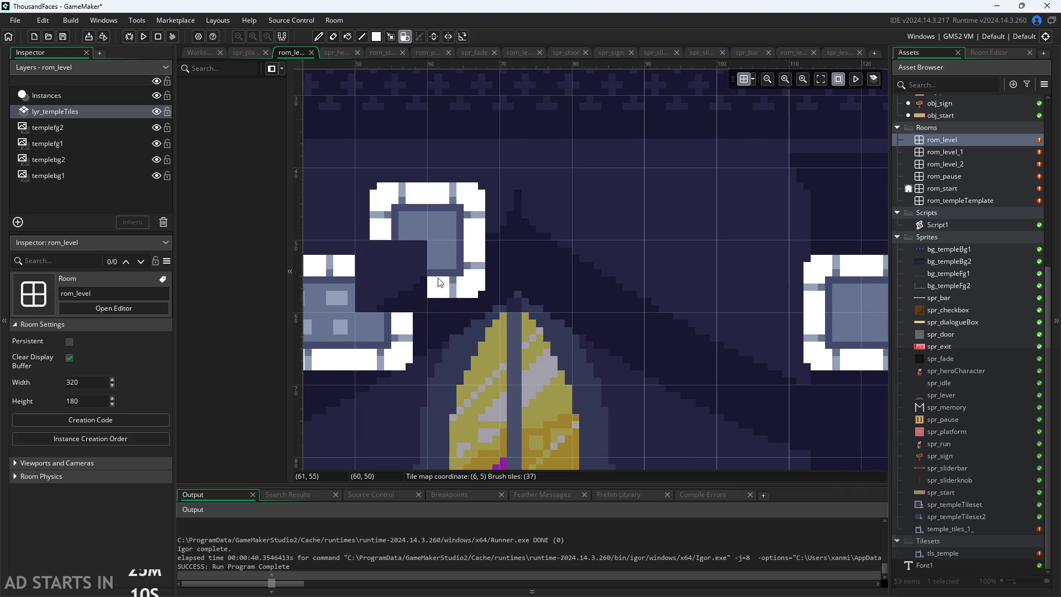
pyautogui.scroll(2, 441, 283)
pyautogui.moveTo(438, 284); pyautogui.dragTo(573, 284)
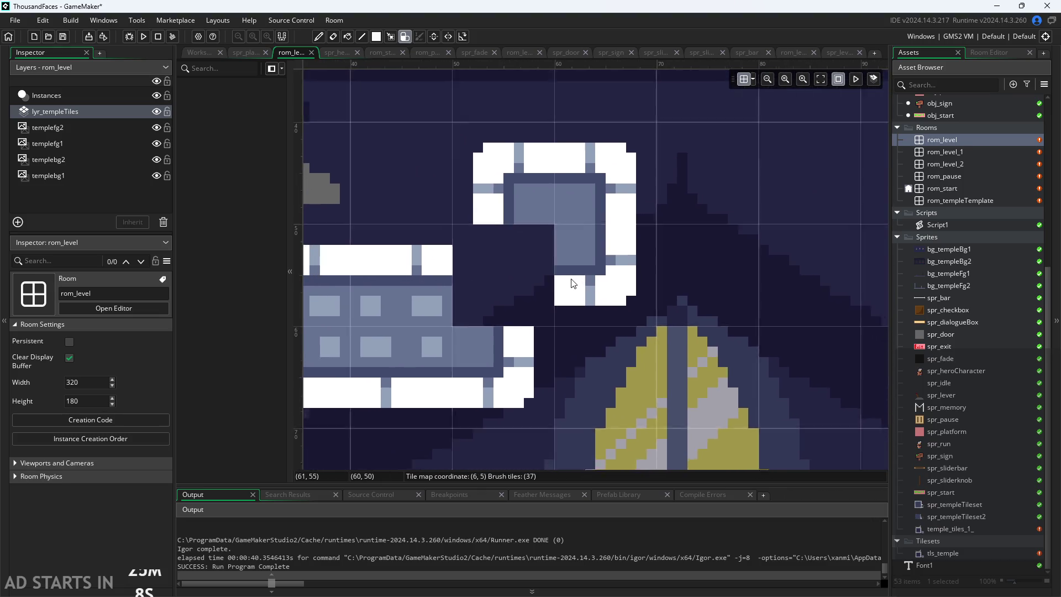
pyautogui.scroll(-5, 588, 305)
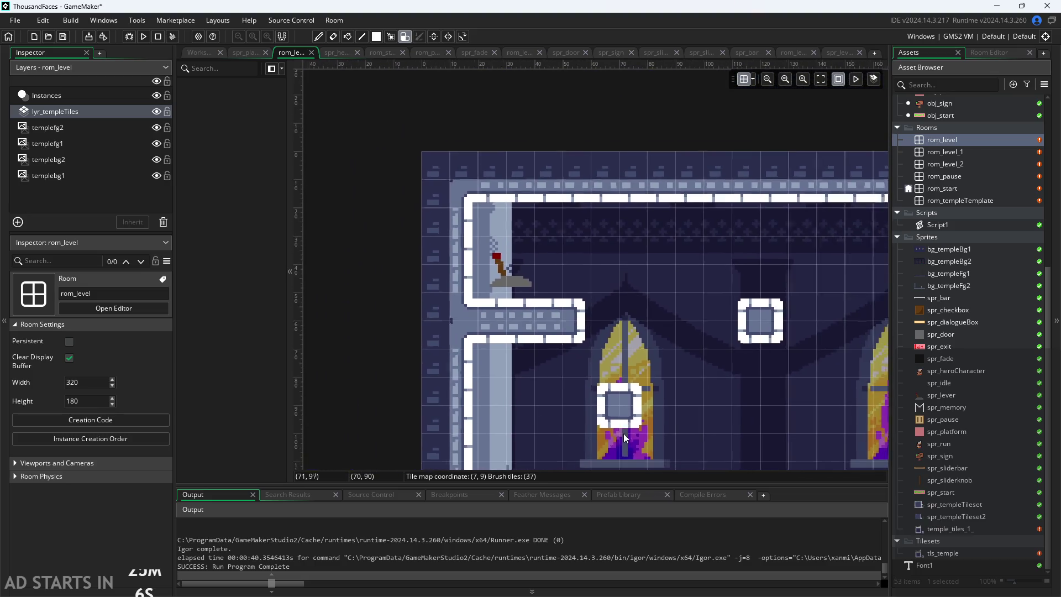
pyautogui.scroll(-5, 623, 429)
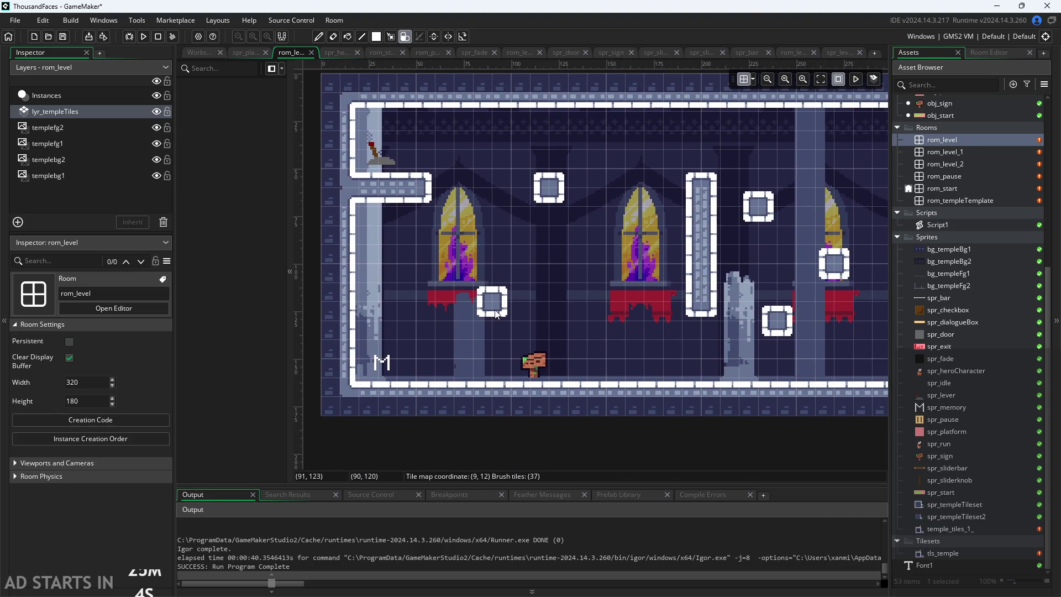
pyautogui.scroll(1, 568, 301)
pyautogui.click(565, 388)
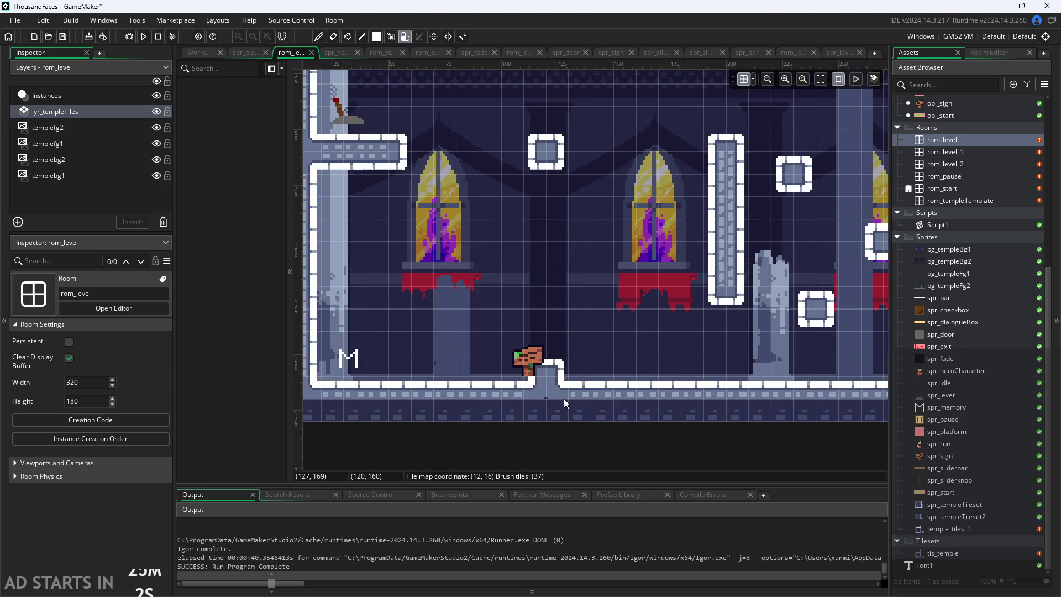
pyautogui.scroll(3, 564, 399)
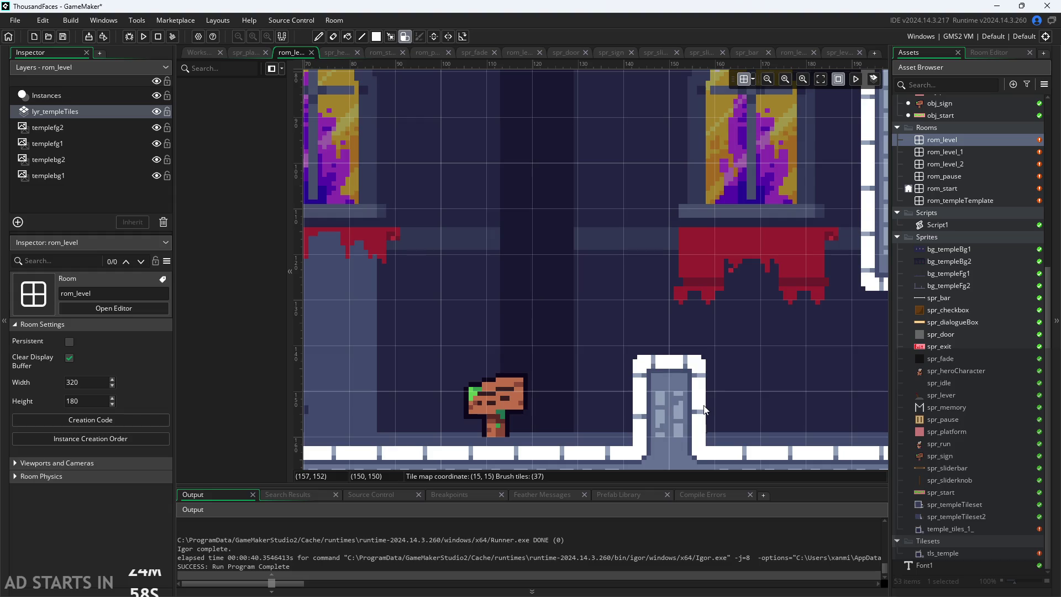
pyautogui.scroll(4, 705, 410)
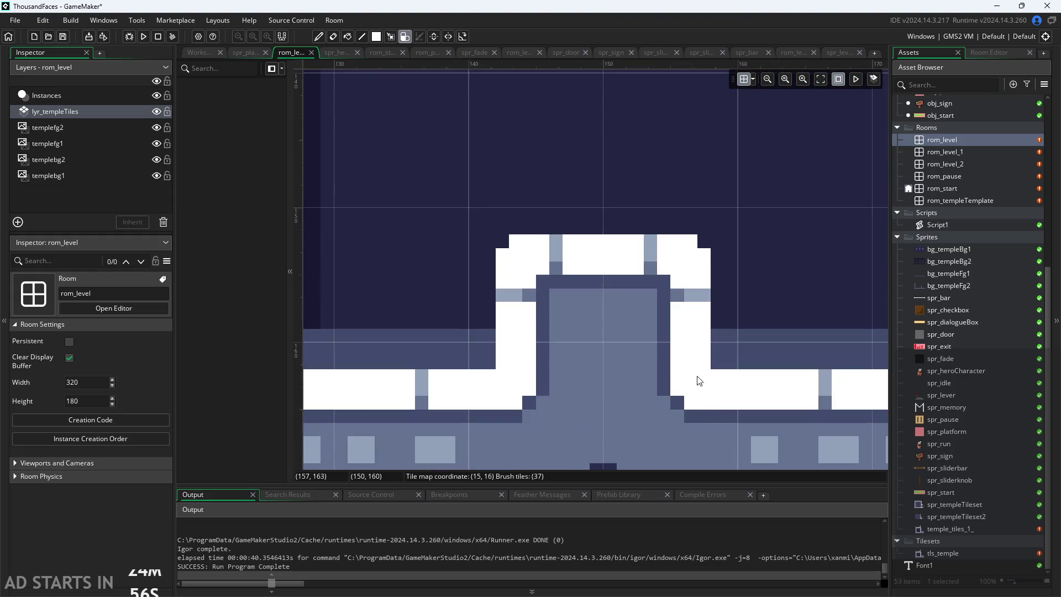
pyautogui.scroll(-4, 683, 328)
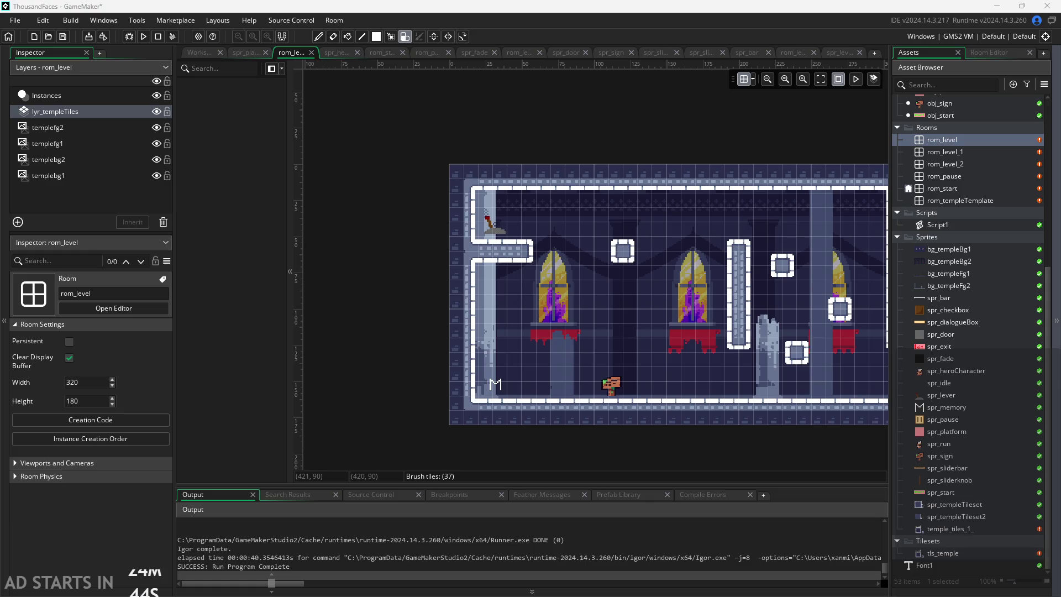
# Step: In ThousandFacesNotes, handwrite the heading 'Autotiling' in an empty canvas area
pyautogui.hotkey('alt', 'Tab')
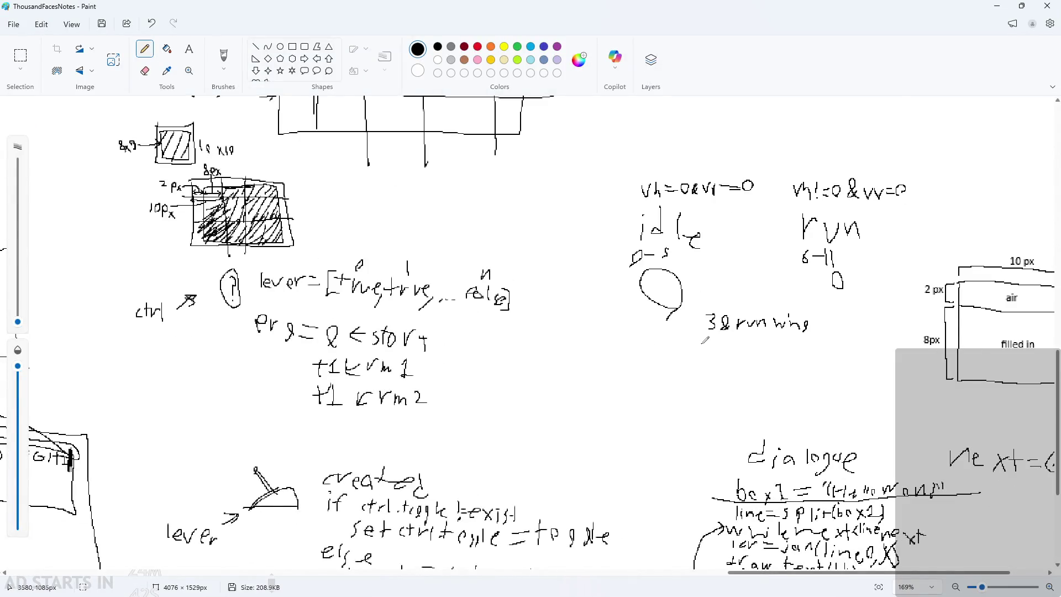
pyautogui.scroll(-3, 771, 493)
pyautogui.scroll(-1, 771, 493)
pyautogui.scroll(5, 845, 553)
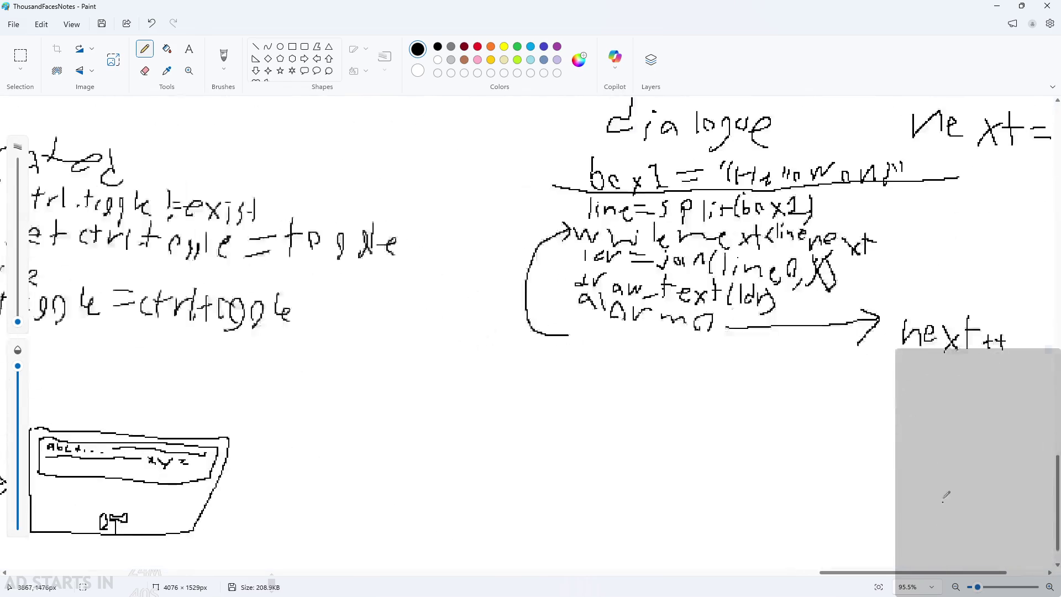
pyautogui.scroll(-5, 923, 403)
pyautogui.scroll(-3, 923, 497)
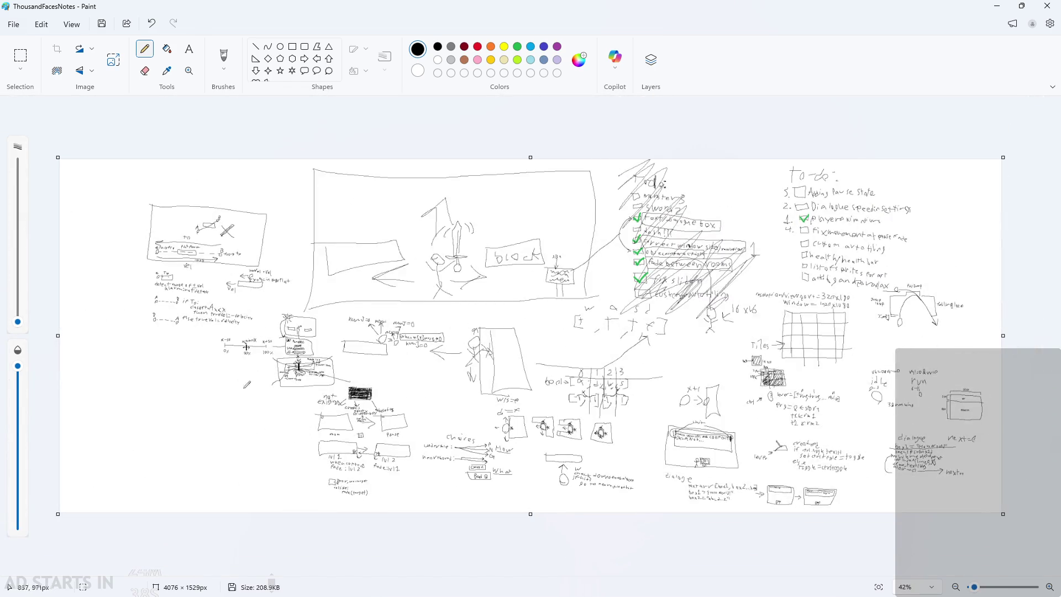
pyautogui.scroll(5, 122, 458)
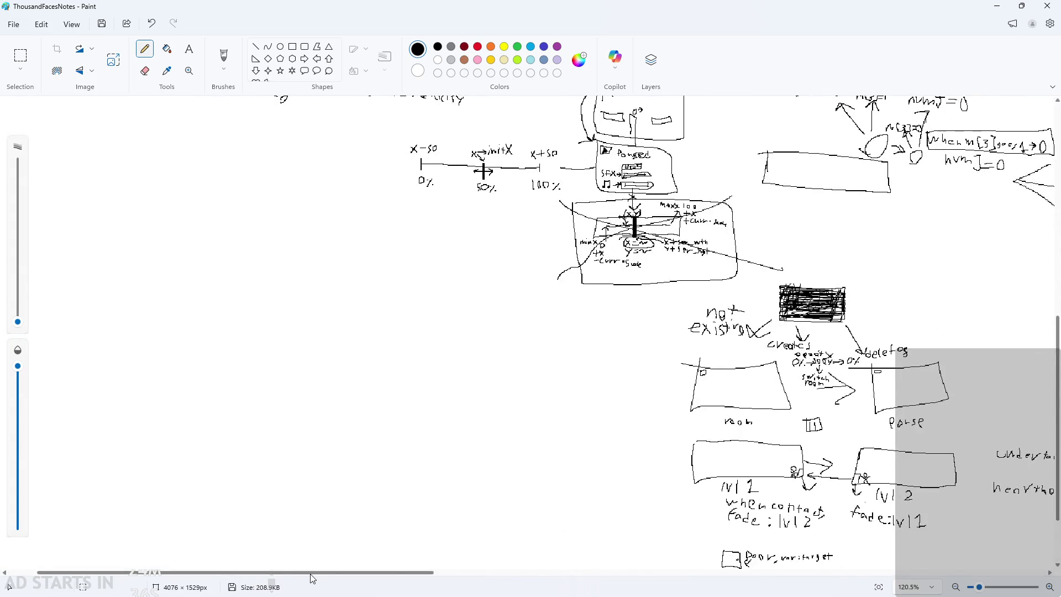
pyautogui.hscroll(-1, 175, 531)
pyautogui.hscroll(-2, 58, 435)
pyautogui.scroll(-1, 57, 435)
pyautogui.moveTo(196, 263); pyautogui.dragTo(217, 253)
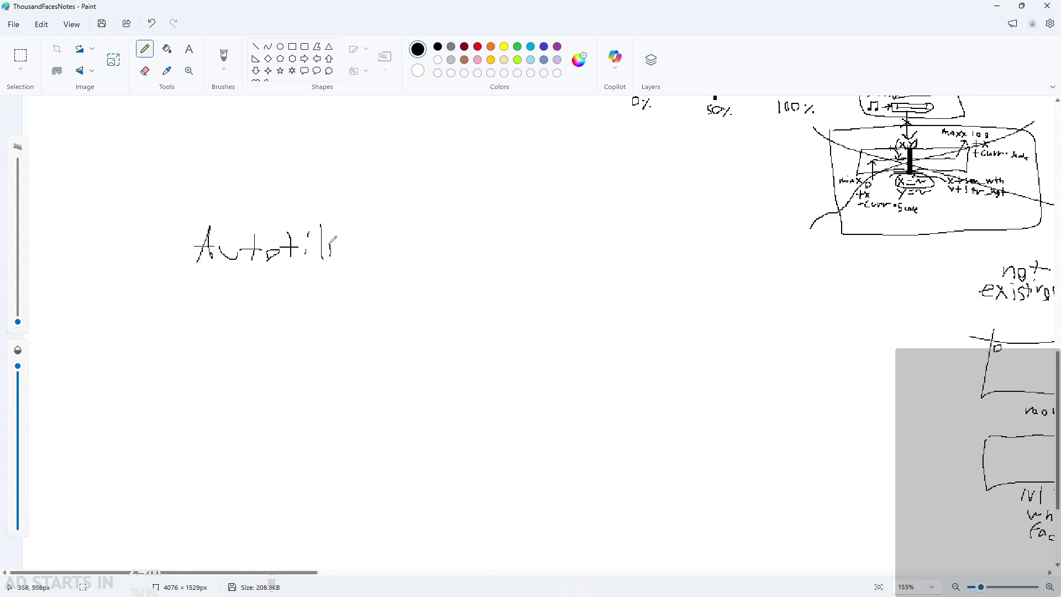
pyautogui.moveTo(388, 250); pyautogui.dragTo(377, 272)
# Step: Begin drawing a box below the Autotiling heading
pyautogui.scroll(5, 202, 322)
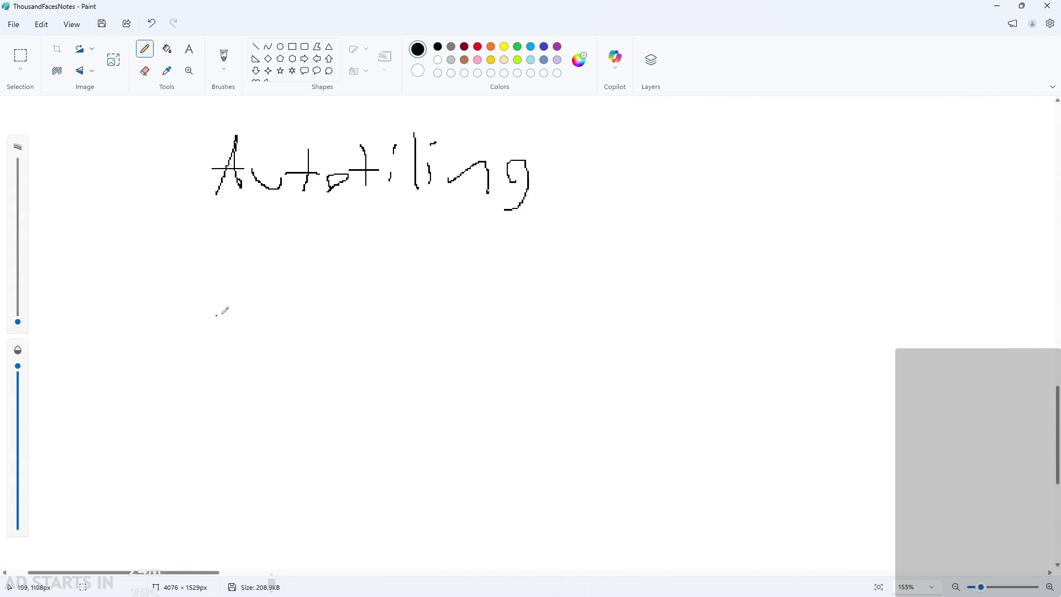
pyautogui.scroll(2, 267, 363)
pyautogui.scroll(1, 284, 396)
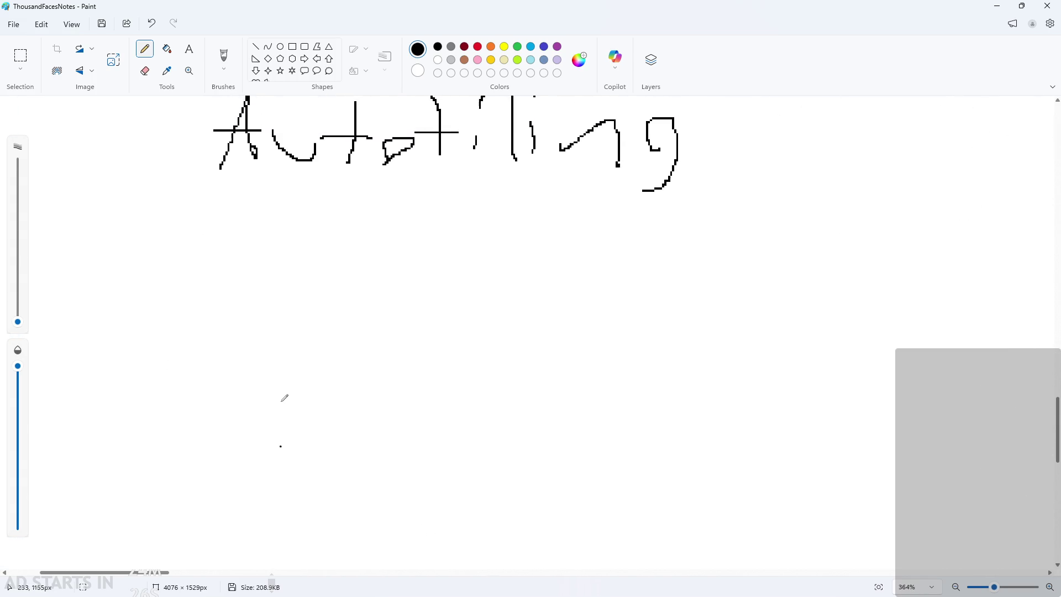
pyautogui.scroll(1, 284, 398)
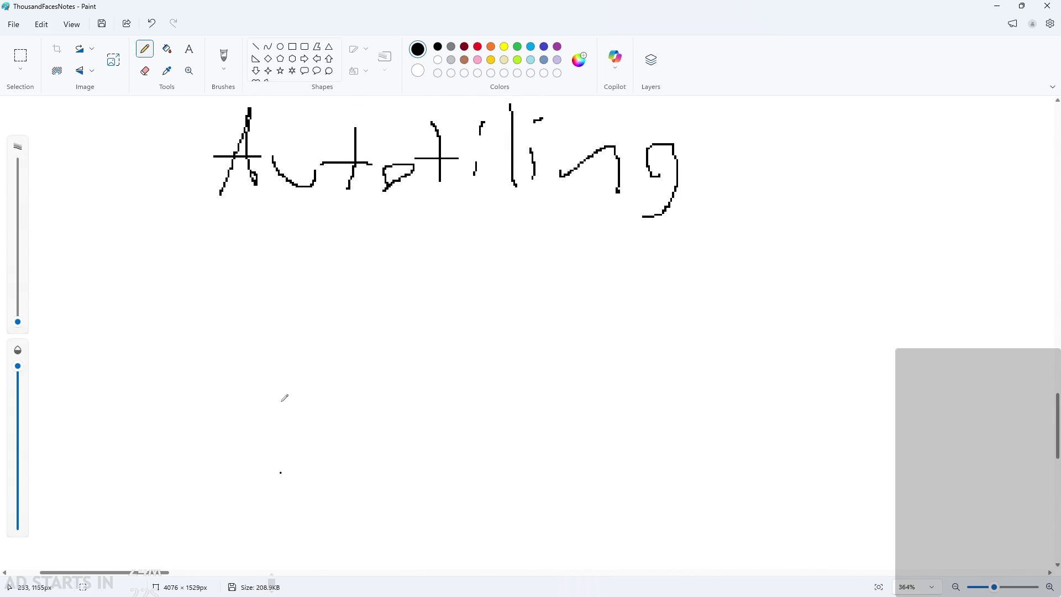
pyautogui.scroll(1, 176, 260)
pyautogui.moveTo(223, 209)
pyautogui.mouseDown()
pyautogui.moveTo(224, 344)
pyautogui.moveTo(397, 388)
pyautogui.moveTo(427, 217)
pyautogui.moveTo(219, 208)
pyautogui.mouseUp()
# Step: Close the box and divide it into a 3-by-3 grid with two vertical and two horizontal lines
pyautogui.moveTo(301, 194); pyautogui.dragTo(296, 382)
pyautogui.moveTo(362, 200); pyautogui.dragTo(357, 388)
pyautogui.moveTo(219, 262); pyautogui.dragTo(427, 266)
pyautogui.moveTo(219, 313); pyautogui.dragTo(425, 308)
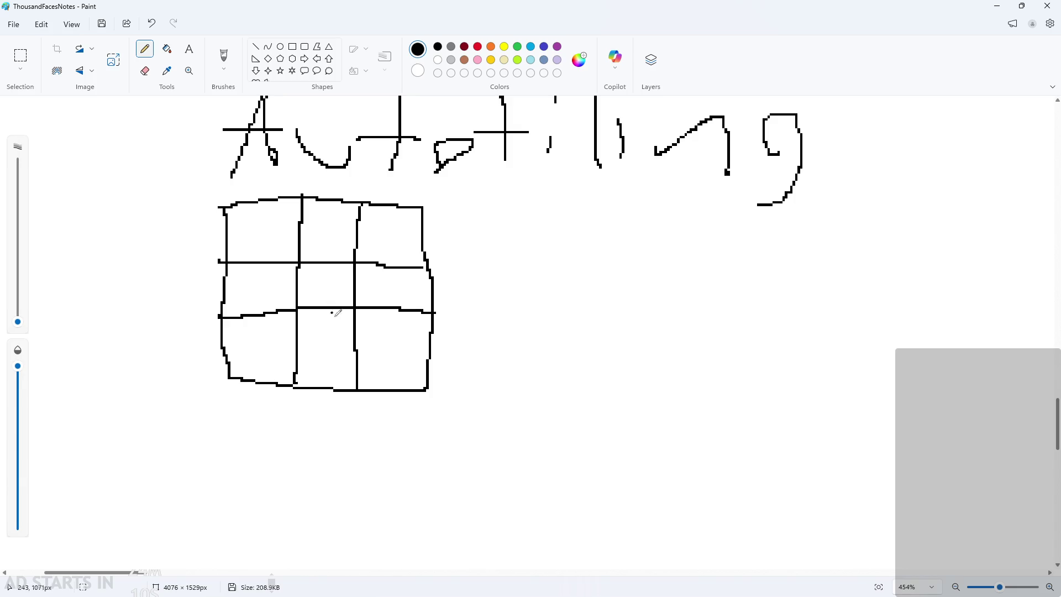
pyautogui.keyDown('ctrl'); pyautogui.scroll(-2, 450, 296); pyautogui.keyUp('ctrl')
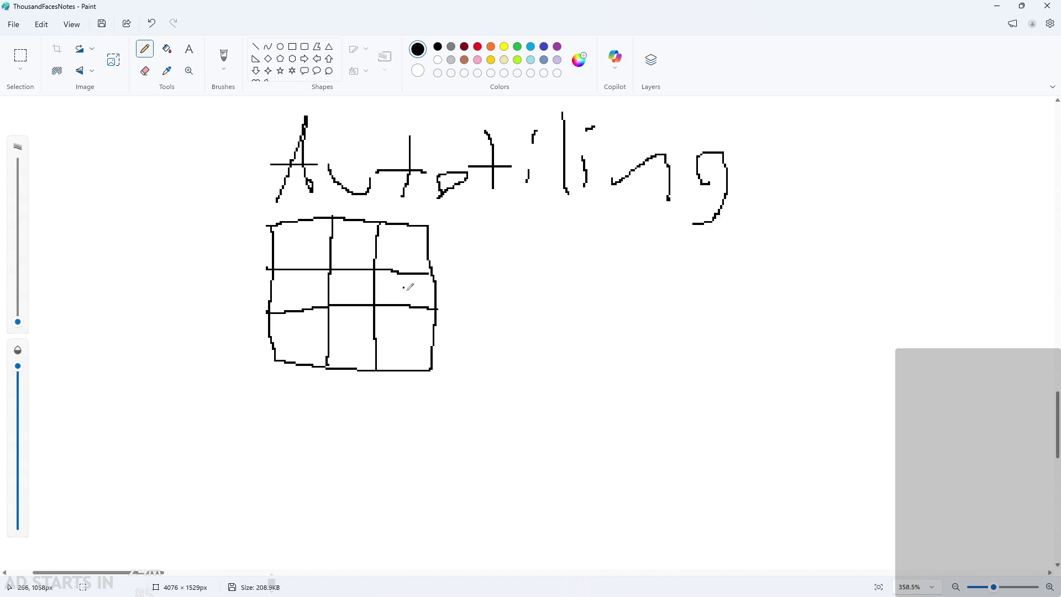
# Step: Undo a stray arrow and write 'Checking' to the right of the grid
pyautogui.moveTo(524, 290)
pyautogui.mouseDown()
pyautogui.moveTo(481, 288)
pyautogui.moveTo(497, 308)
pyautogui.mouseUp()
pyautogui.hotkey('ctrl', 'z')
pyautogui.keyDown('ctrl'); pyautogui.scroll(2, 450, 318); pyautogui.keyUp('ctrl')
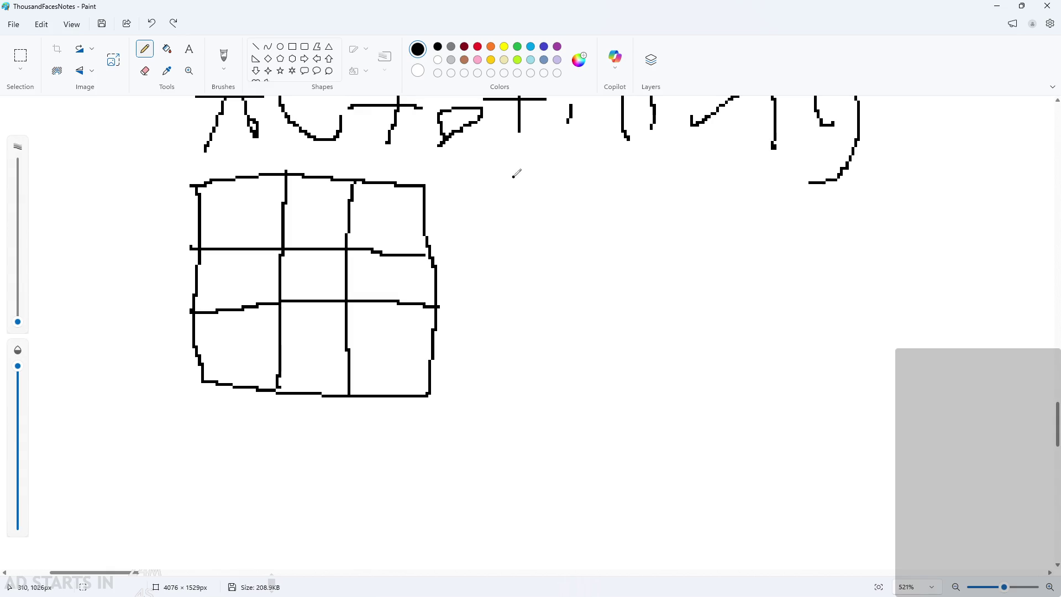
pyautogui.moveTo(504, 174)
pyautogui.mouseDown()
pyautogui.moveTo(530, 191)
pyautogui.moveTo(564, 177)
pyautogui.moveTo(589, 191)
pyautogui.moveTo(625, 180)
pyautogui.moveTo(630, 193)
pyautogui.moveTo(676, 194)
pyautogui.moveTo(668, 213)
pyautogui.mouseUp()
pyautogui.click(715, 188)
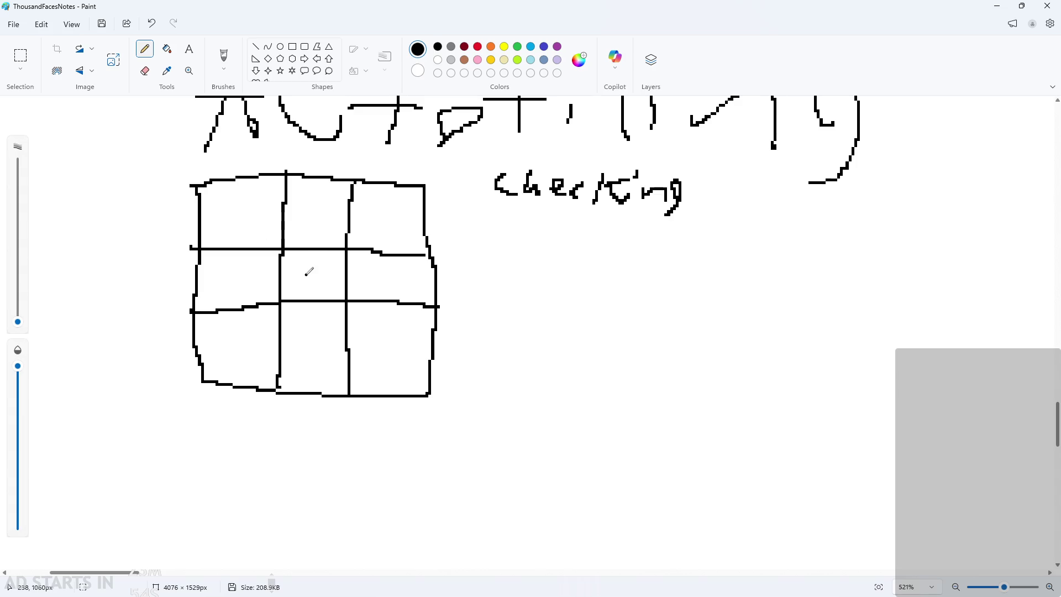
# Step: Shade the grid's centre cell solid black, undoing stray marks in the top-left cell
pyautogui.moveTo(292, 254); pyautogui.dragTo(340, 302)
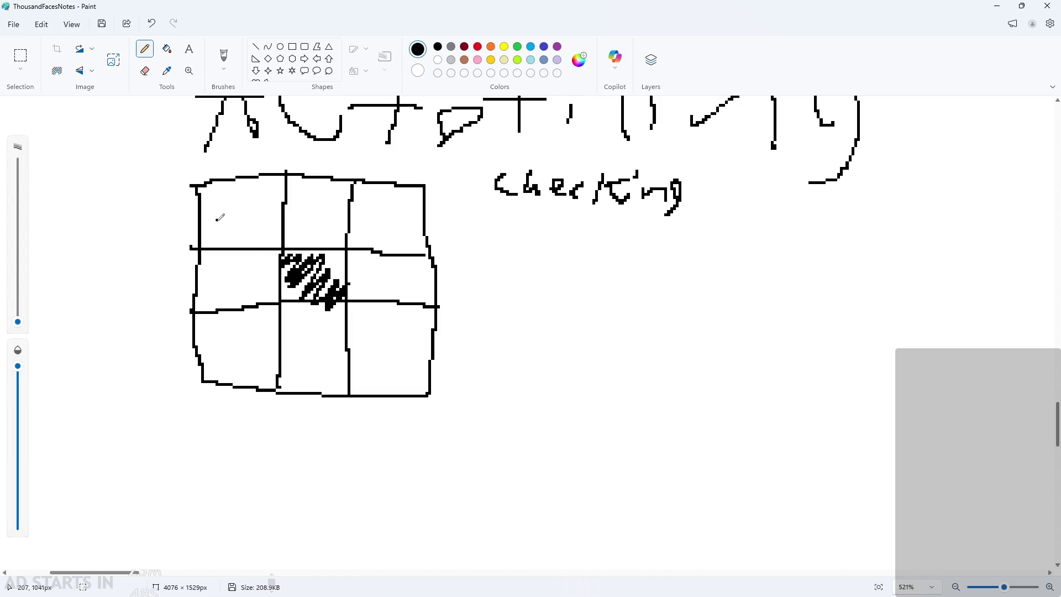
pyautogui.moveTo(220, 217); pyautogui.dragTo(227, 213)
pyautogui.hotkey('ctrl', 'z')
pyautogui.hotkey('ctrl', 'z')
pyautogui.moveTo(279, 292)
pyautogui.mouseDown()
pyautogui.moveTo(337, 257)
pyautogui.moveTo(338, 243)
pyautogui.mouseUp()
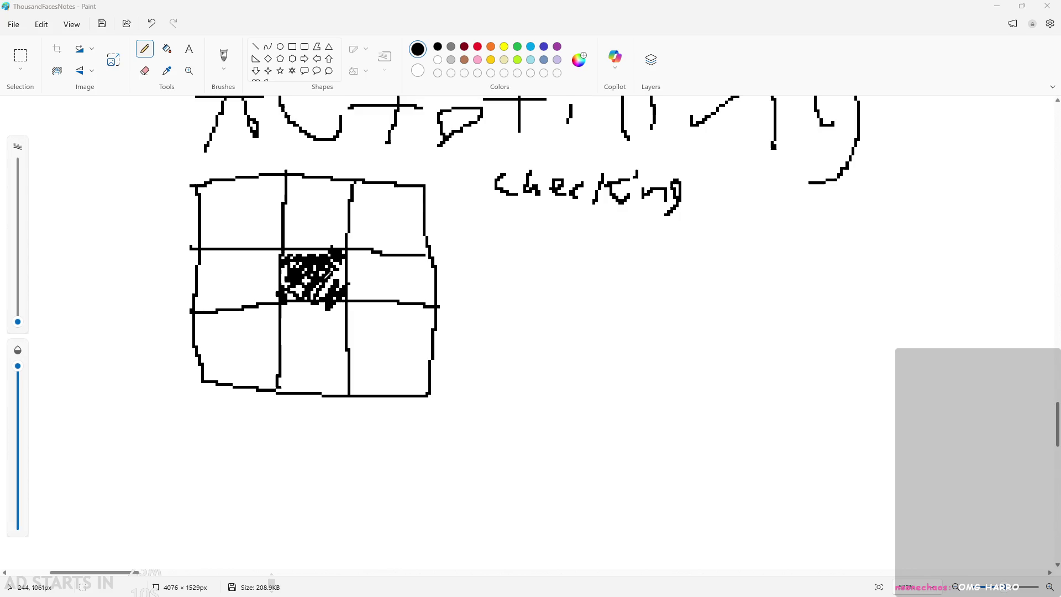
pyautogui.scroll(3, 328, 265)
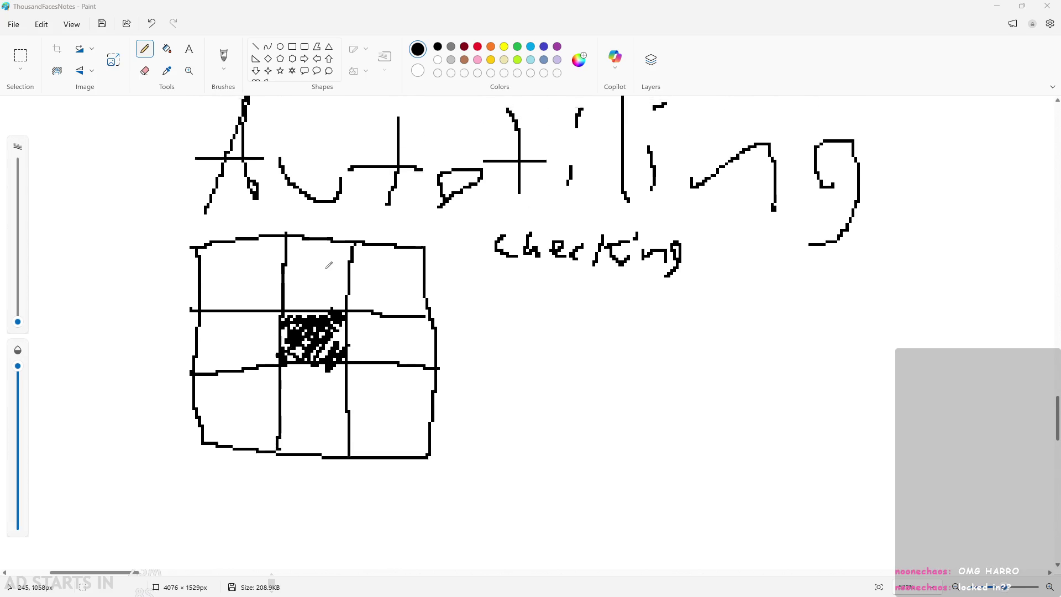
pyautogui.keyDown('ctrl'); pyautogui.scroll(-1, 329, 265); pyautogui.keyUp('ctrl')
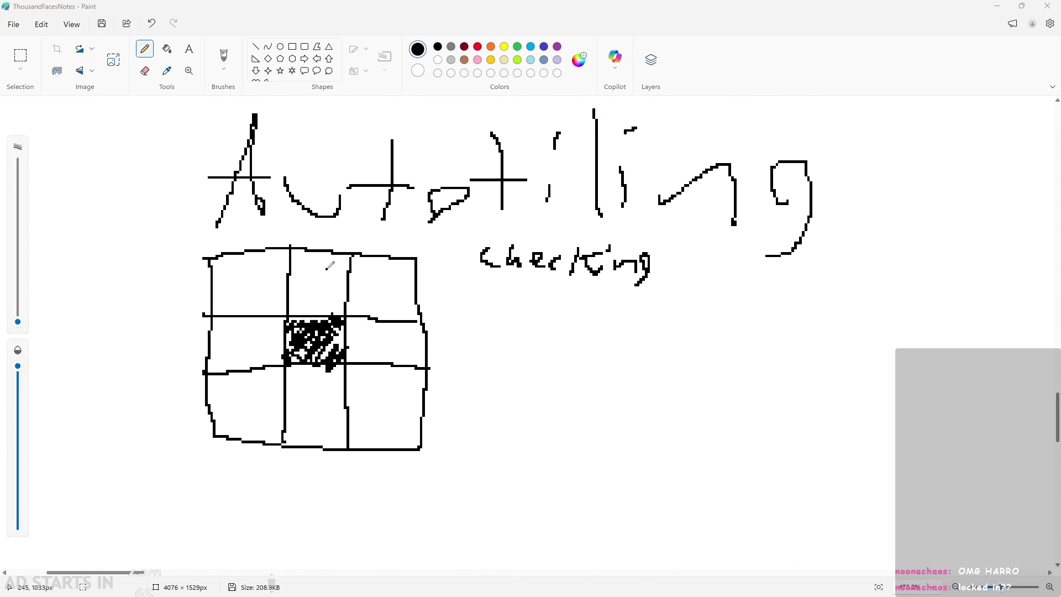
pyautogui.scroll(2, 334, 265)
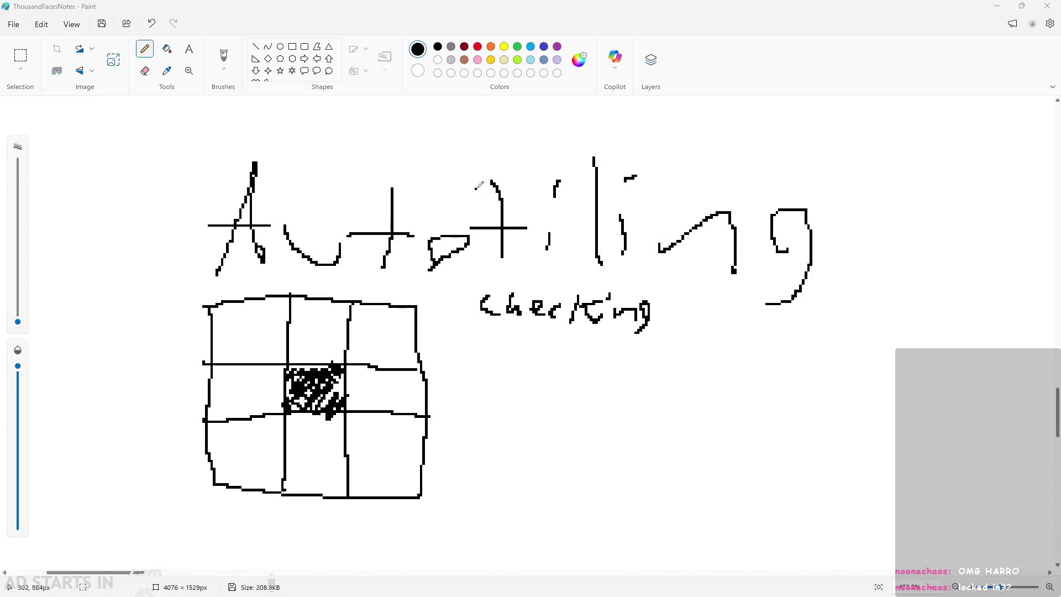
pyautogui.keyDown('ctrl'); pyautogui.scroll(-3, 489, 224); pyautogui.keyUp('ctrl')
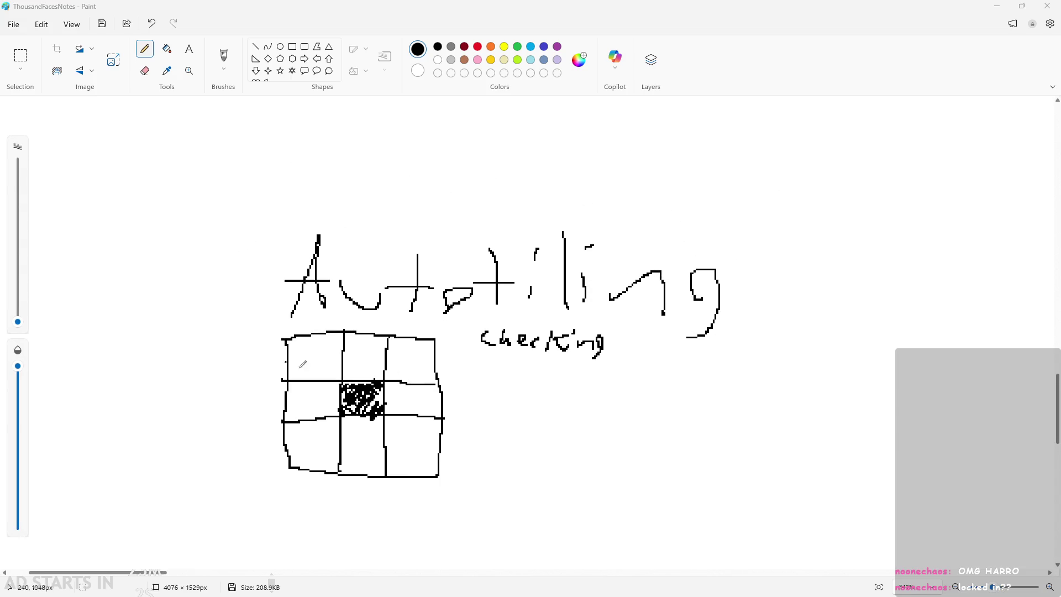
pyautogui.hotkey('alt', 'Tab')
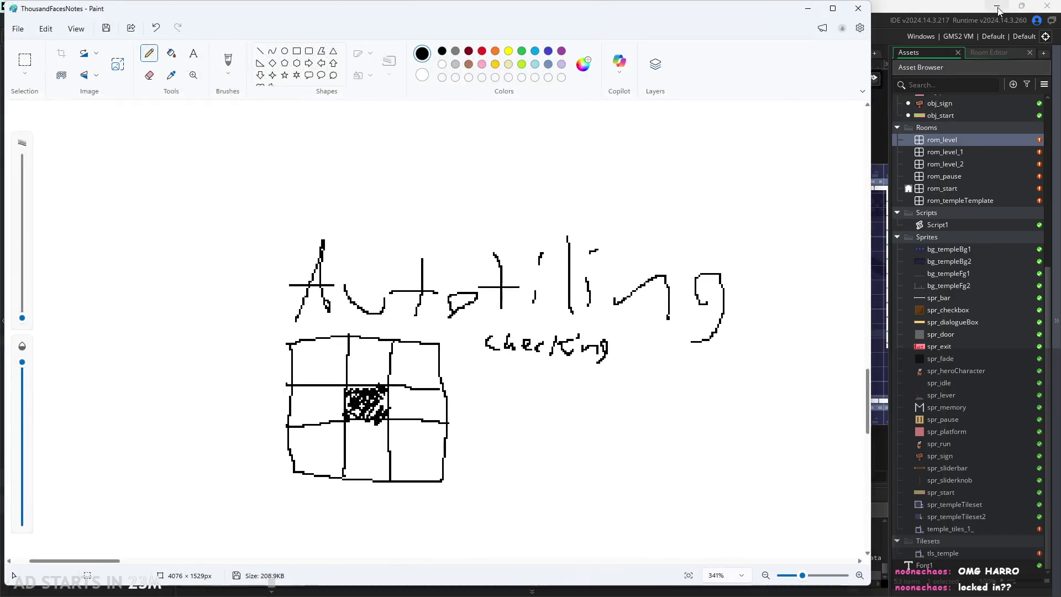
# Step: Return to the game, start it, and jump past the pillars up to the top
pyautogui.hotkey('alt', 'Tab')
pyautogui.click(1000, 7)
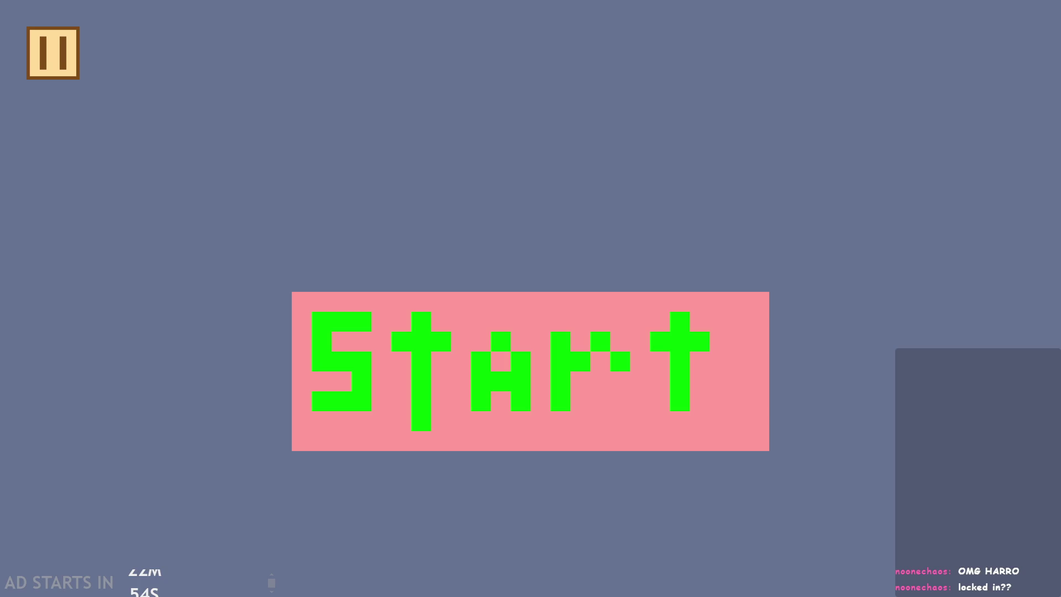
pyautogui.click(431, 332)
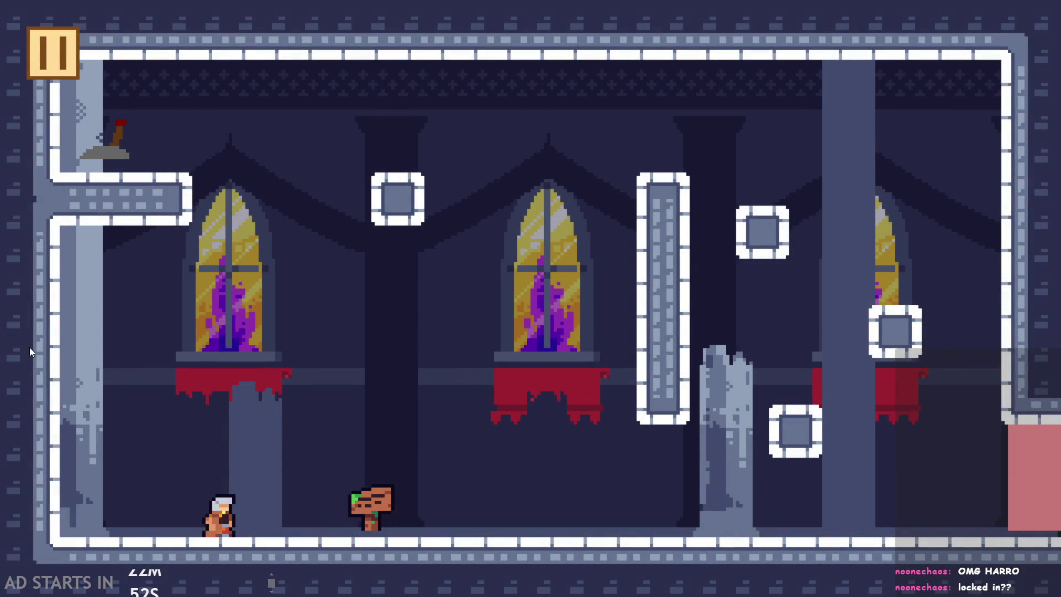
pyautogui.press('Right')
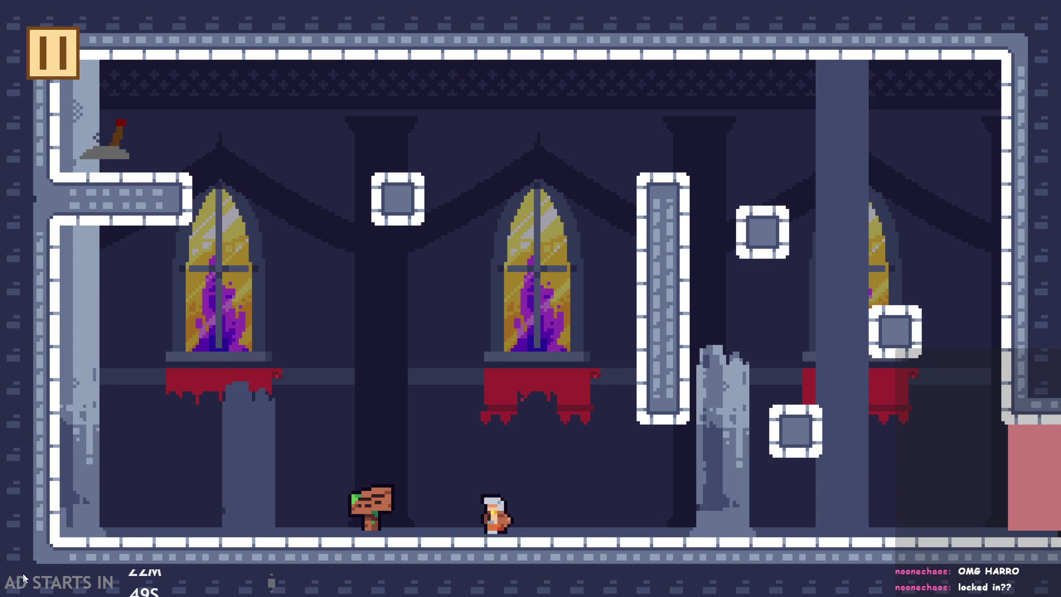
pyautogui.press('Left')
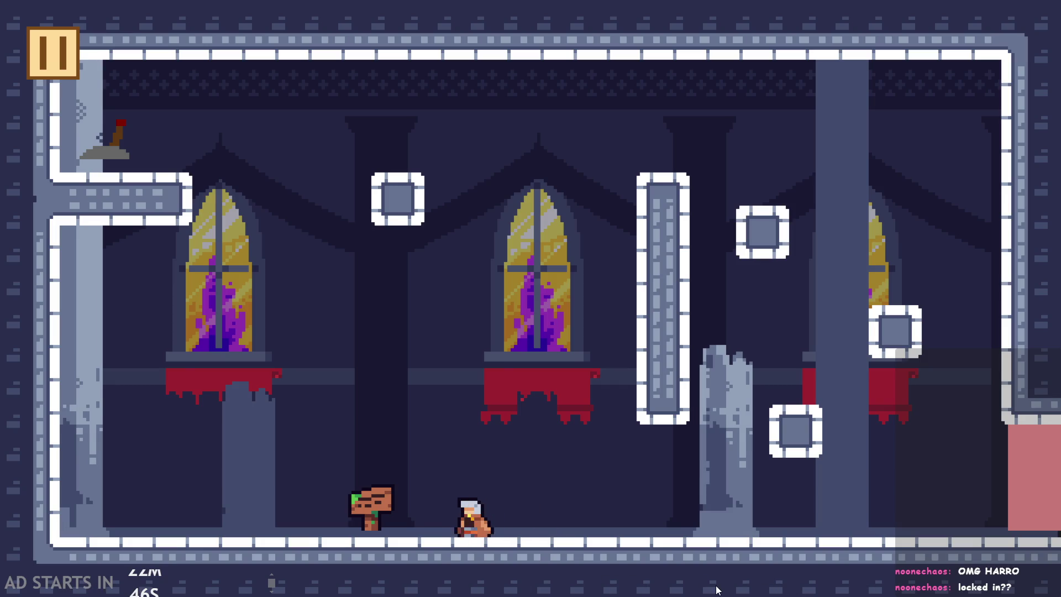
pyautogui.press('Right')
pyautogui.press('space')
pyautogui.press('Right')
pyautogui.press('space')
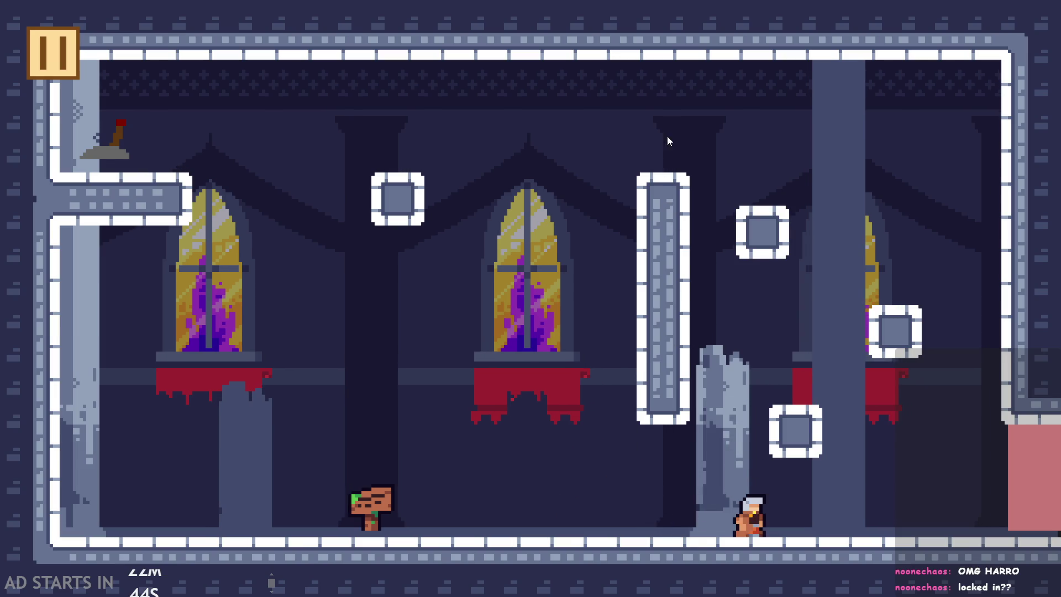
pyautogui.press('space')
pyautogui.press('Right')
pyautogui.press('space')
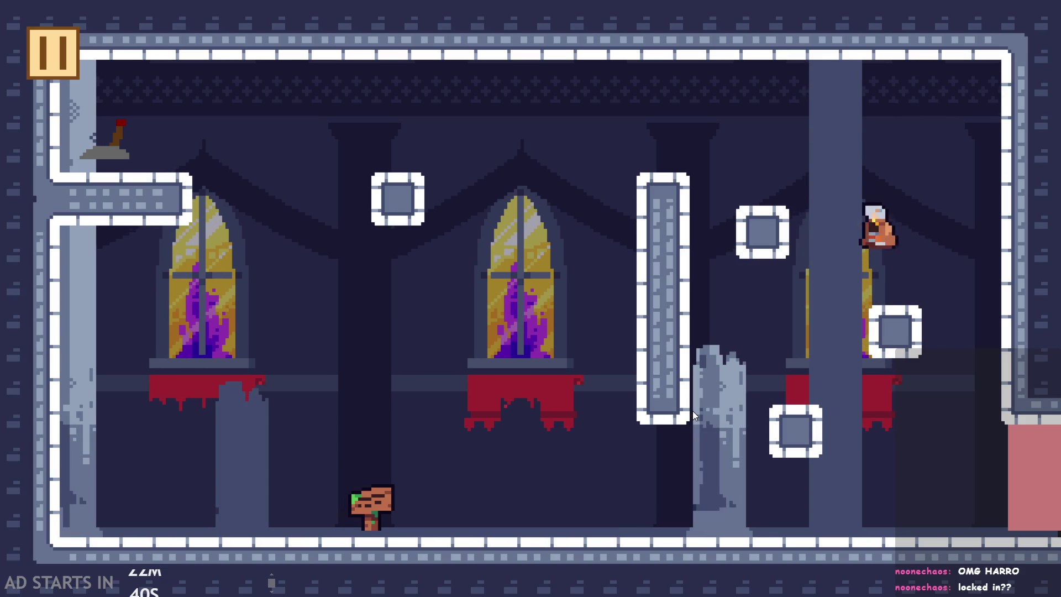
# Step: Pull the lever on the upper-left ledge and leap across the floating blocks
pyautogui.press('space')
pyautogui.press('Left')
pyautogui.press('Left')
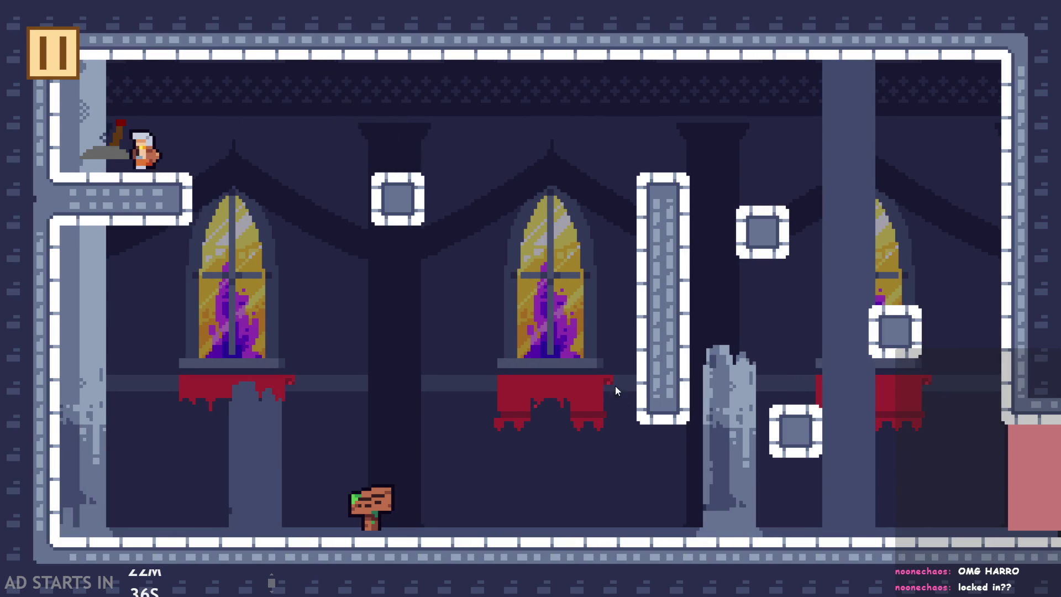
pyautogui.press('x')
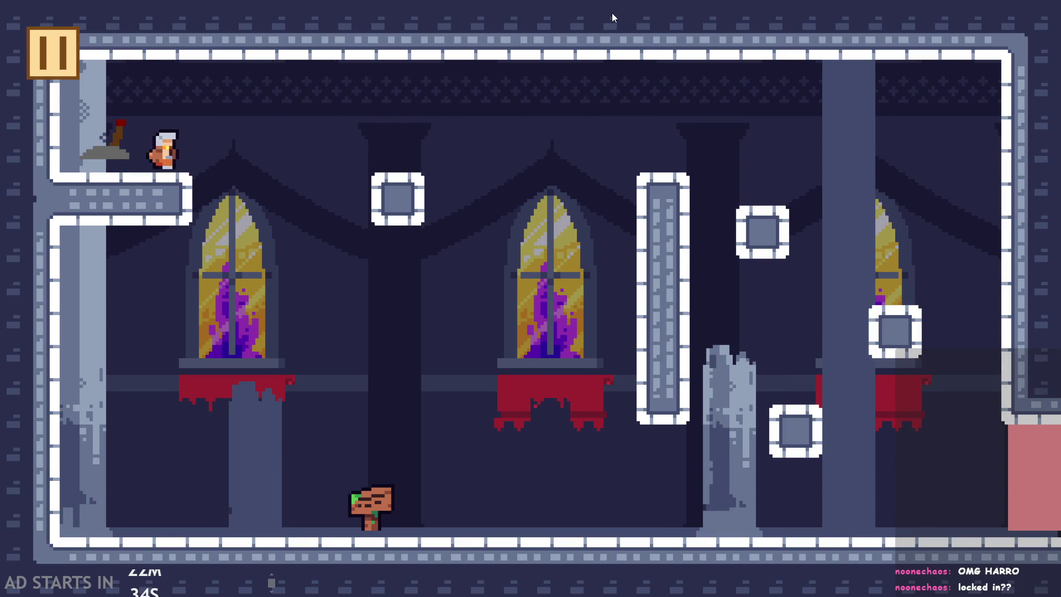
pyautogui.press('Right')
pyautogui.press('space')
pyautogui.press('Right')
pyautogui.press('Left')
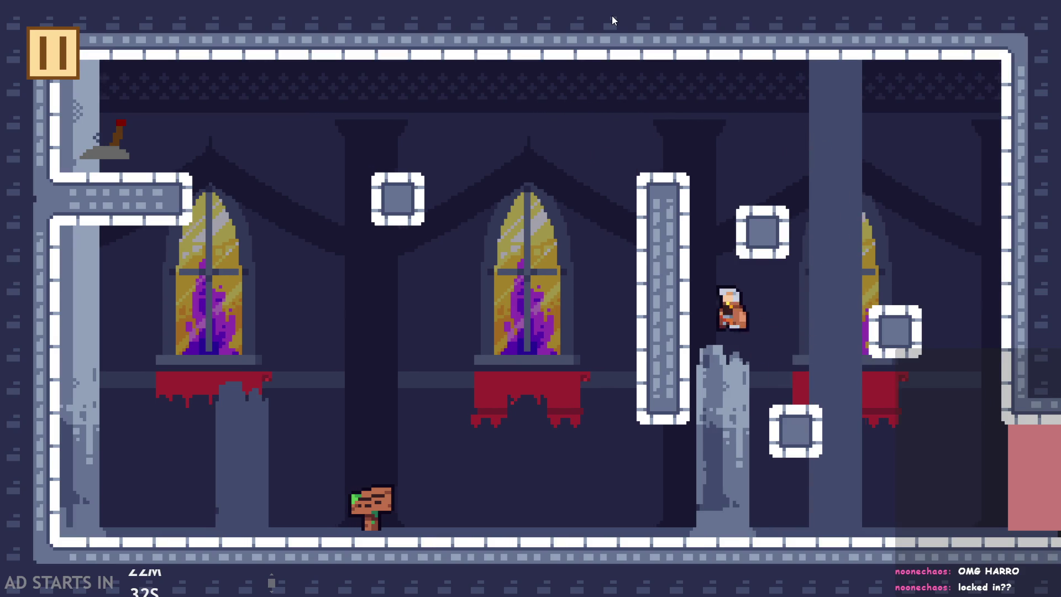
pyautogui.press('Right')
pyautogui.press('space')
pyautogui.press('Left')
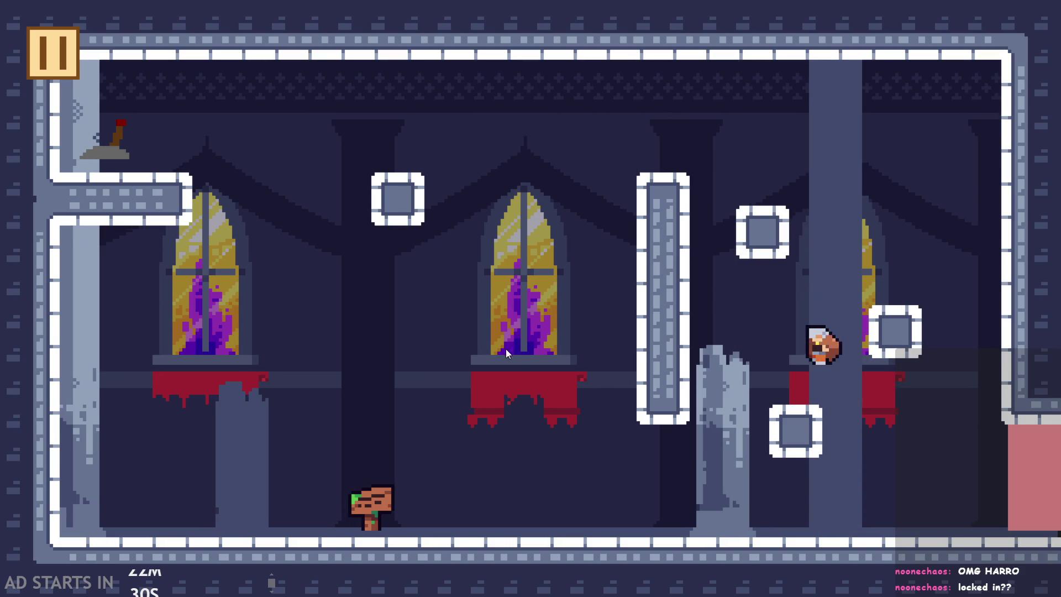
pyautogui.press('space')
pyautogui.press('Right')
pyautogui.press('Left')
# Step: Walk back along the floor past the sign and run right toward the broken pillar
pyautogui.press('Left')
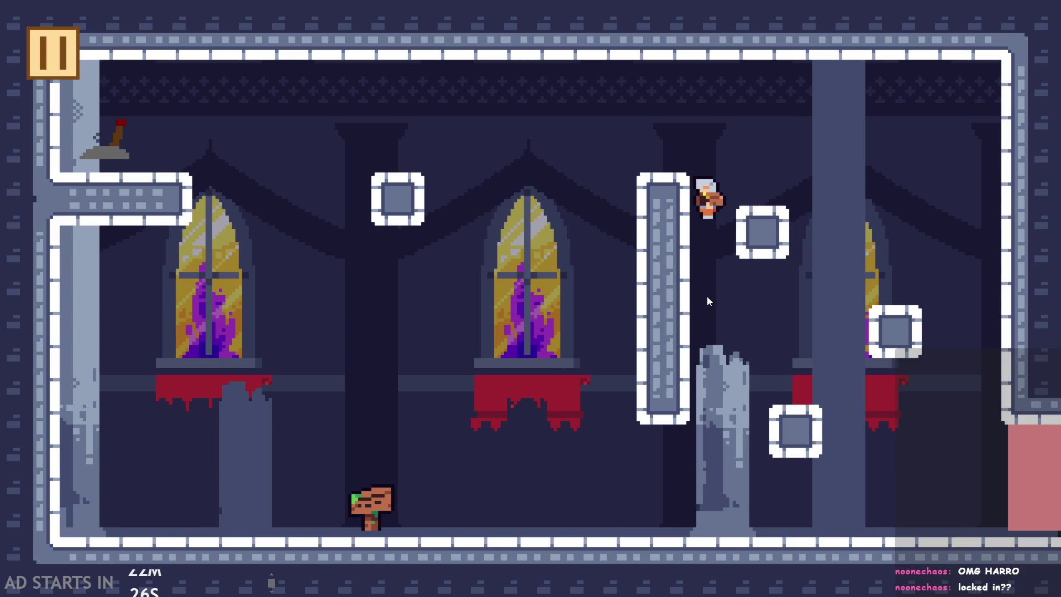
pyautogui.press('Left')
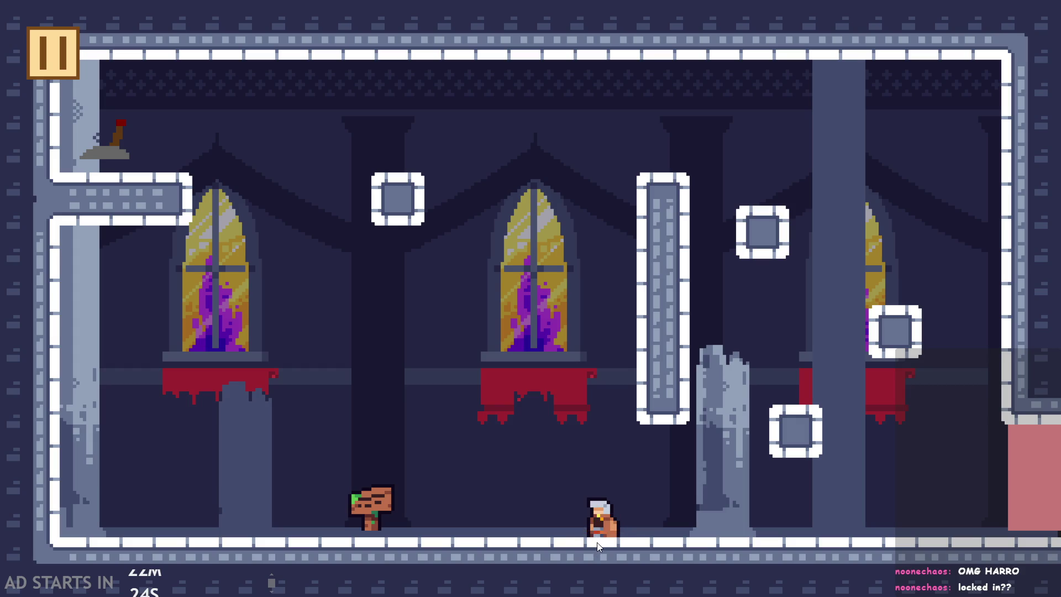
pyautogui.press('Left')
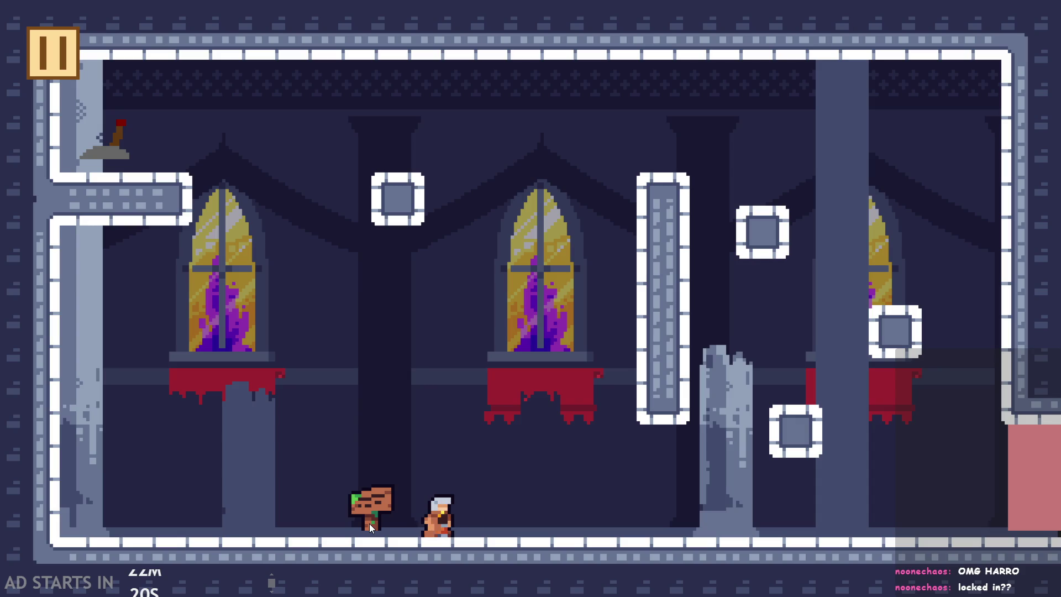
pyautogui.press('Left')
pyautogui.press('Right')
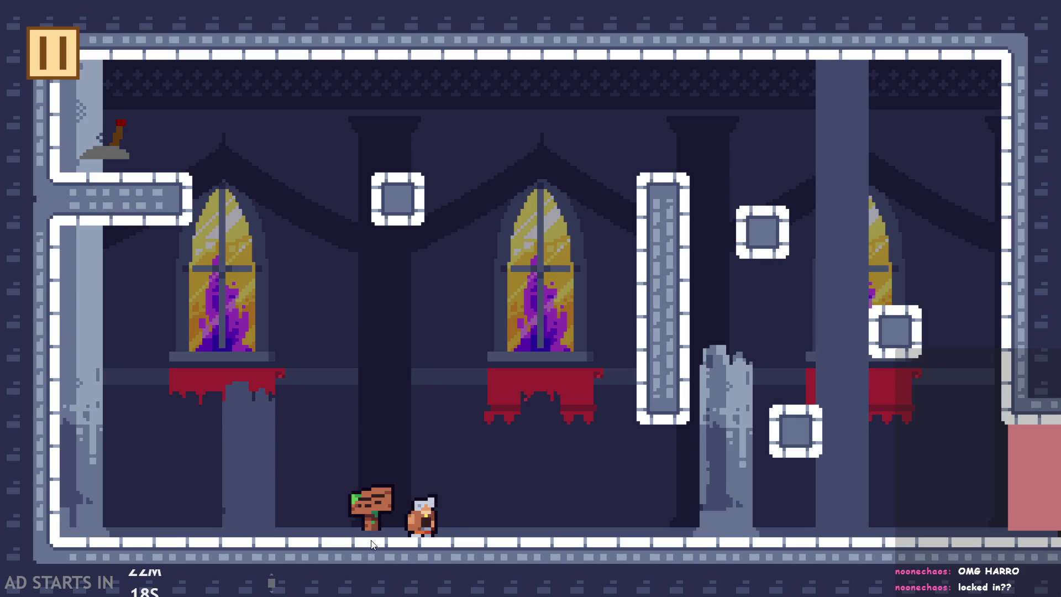
pyautogui.press('Right')
pyautogui.press('Left')
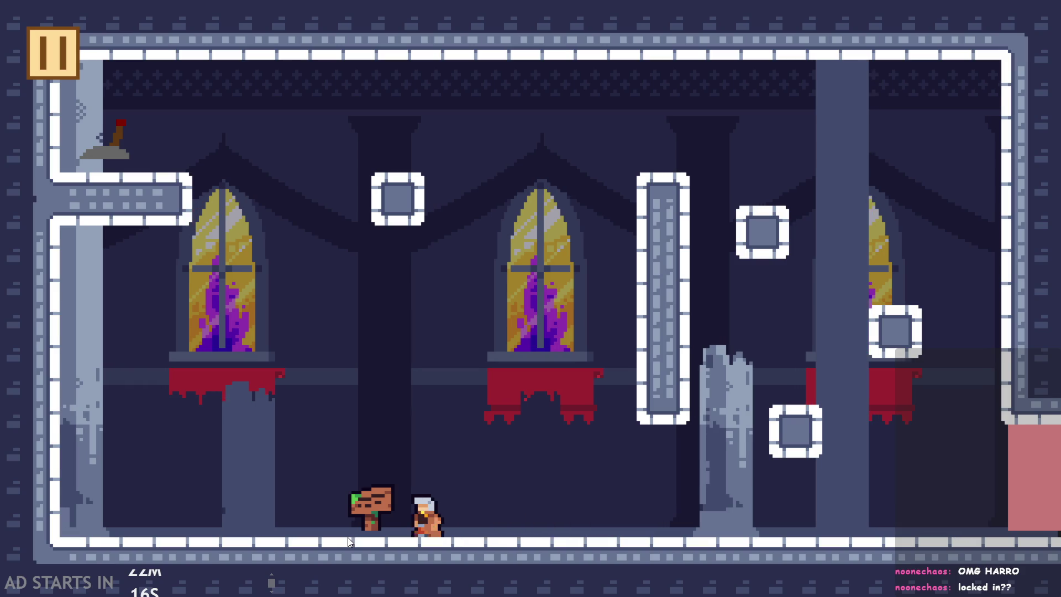
pyautogui.press('Left')
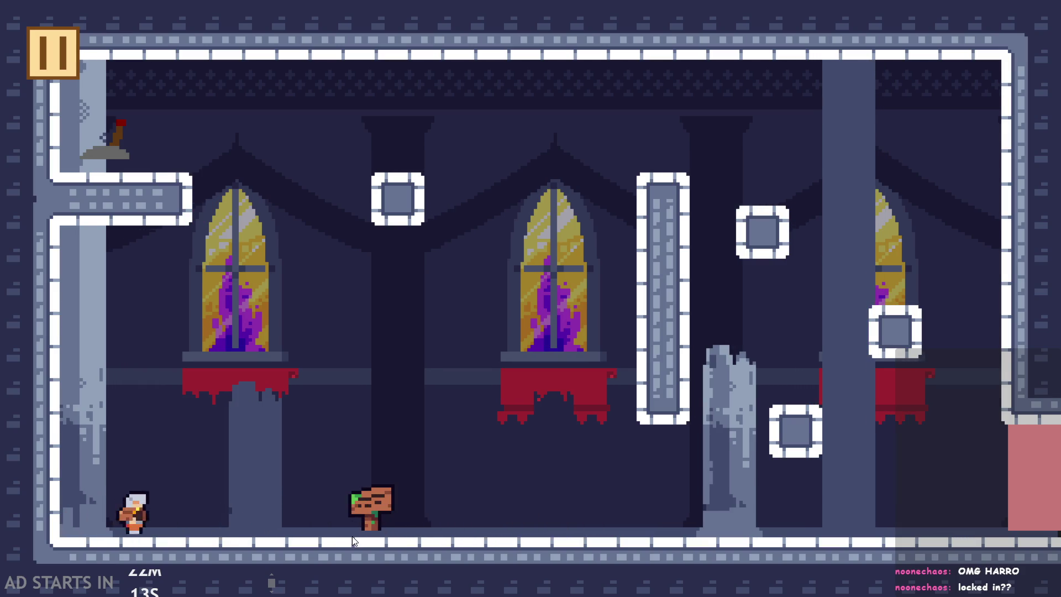
pyautogui.press('Right')
# Step: Test jumps at the broken pillar and onto the stone column, running left and right along the floor
pyautogui.press('space')
pyautogui.press('Right')
pyautogui.press('space')
pyautogui.press('Left')
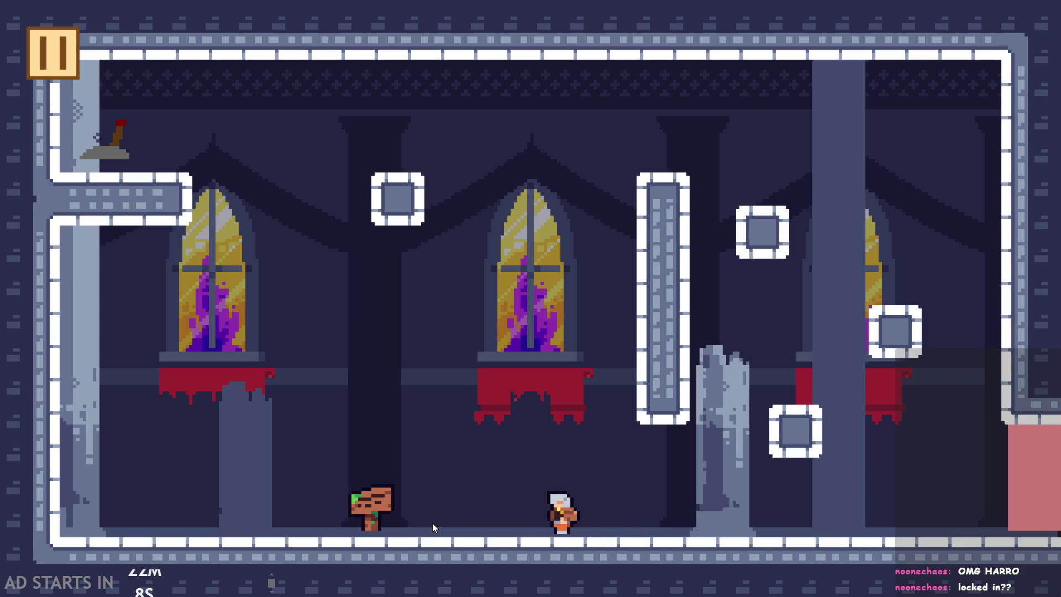
pyautogui.press('Left')
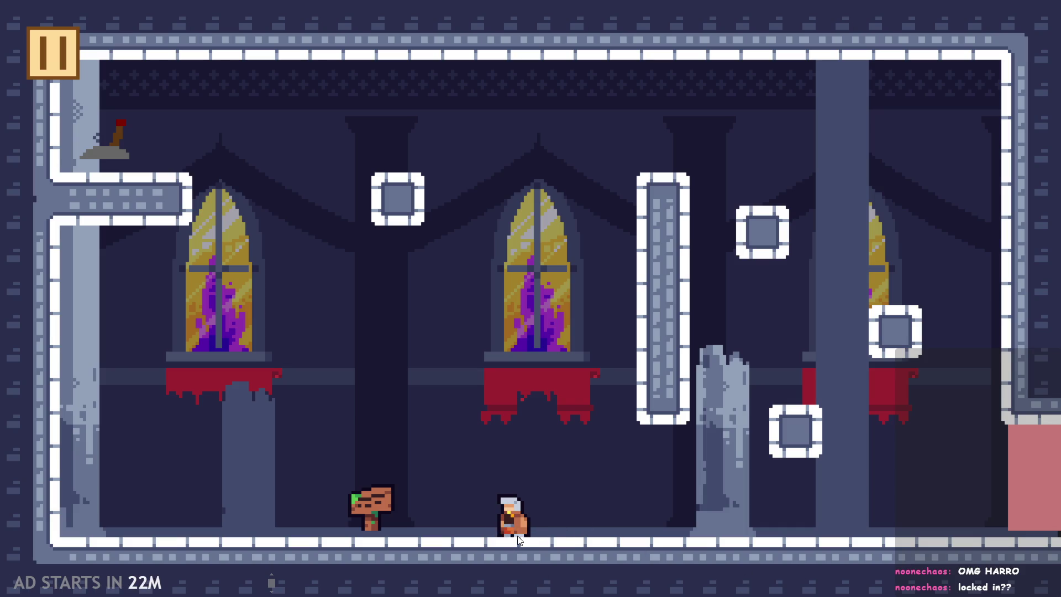
pyautogui.press('space')
pyautogui.press('Right')
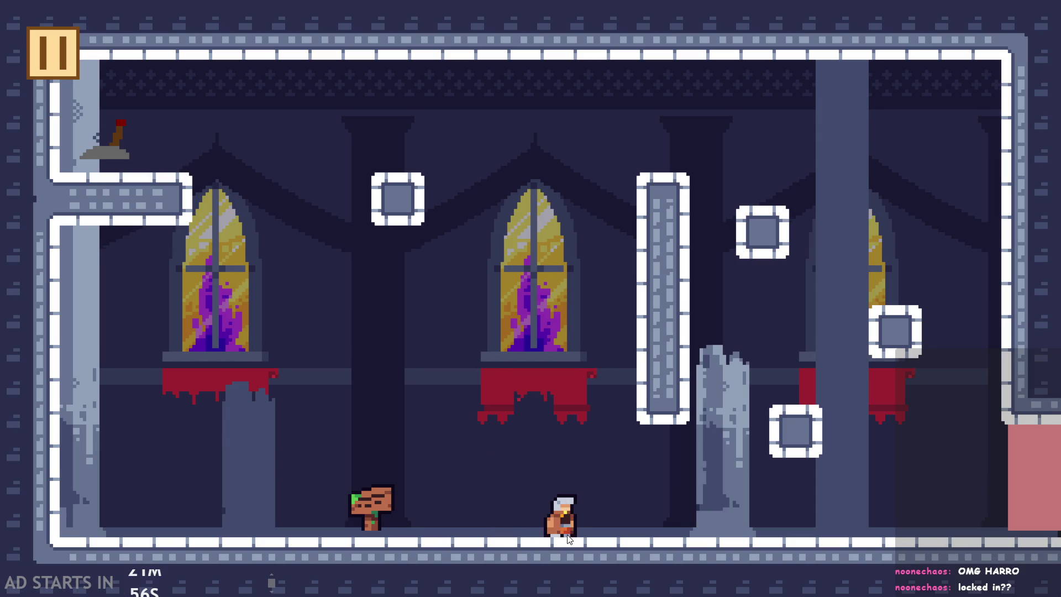
pyautogui.press('Left')
pyautogui.press('Right')
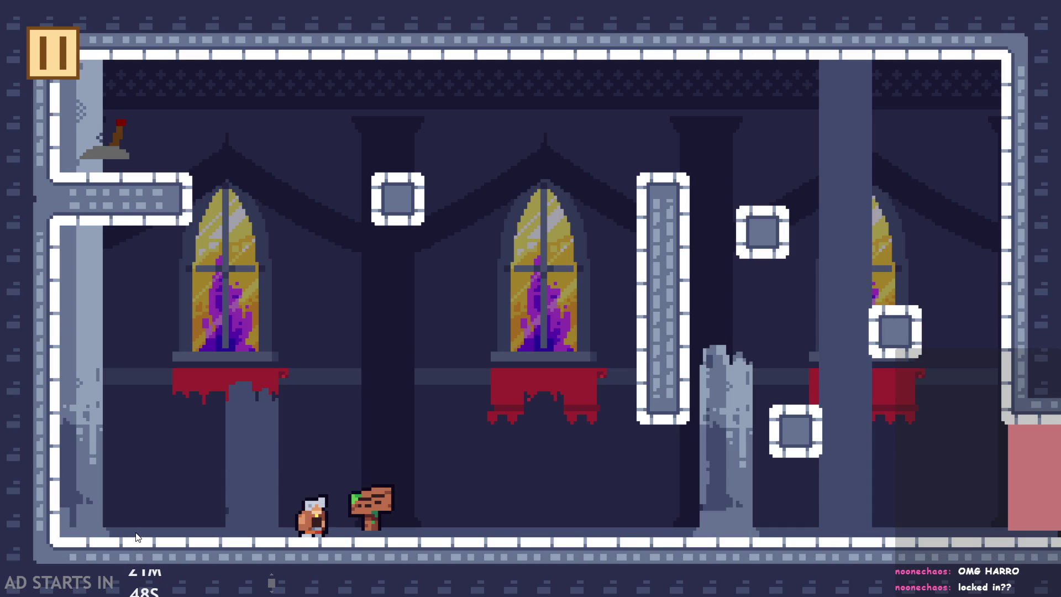
pyautogui.press('space')
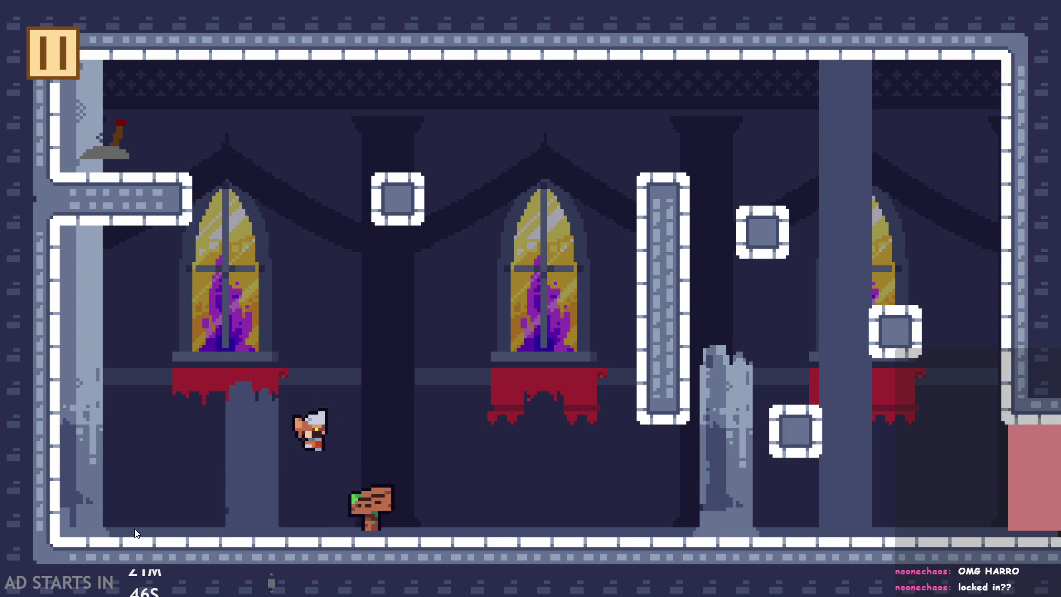
pyautogui.press('Right')
pyautogui.press('space')
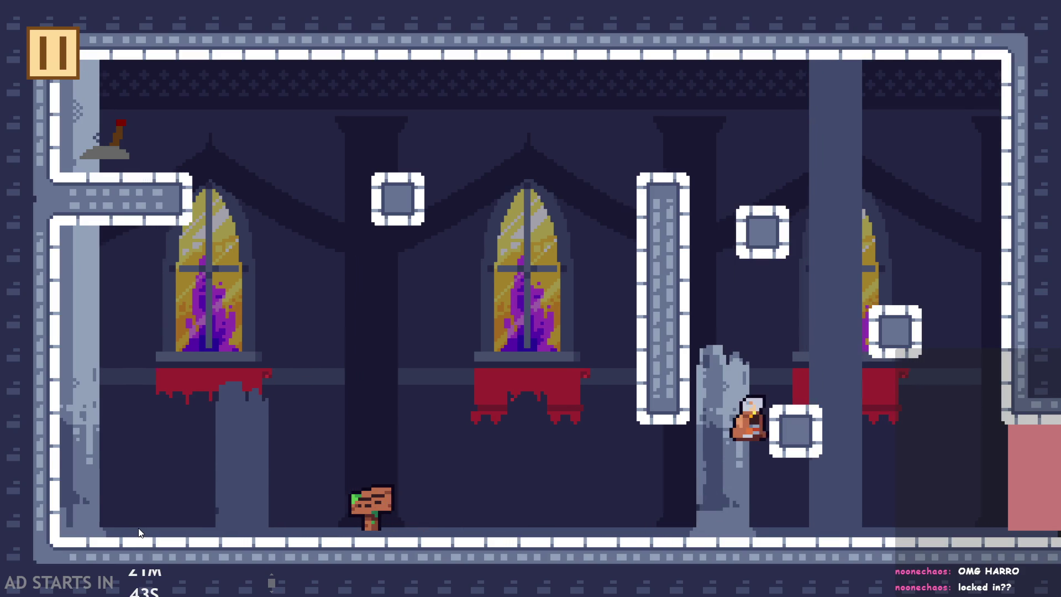
pyautogui.press('Left')
pyautogui.press('space')
pyautogui.press('Right')
pyautogui.press('space')
# Step: Leap onto the tall pillar, run back to the sign and jump toward the broken statue
pyautogui.press('space')
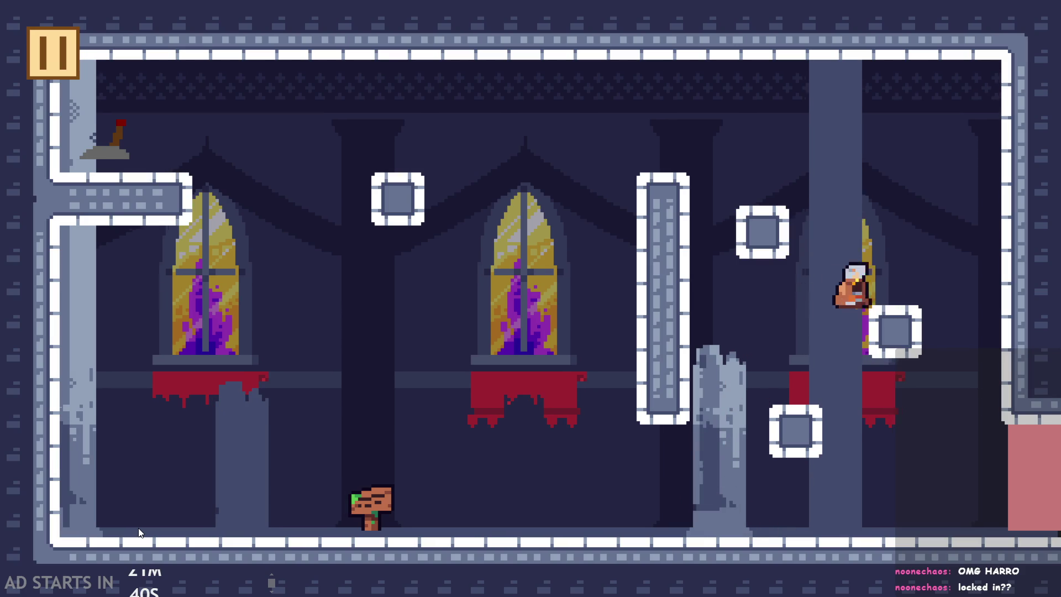
pyautogui.press('Left')
pyautogui.press('space')
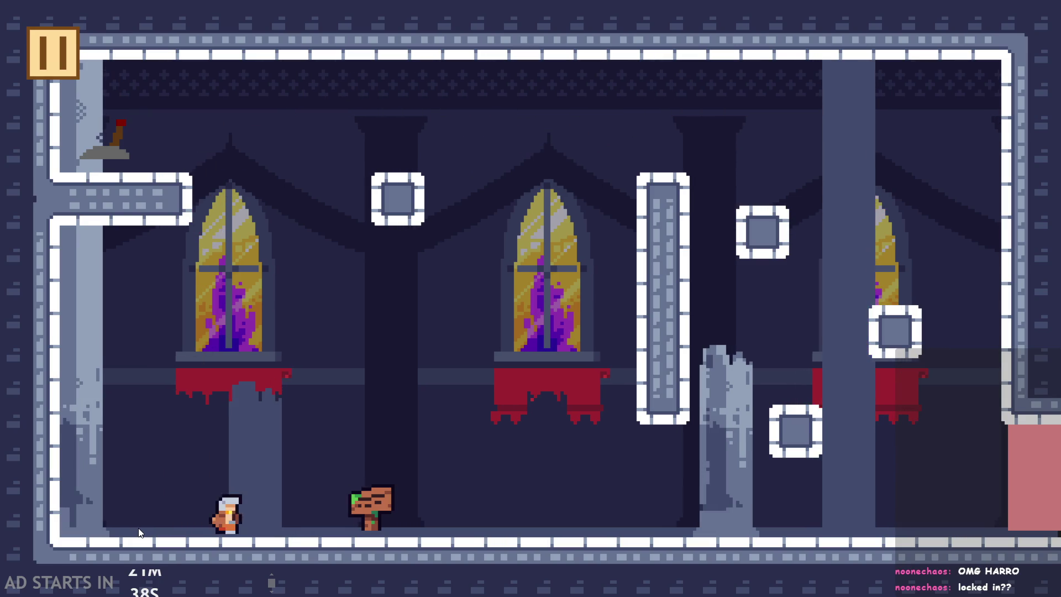
pyautogui.press('Right')
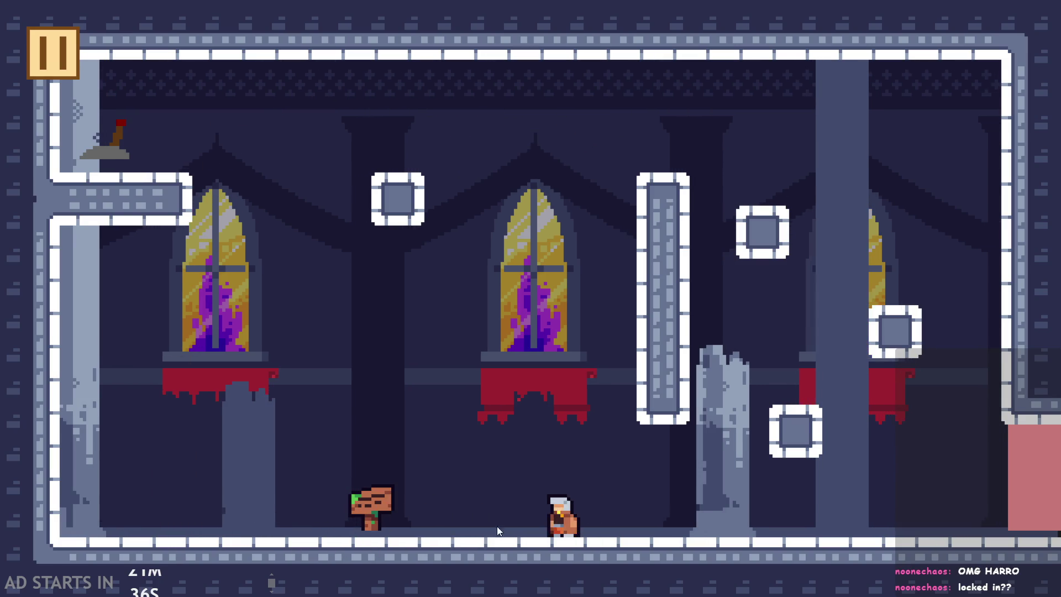
pyautogui.press('Left')
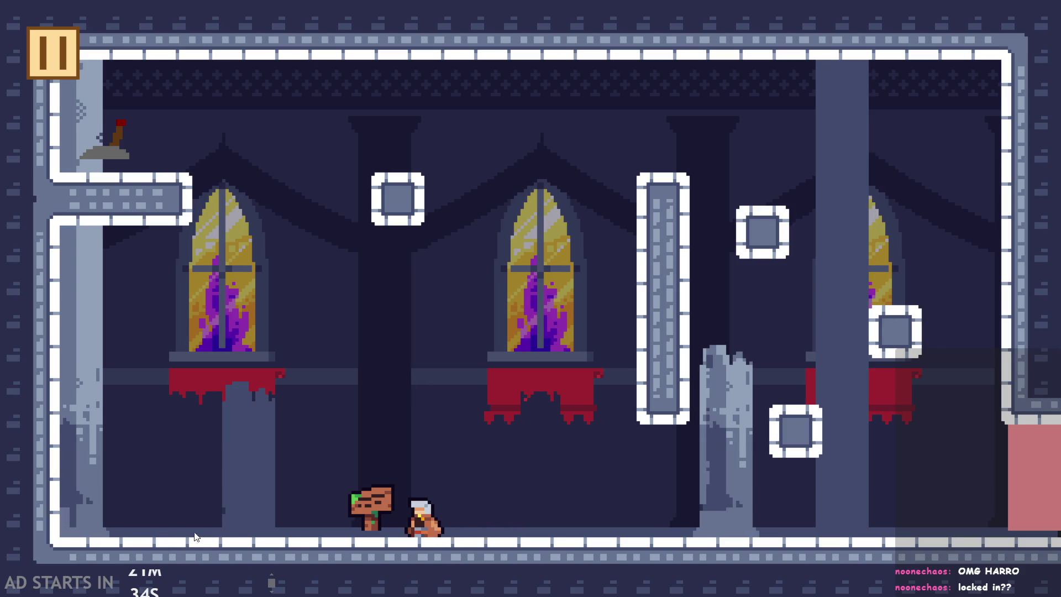
pyautogui.press('Right')
pyautogui.press('space')
pyautogui.press('space')
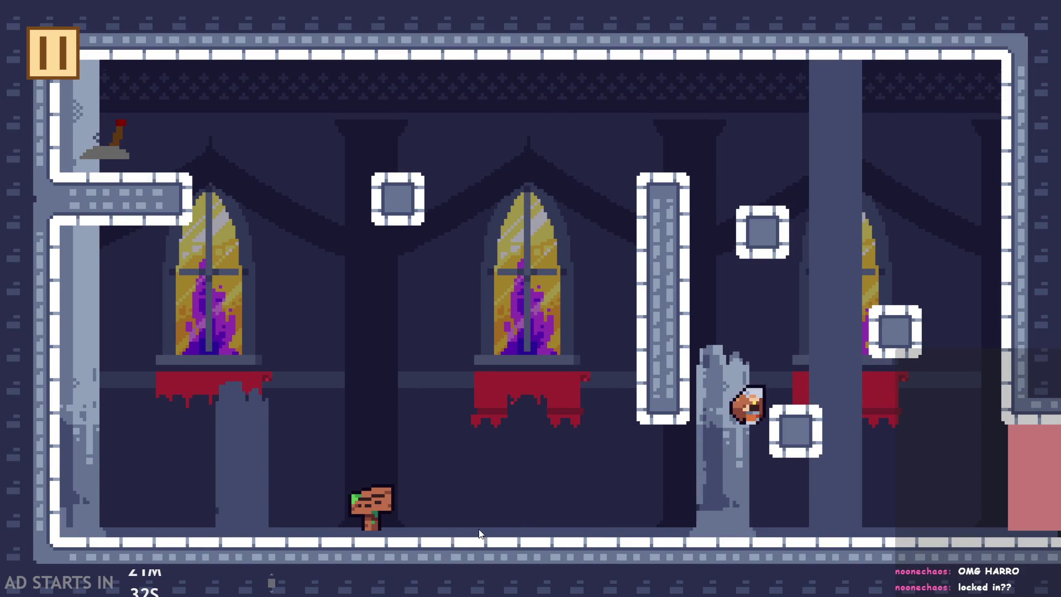
pyautogui.press('Left')
pyautogui.press('Right')
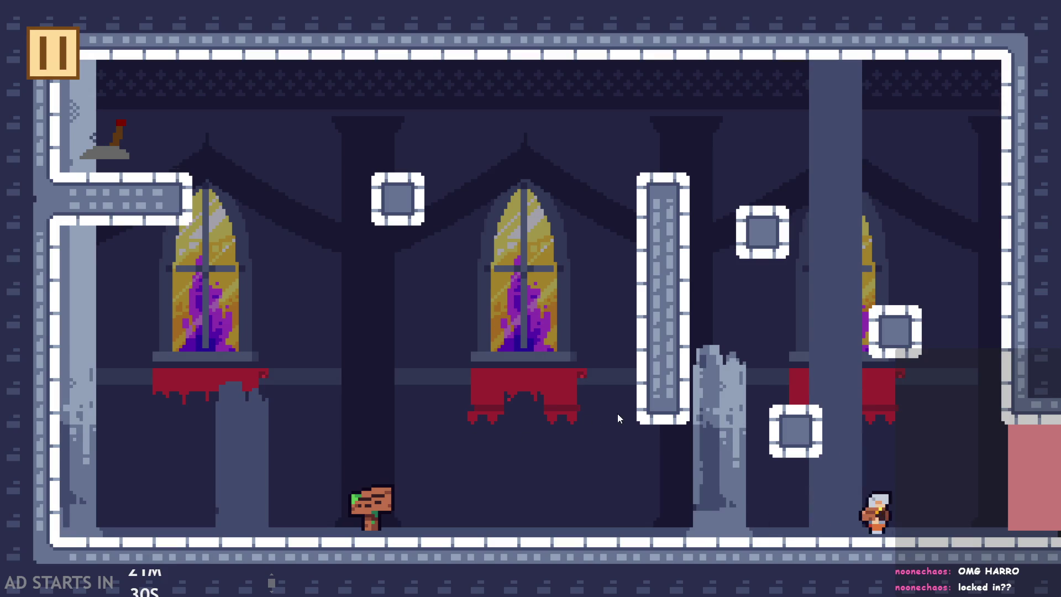
pyautogui.press('space')
pyautogui.press('Left')
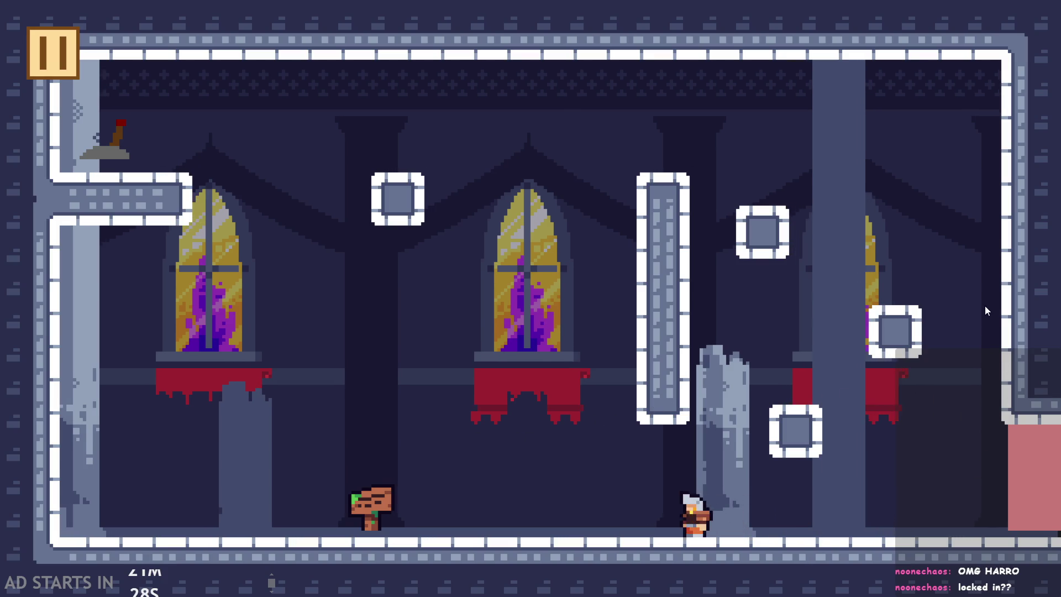
pyautogui.press('Right')
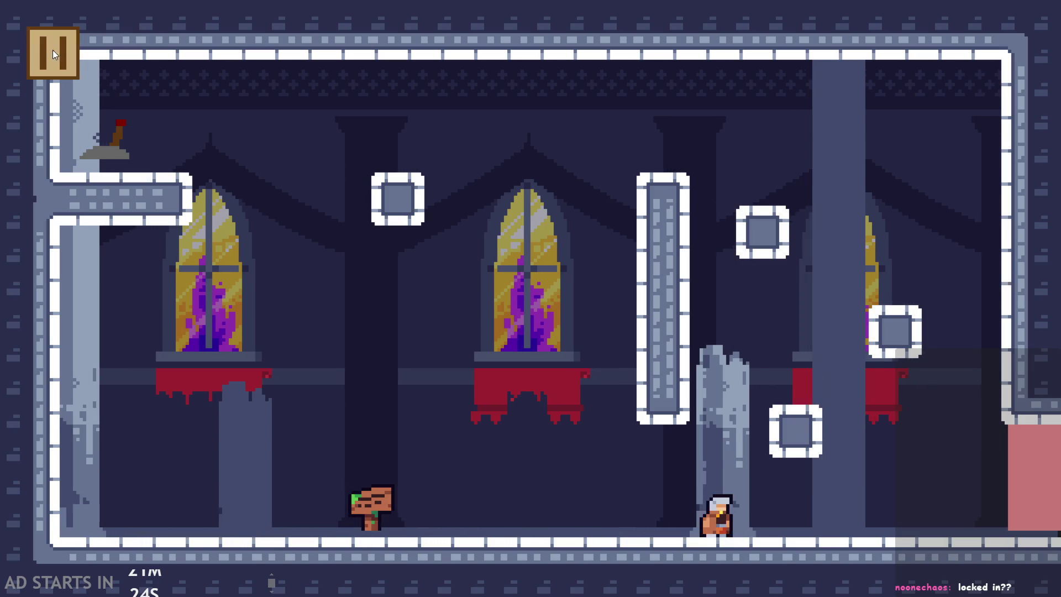
# Step: Pause and exit the running game, then switch back to the autotiling notes in Paint
pyautogui.click(59, 62)
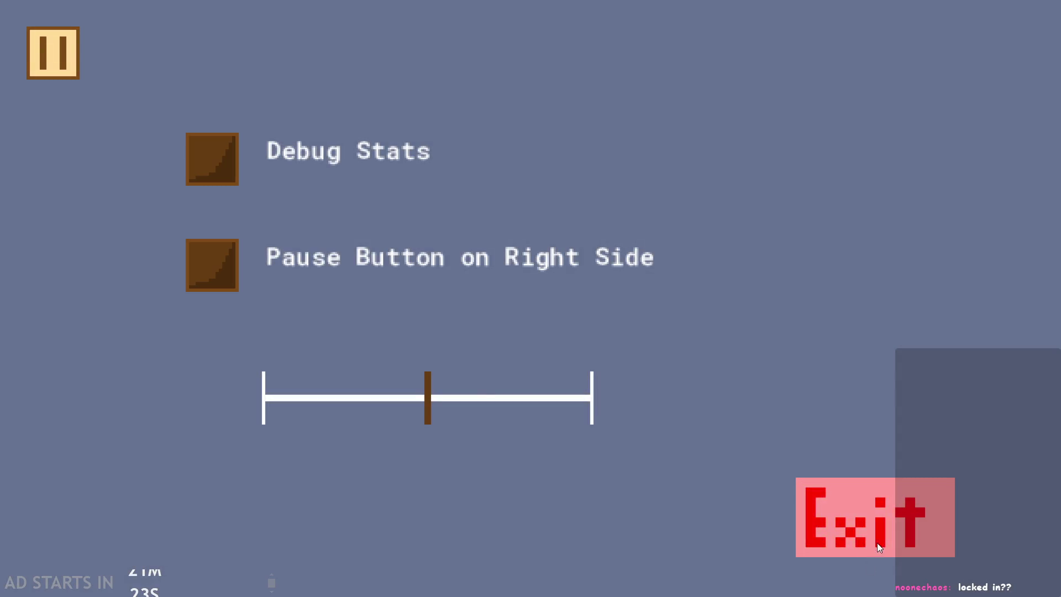
pyautogui.click(877, 543)
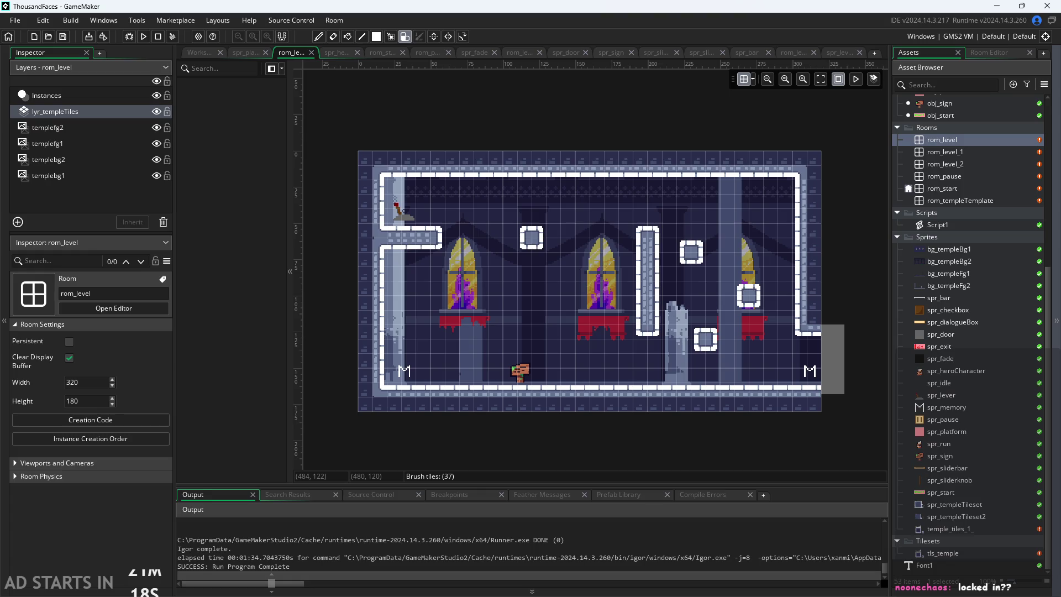
pyautogui.hotkey('alt', 'Tab')
pyautogui.keyDown('ctrl'); pyautogui.scroll(5, 486, 328); pyautogui.keyUp('ctrl')
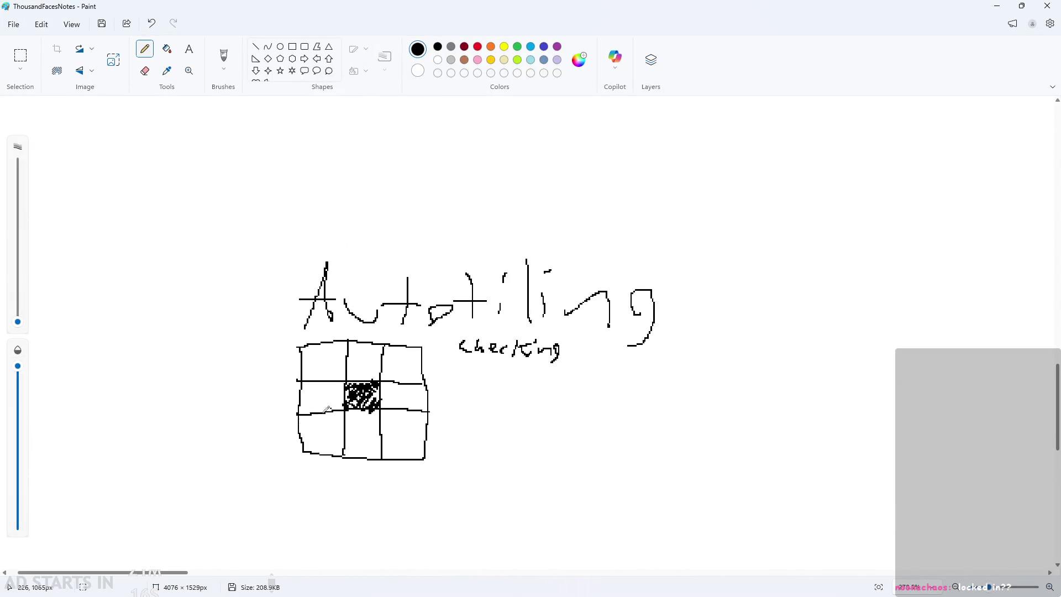
# Step: Undo the cup sketch beside the hatched autotiling grid
pyautogui.keyDown('ctrl'); pyautogui.scroll(1, 740, 355); pyautogui.keyUp('ctrl')
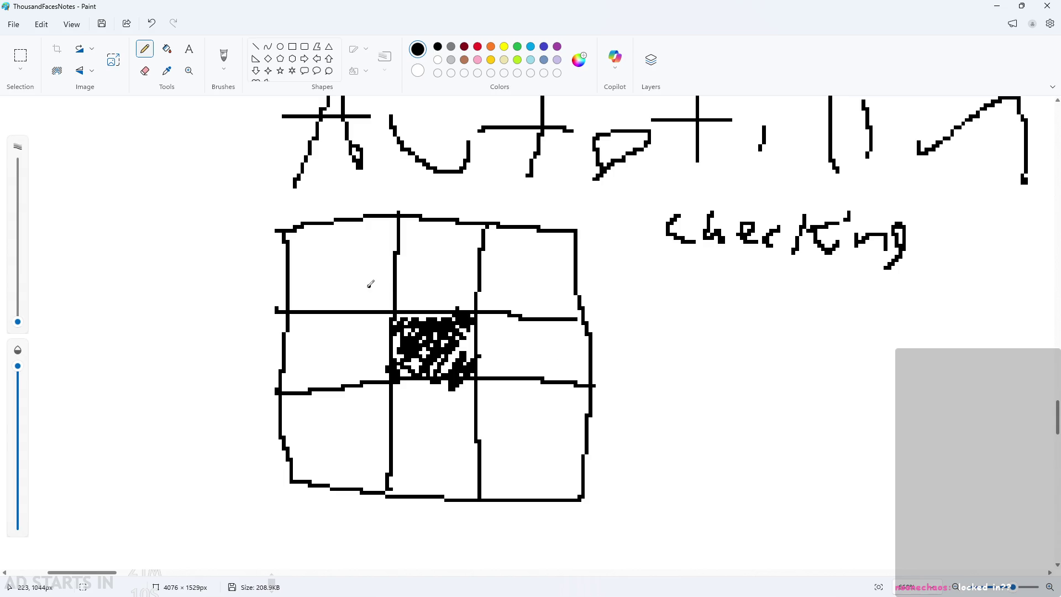
pyautogui.scroll(-2, 646, 339)
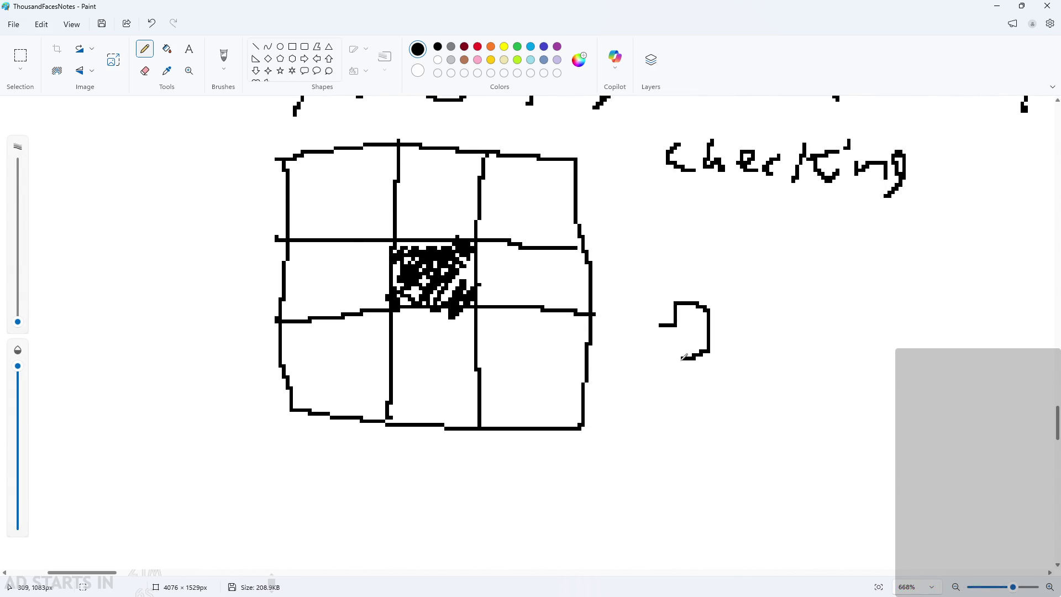
pyautogui.moveTo(715, 303); pyautogui.dragTo(639, 292)
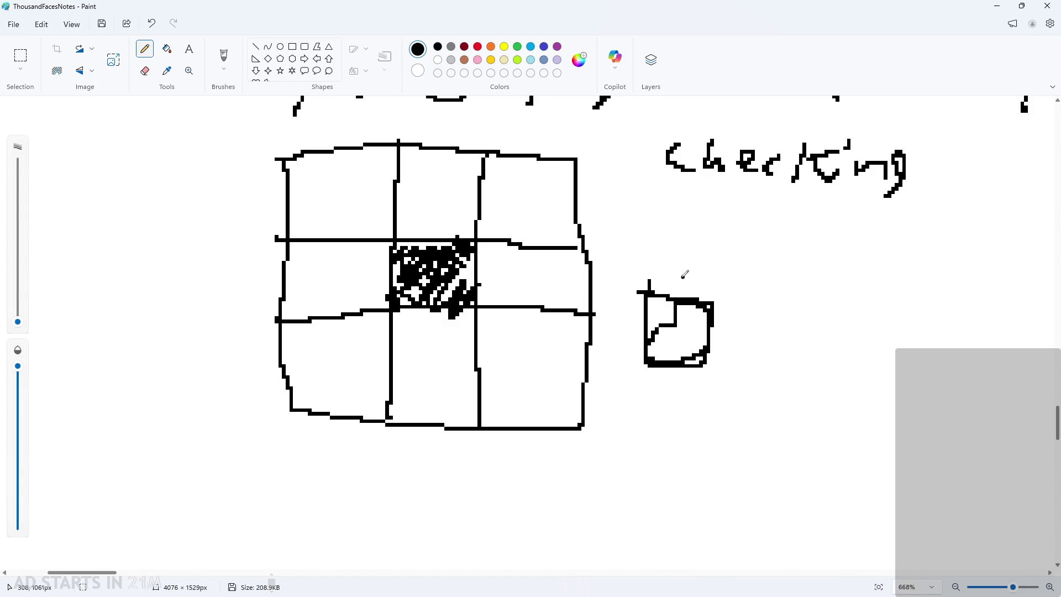
pyautogui.hotkey('ctrl', 'z')
pyautogui.hotkey('ctrl', 'z')
# Step: Draw a rough 3×3 grid left of the shaded grid, undoing a stray shading scribble
pyautogui.keyDown('ctrl'); pyautogui.scroll(-3, 684, 274); pyautogui.keyUp('ctrl')
pyautogui.keyDown('ctrl'); pyautogui.scroll(3, 66, 310); pyautogui.keyUp('ctrl')
pyautogui.moveTo(94, 150)
pyautogui.mouseDown()
pyautogui.moveTo(88, 380)
pyautogui.moveTo(356, 450)
pyautogui.moveTo(376, 166)
pyautogui.moveTo(69, 151)
pyautogui.mouseUp()
pyautogui.moveTo(176, 162); pyautogui.dragTo(176, 450)
pyautogui.moveTo(275, 149); pyautogui.dragTo(222, 494)
pyautogui.moveTo(51, 248); pyautogui.dragTo(368, 248)
pyautogui.moveTo(83, 328); pyautogui.dragTo(394, 334)
pyautogui.moveTo(207, 249)
pyautogui.mouseDown()
pyautogui.moveTo(188, 290)
pyautogui.moveTo(249, 328)
pyautogui.mouseUp()
pyautogui.hotkey('ctrl', 'z')
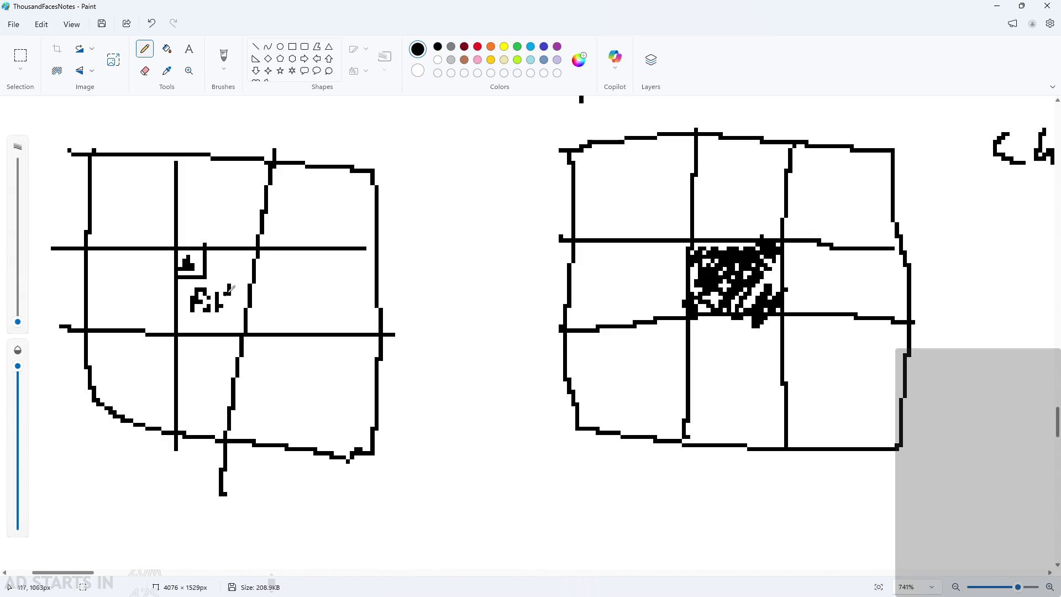
# Step: Erase the small box and triangle in the left grid's centre cell
pyautogui.scroll(-1, 201, 350)
pyautogui.scroll(2, 48, 315)
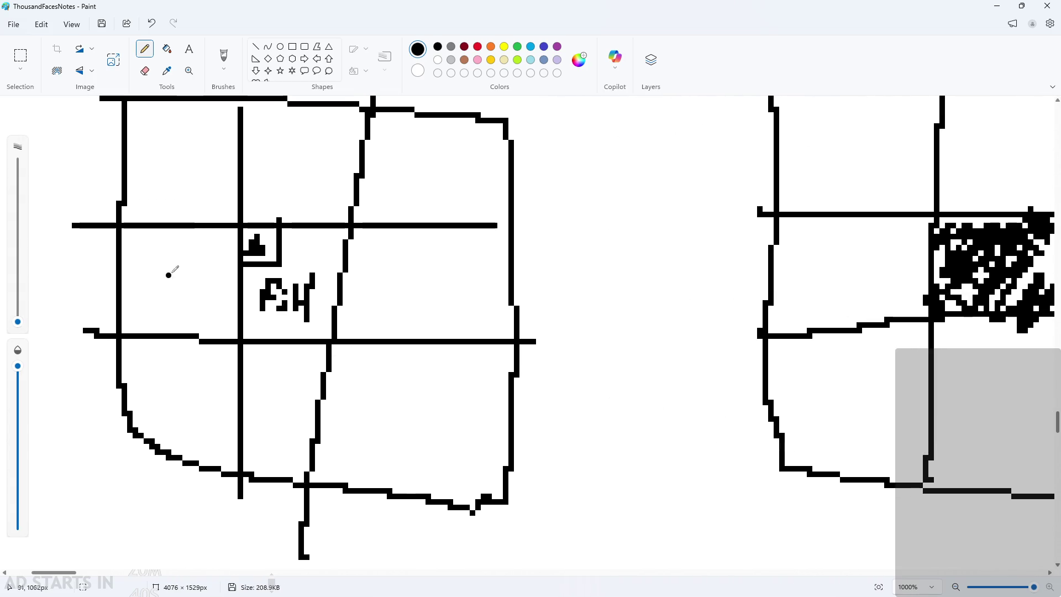
pyautogui.click(146, 71)
pyautogui.moveTo(227, 227); pyautogui.dragTo(271, 243)
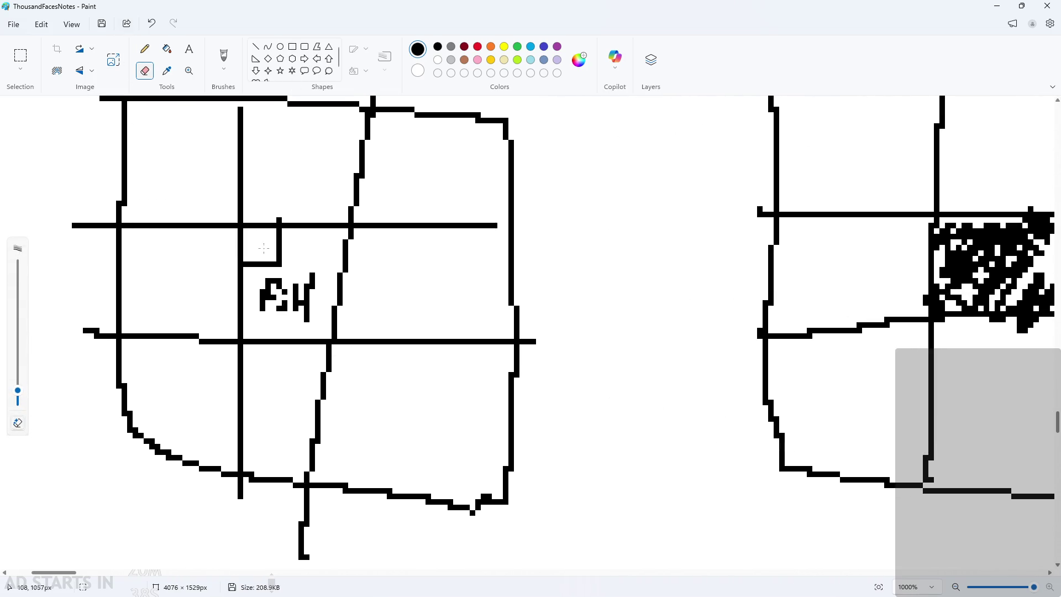
# Step: Draw a short L-shaped corner line at the centre cell's top with the Pencil, undoing an extra loop
pyautogui.click(141, 52)
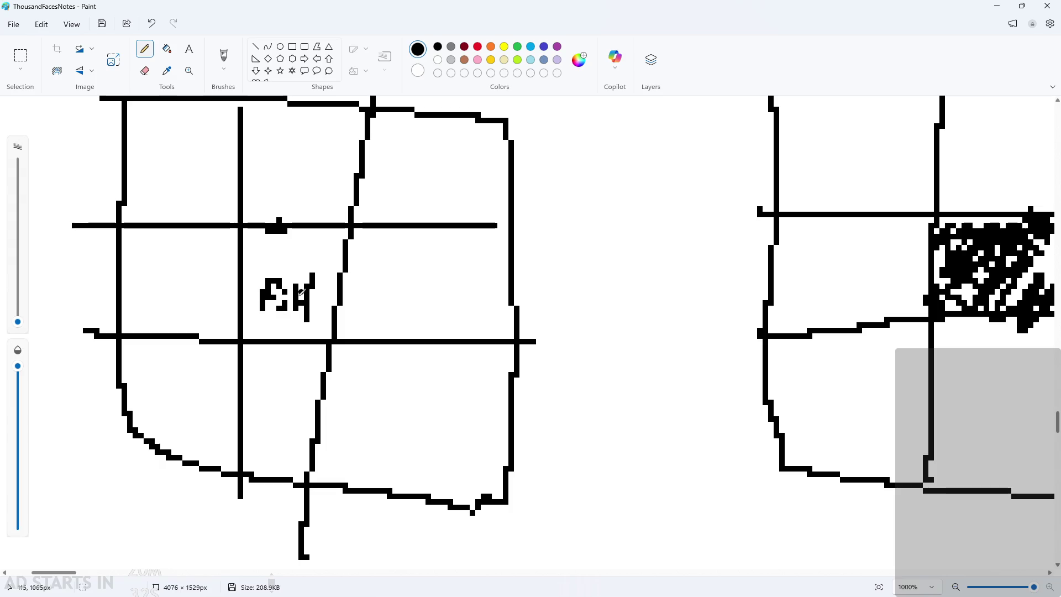
pyautogui.moveTo(246, 257); pyautogui.dragTo(280, 228)
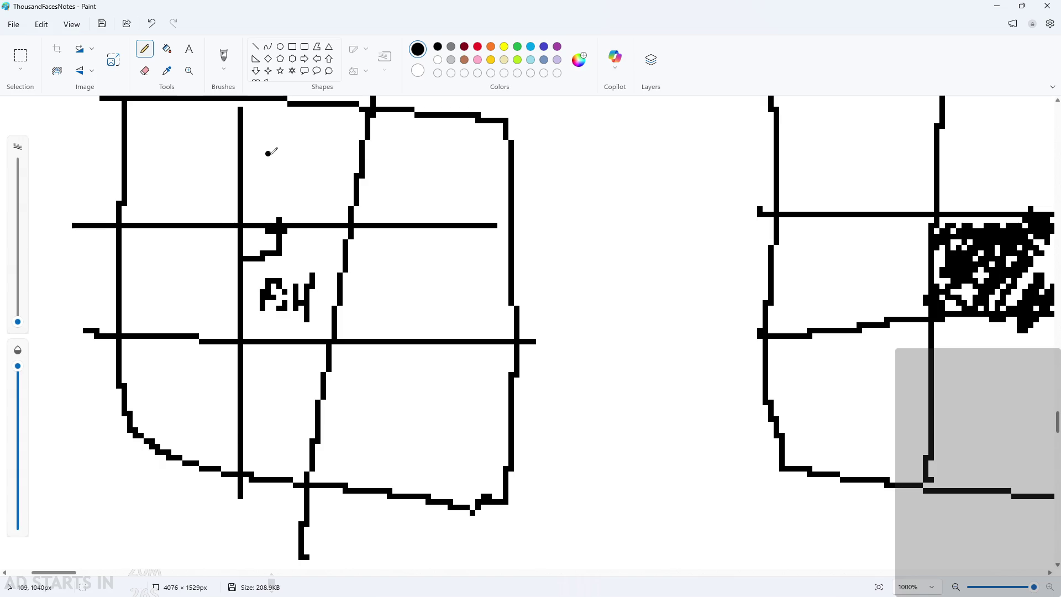
pyautogui.keyDown('ctrl'); pyautogui.scroll(-1, 278, 188); pyautogui.keyUp('ctrl')
pyautogui.scroll(3, 288, 204)
pyautogui.moveTo(209, 135); pyautogui.dragTo(213, 170)
pyautogui.hotkey('ctrl', 'z')
pyautogui.keyDown('ctrl'); pyautogui.scroll(-3, 216, 170); pyautogui.keyUp('ctrl')
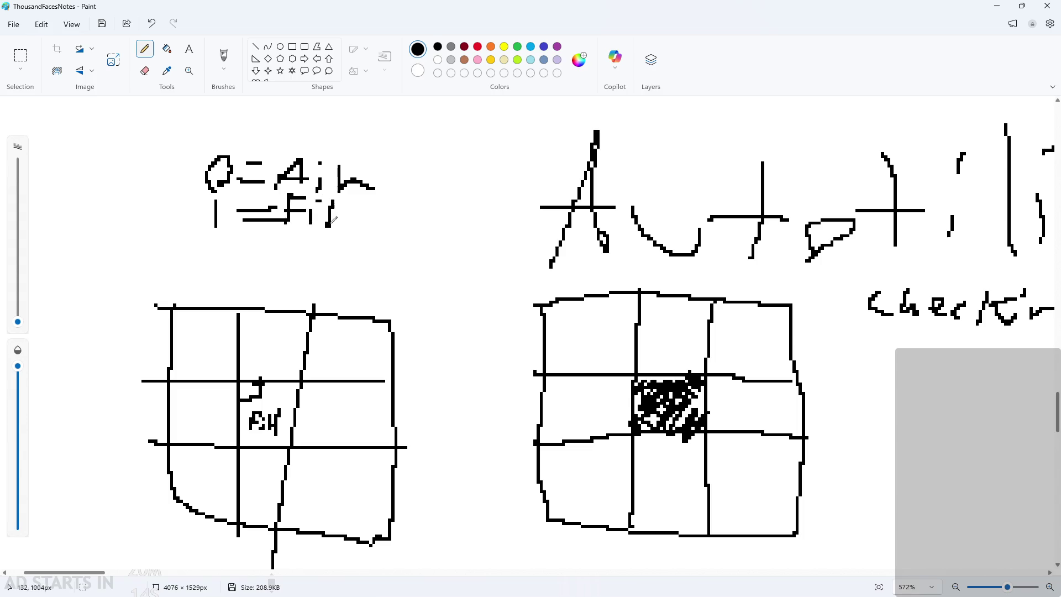
pyautogui.keyDown('ctrl'); pyautogui.scroll(-3, 356, 246); pyautogui.keyUp('ctrl')
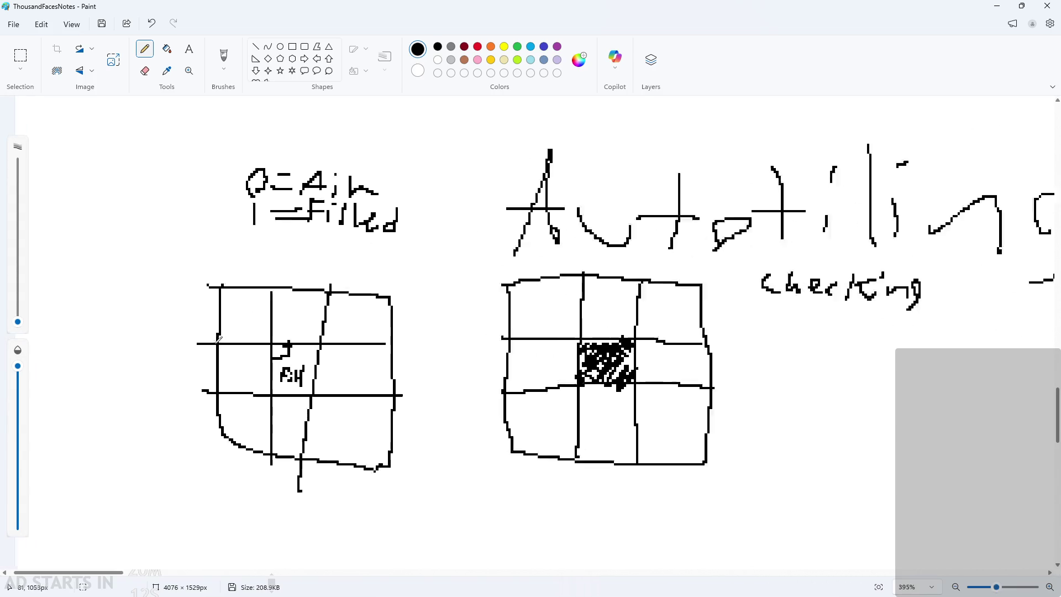
# Step: Mark a neighbouring cell of the left grid with a 1
pyautogui.keyDown('ctrl'); pyautogui.scroll(3, 348, 360); pyautogui.keyUp('ctrl')
pyautogui.scroll(1, 344, 438)
pyautogui.keyDown('ctrl'); pyautogui.scroll(1, 344, 437); pyautogui.keyUp('ctrl')
pyautogui.keyDown('ctrl'); pyautogui.scroll(-2, 344, 438); pyautogui.keyUp('ctrl')
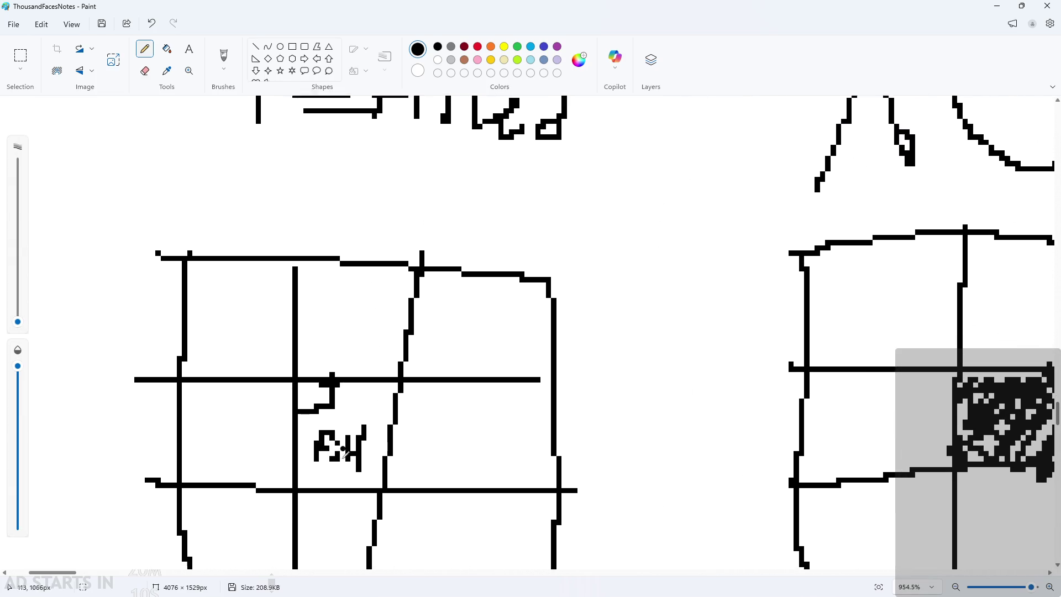
pyautogui.keyDown('ctrl'); pyautogui.scroll(-1, 337, 360); pyautogui.keyUp('ctrl')
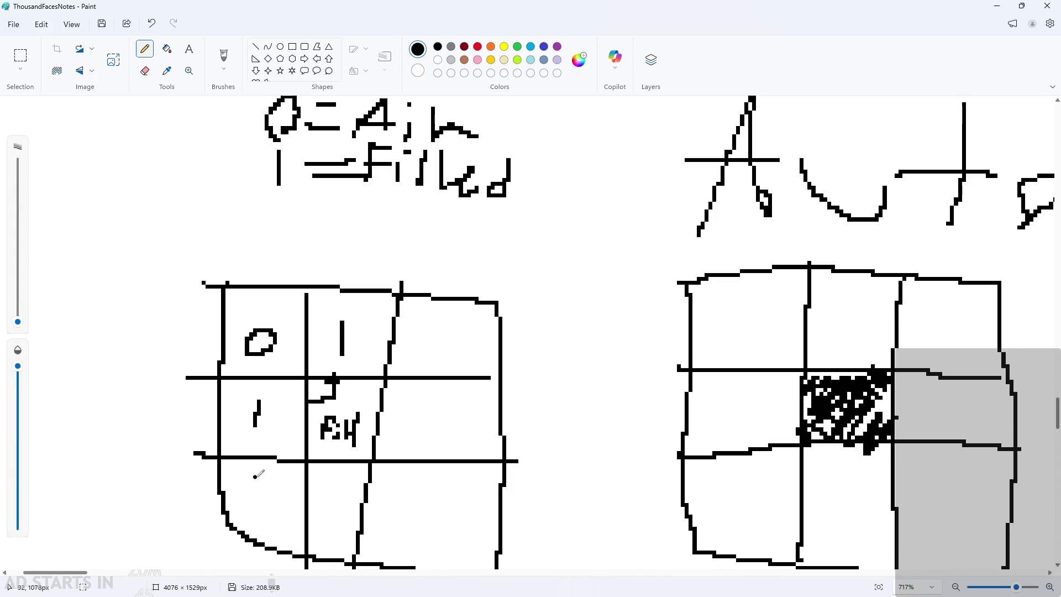
pyautogui.moveTo(417, 413); pyautogui.dragTo(417, 450)
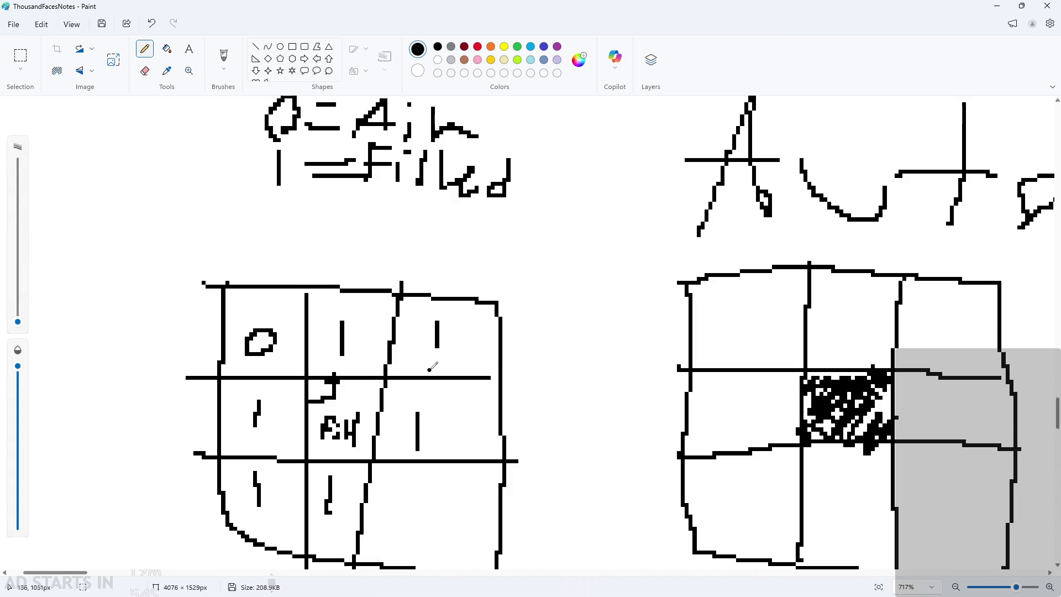
# Step: Erase the extra 1s and stray marks in the top-right and bottom-left cells, restoring an erased grid line
pyautogui.moveTo(441, 321); pyautogui.dragTo(428, 362)
pyautogui.moveTo(261, 466); pyautogui.dragTo(257, 504)
pyautogui.moveTo(562, 309); pyautogui.dragTo(405, 376)
pyautogui.hotkey('ctrl', 'z')
pyautogui.moveTo(520, 267)
pyautogui.mouseDown()
pyautogui.moveTo(540, 283)
pyautogui.moveTo(546, 251)
pyautogui.mouseUp()
pyautogui.moveTo(528, 294)
pyautogui.mouseDown()
pyautogui.moveTo(525, 283)
pyautogui.moveTo(535, 293)
pyautogui.moveTo(567, 257)
pyautogui.moveTo(574, 276)
pyautogui.moveTo(579, 246)
pyautogui.mouseUp()
pyautogui.keyDown('ctrl'); pyautogui.scroll(1, 313, 394); pyautogui.keyUp('ctrl')
pyautogui.keyDown('ctrl'); pyautogui.scroll(-5, 316, 392); pyautogui.keyUp('ctrl')
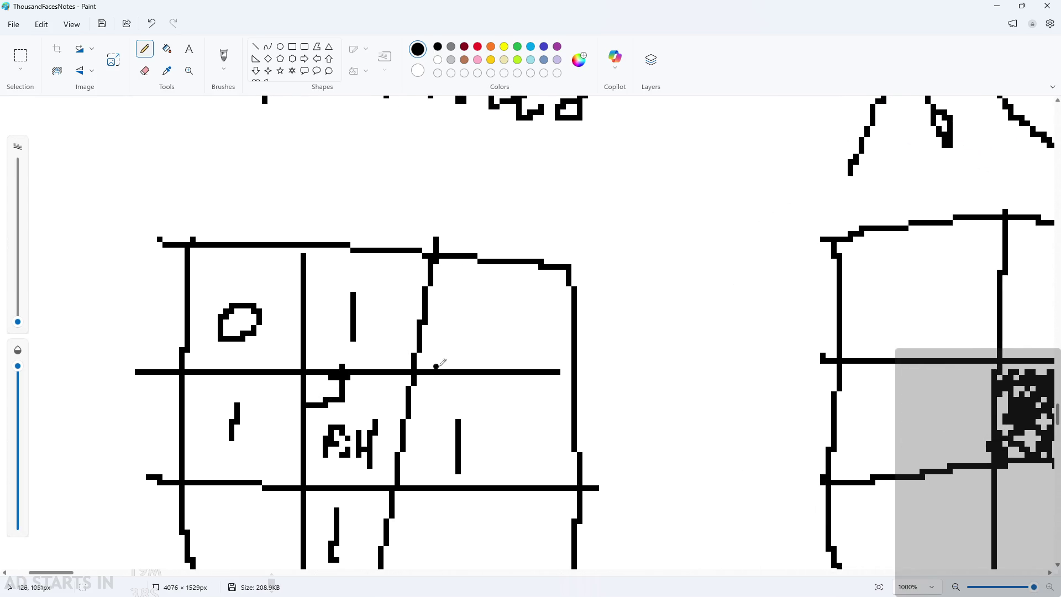
pyautogui.keyDown('ctrl'); pyautogui.scroll(5, 165, 397); pyautogui.keyUp('ctrl')
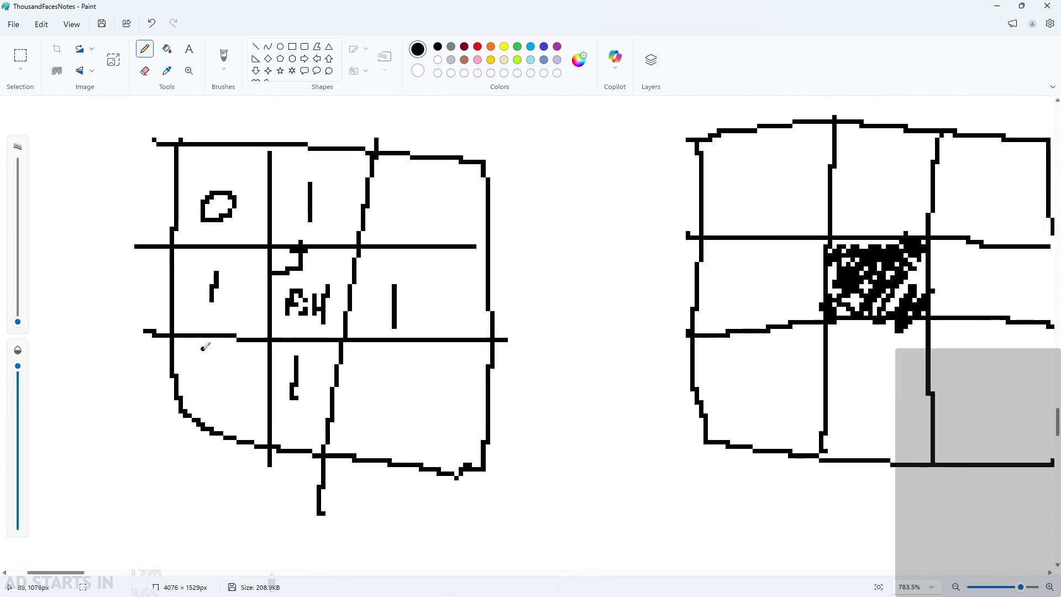
pyautogui.keyDown('ctrl'); pyautogui.scroll(-2, 307, 435); pyautogui.keyUp('ctrl')
pyautogui.keyDown('ctrl'); pyautogui.scroll(1, 260, 395); pyautogui.keyUp('ctrl')
pyautogui.keyDown('ctrl'); pyautogui.scroll(1, 268, 287); pyautogui.keyUp('ctrl')
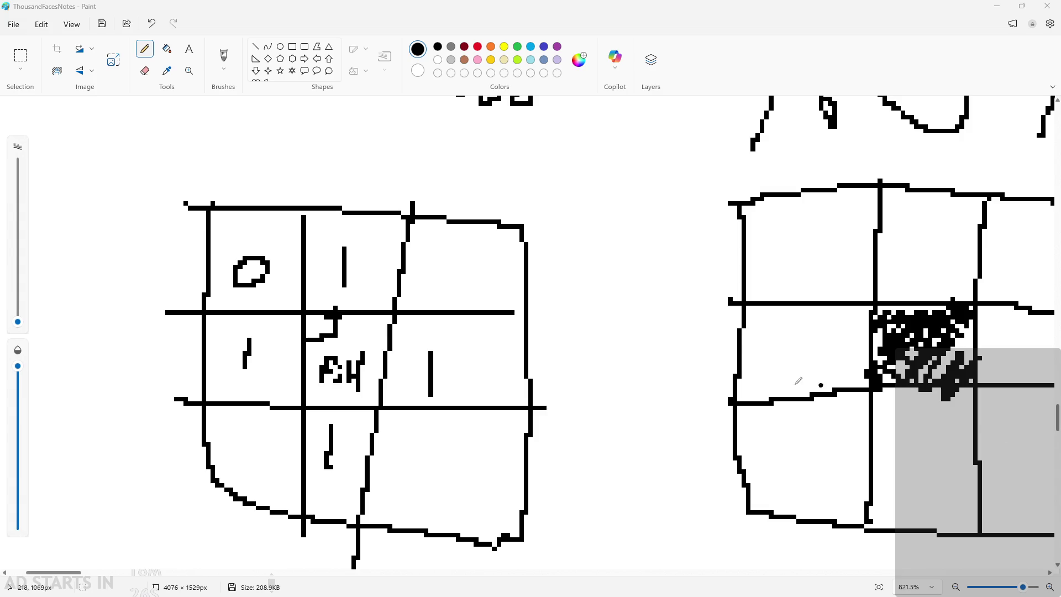
# Step: Minimise Paint so the GameMaker rom_level room editor is showing
pyautogui.click(996, 6)
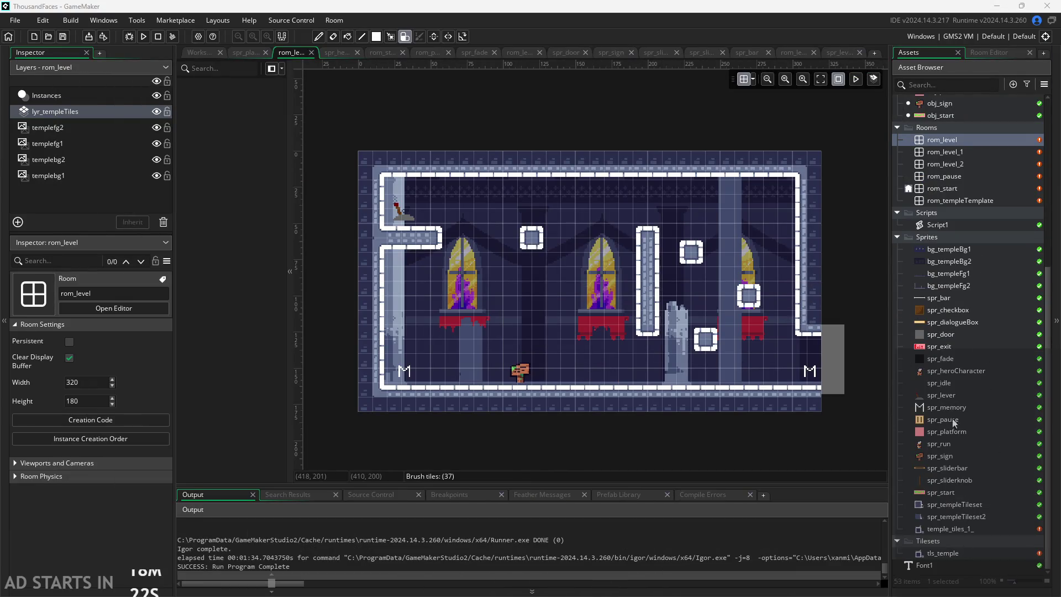
# Step: Open the tls_temple tile set editor from the Asset Browser
pyautogui.doubleClick(959, 508)
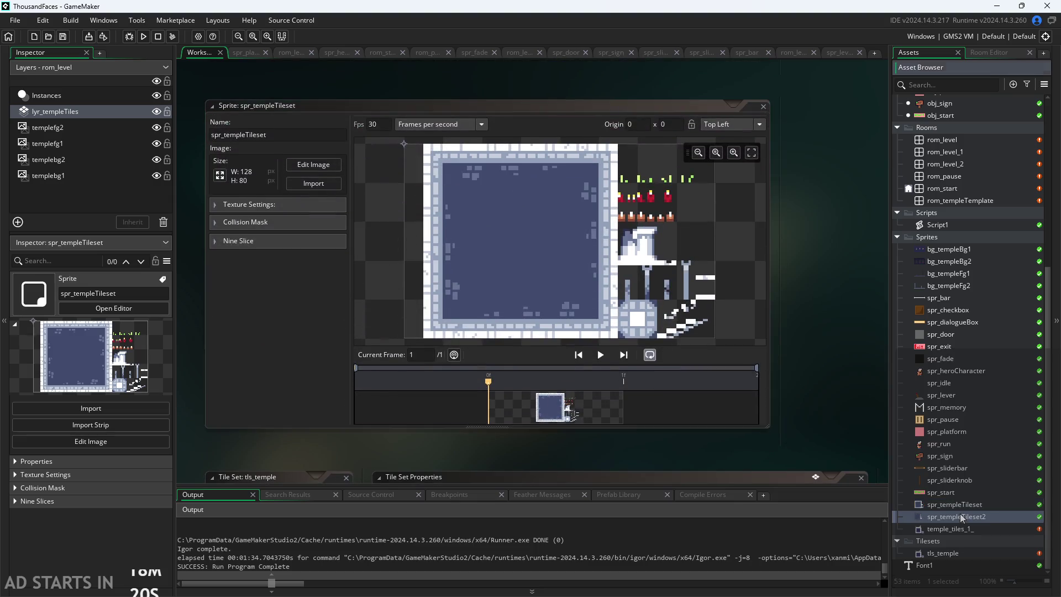
pyautogui.click(960, 526)
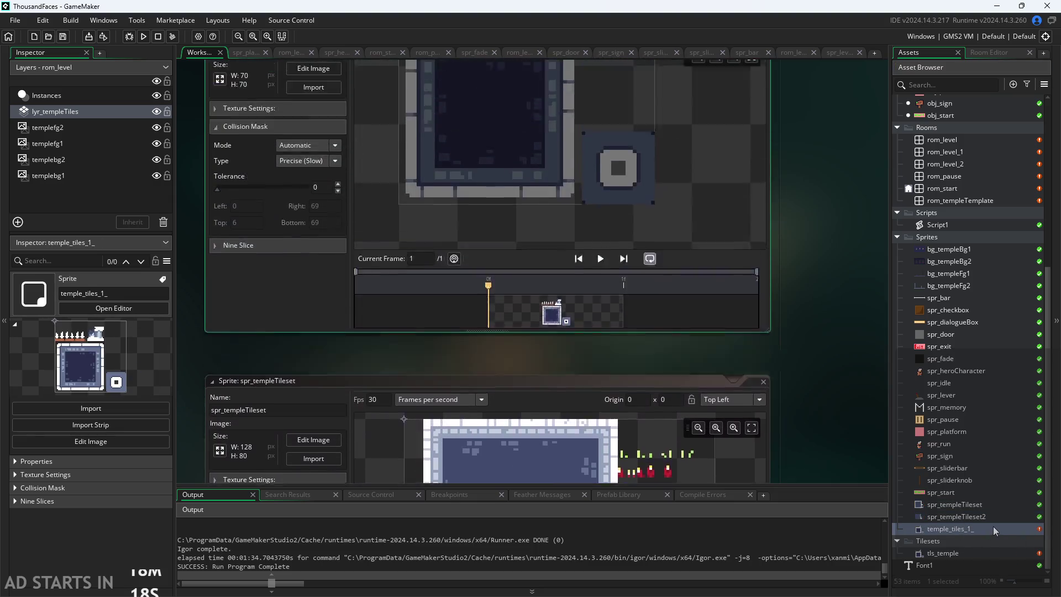
pyautogui.doubleClick(983, 551)
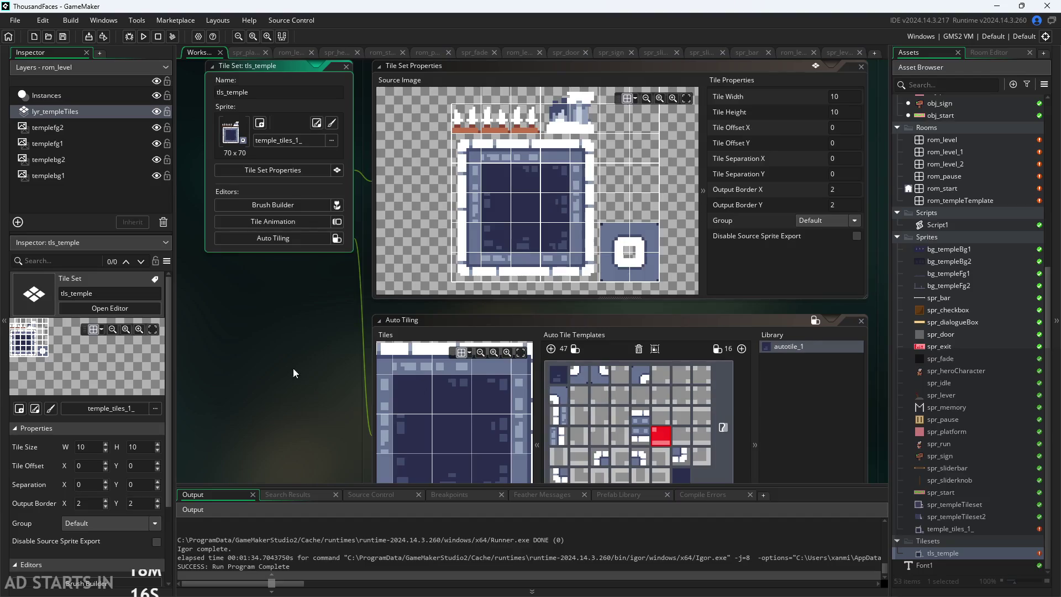
# Step: Replace autotile_1 with a new 47-tile template and assign the dark wall-interior tile to slot 1
pyautogui.click(609, 215)
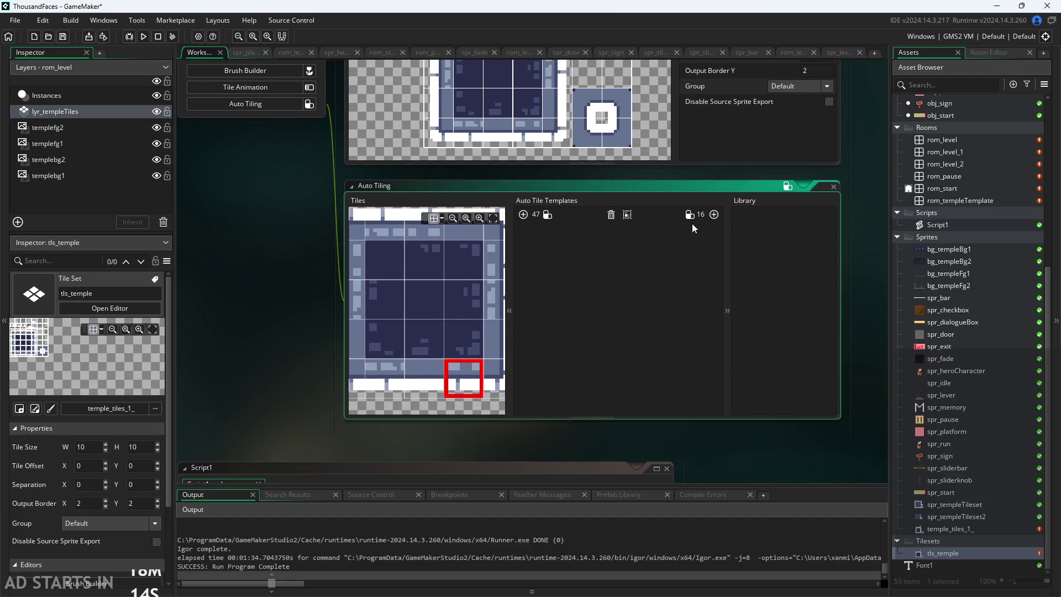
pyautogui.click(713, 214)
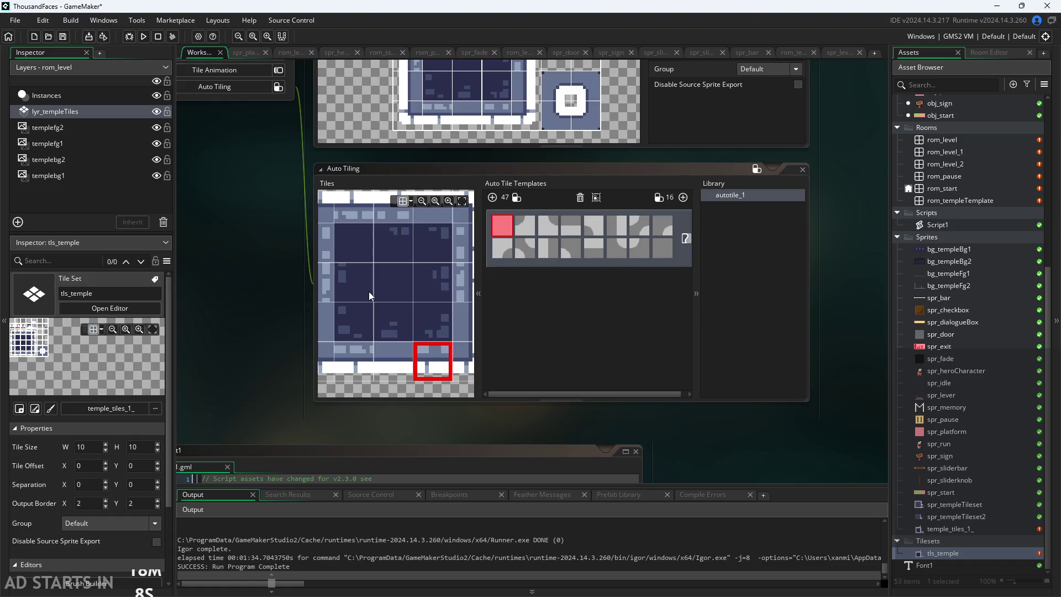
pyautogui.scroll(-5, 431, 348)
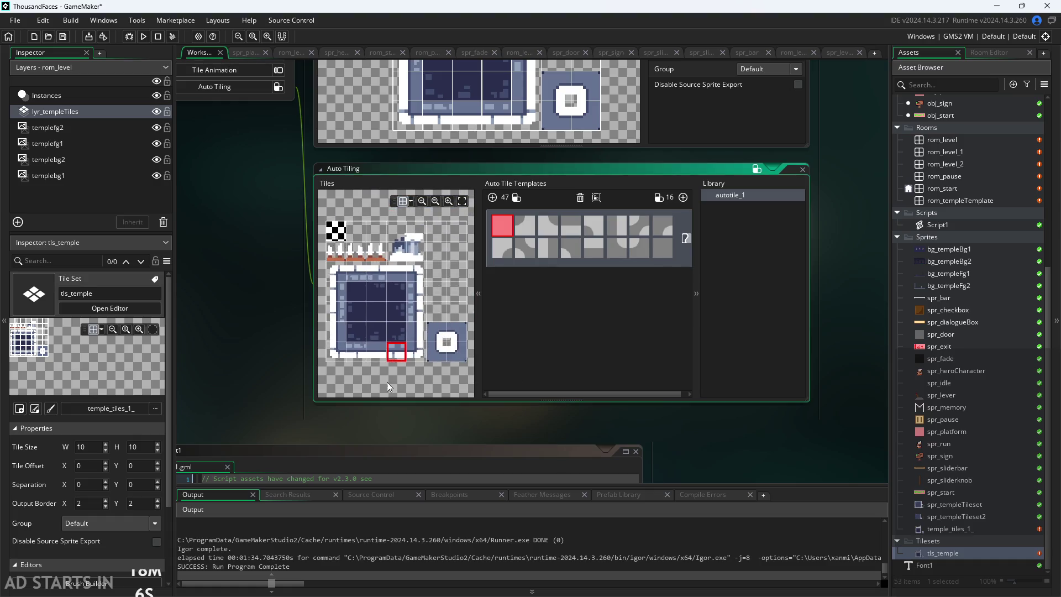
pyautogui.click(380, 304)
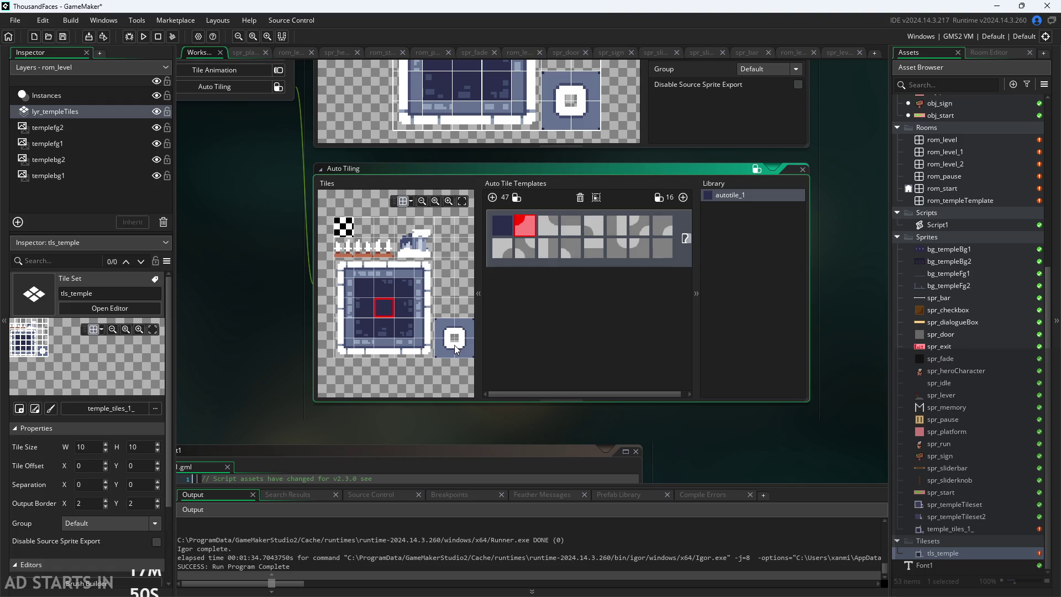
# Step: Fill autotile_1 slots 2–6 with ring, top-wall, corner and left-edge tiles, plus a checker tile later
pyautogui.click(461, 343)
pyautogui.click(441, 350)
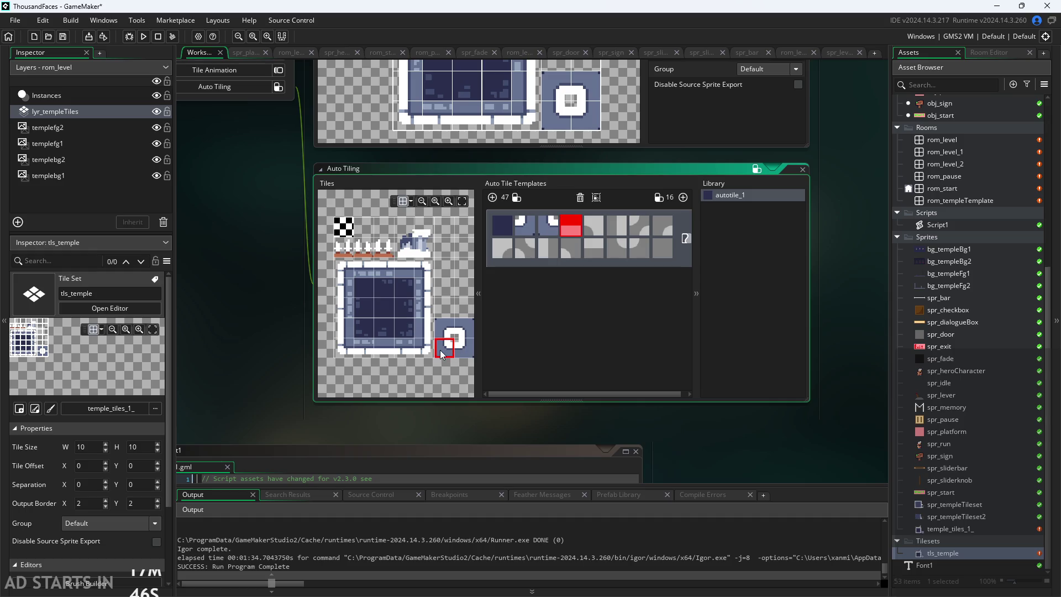
pyautogui.click(385, 270)
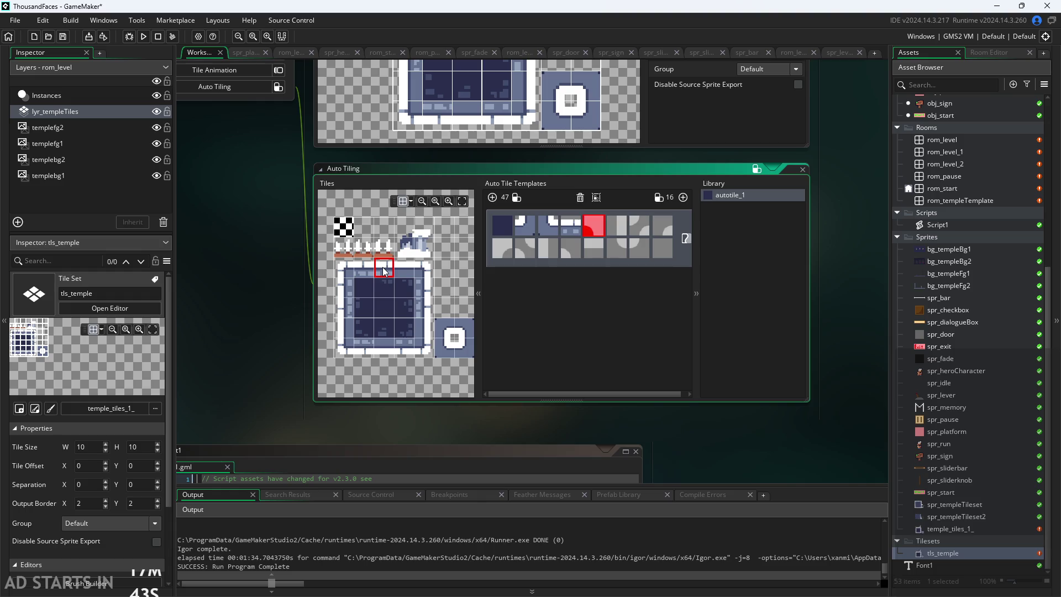
pyautogui.click(472, 328)
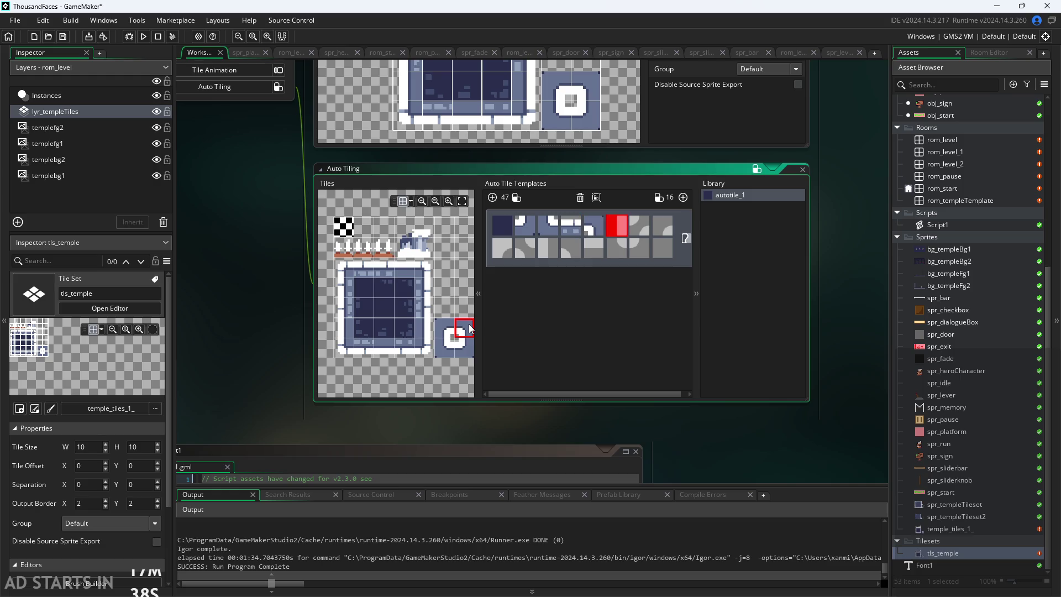
pyautogui.click(345, 307)
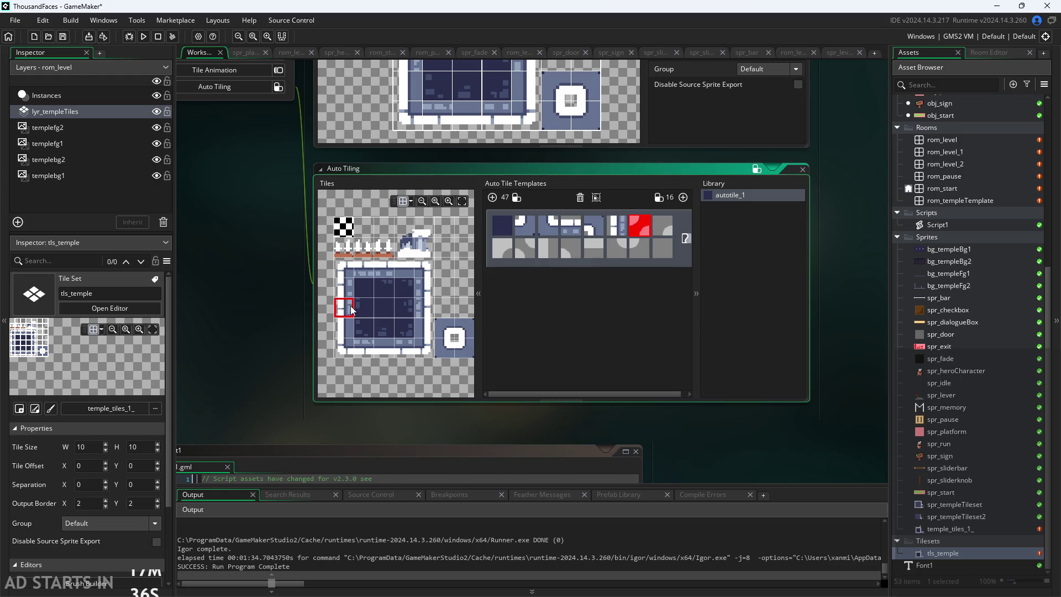
pyautogui.click(669, 231)
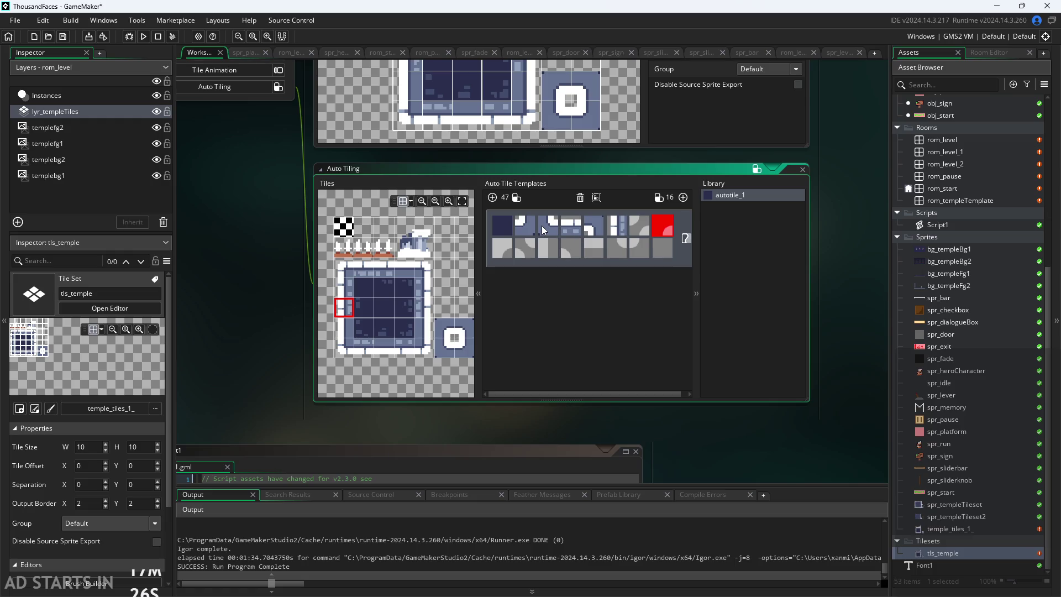
pyautogui.click(349, 233)
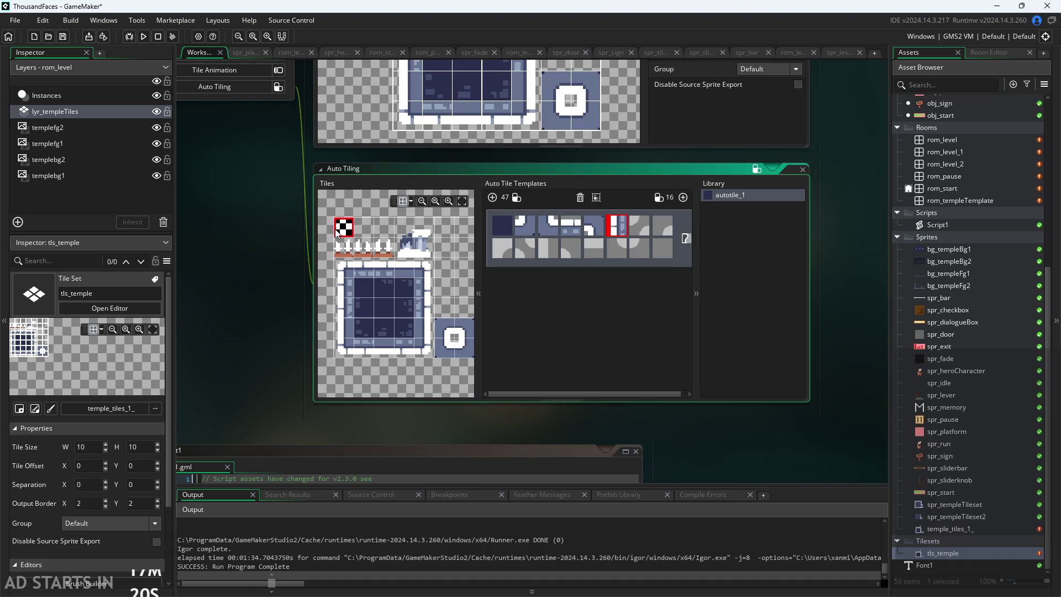
# Step: Delete the partly filled autotile_1, create a fresh one and toggle its Open Or Closed Edges setting
pyautogui.click(580, 198)
pyautogui.click(681, 200)
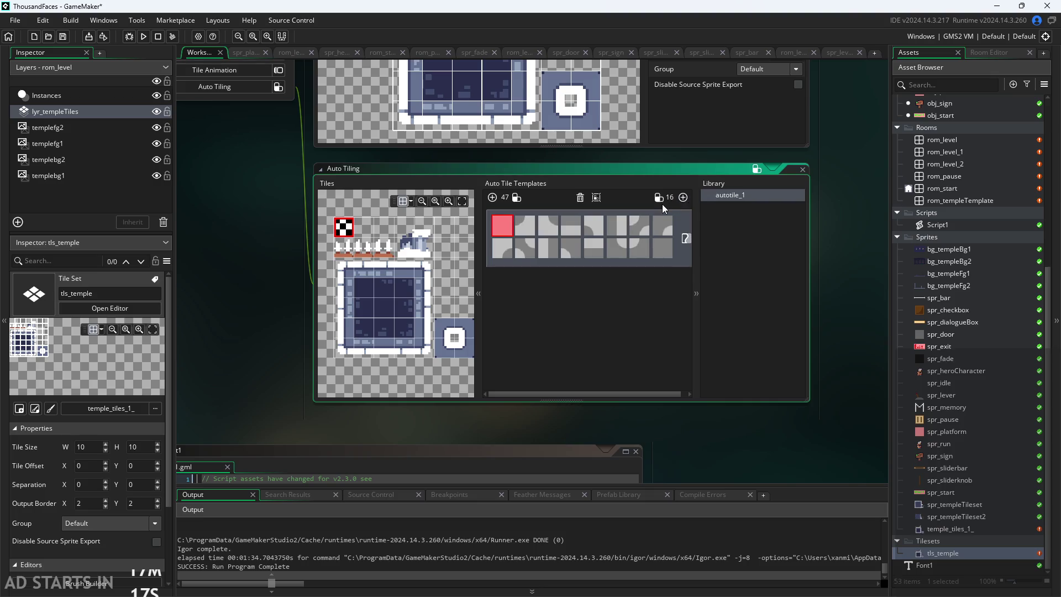
pyautogui.click(684, 239)
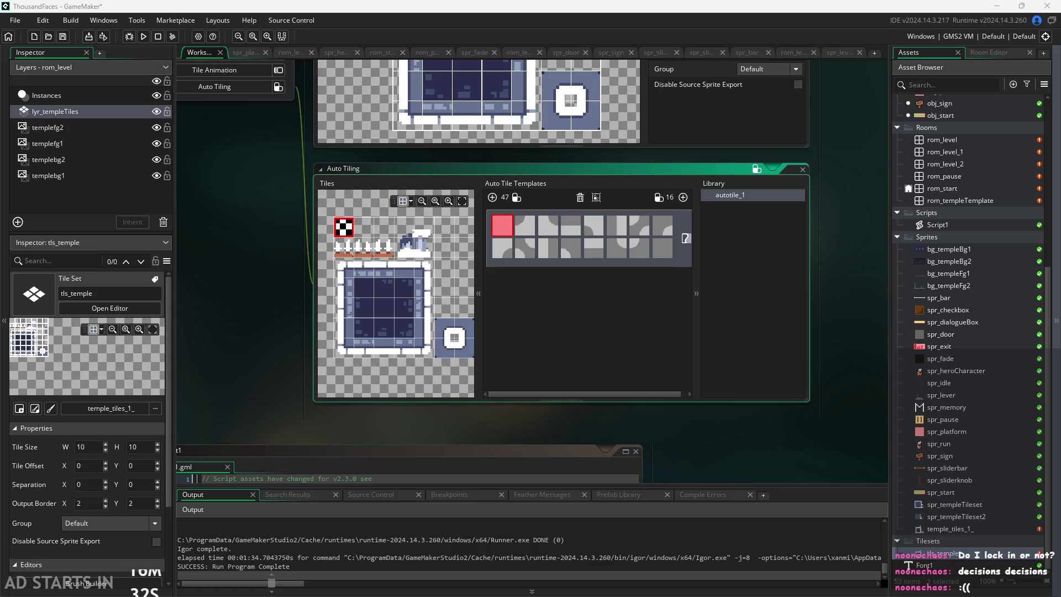
# Step: Pan the workspace so the tls_temple Auto Tiling editor is centred in view
pyautogui.moveTo(690, 447); pyautogui.dragTo(769, 439)
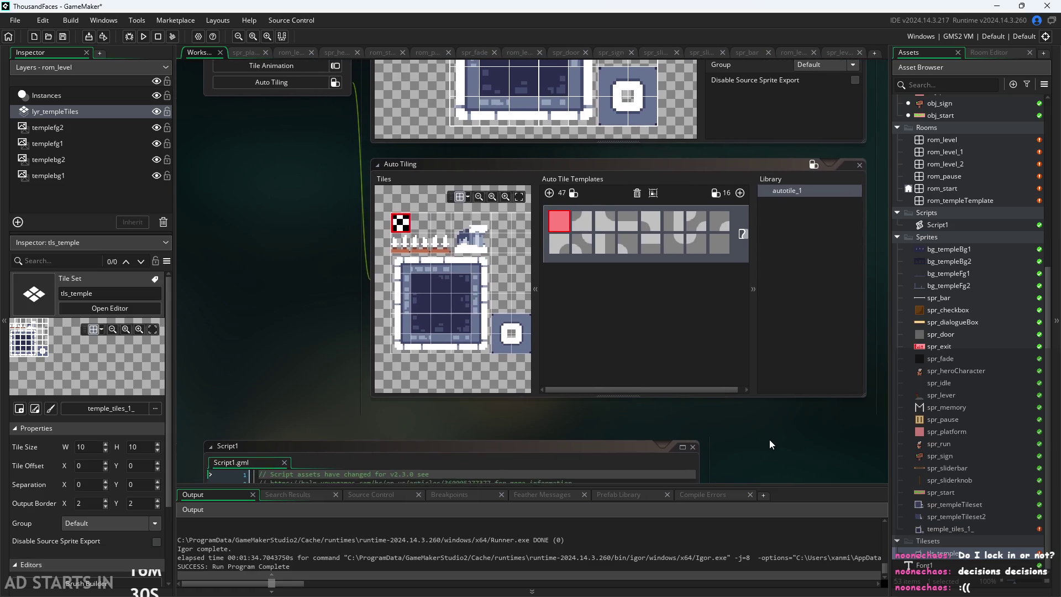
# Step: Frame the tiles and template areas, then delete the current auto-tile set and add an empty one
pyautogui.scroll(2, 768, 439)
pyautogui.scroll(-2, 777, 456)
pyautogui.scroll(2, 479, 404)
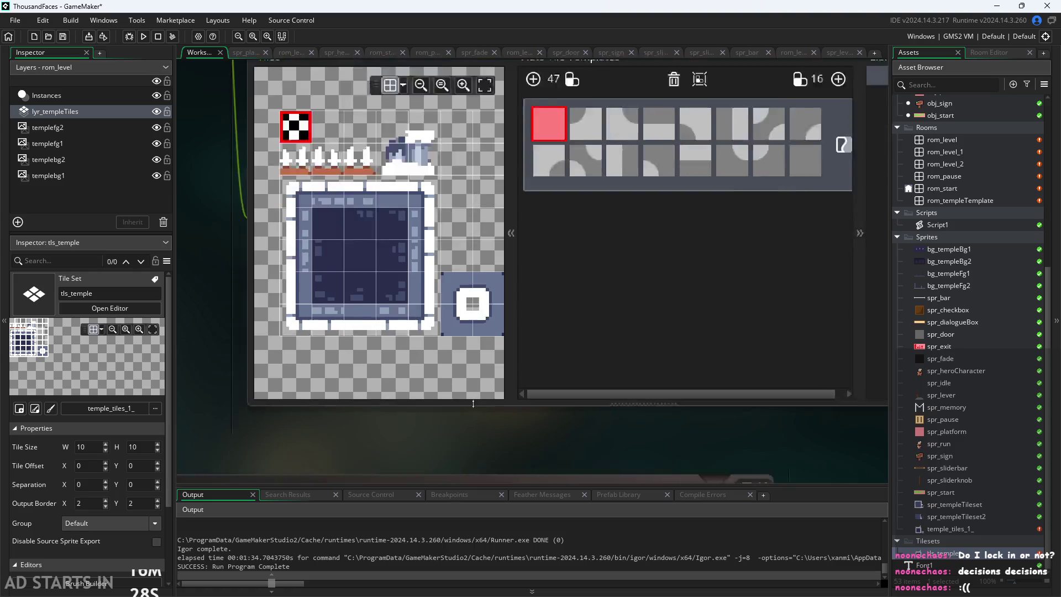
pyautogui.moveTo(451, 438)
pyautogui.mouseDown()
pyautogui.moveTo(442, 465)
pyautogui.moveTo(412, 462)
pyautogui.mouseUp()
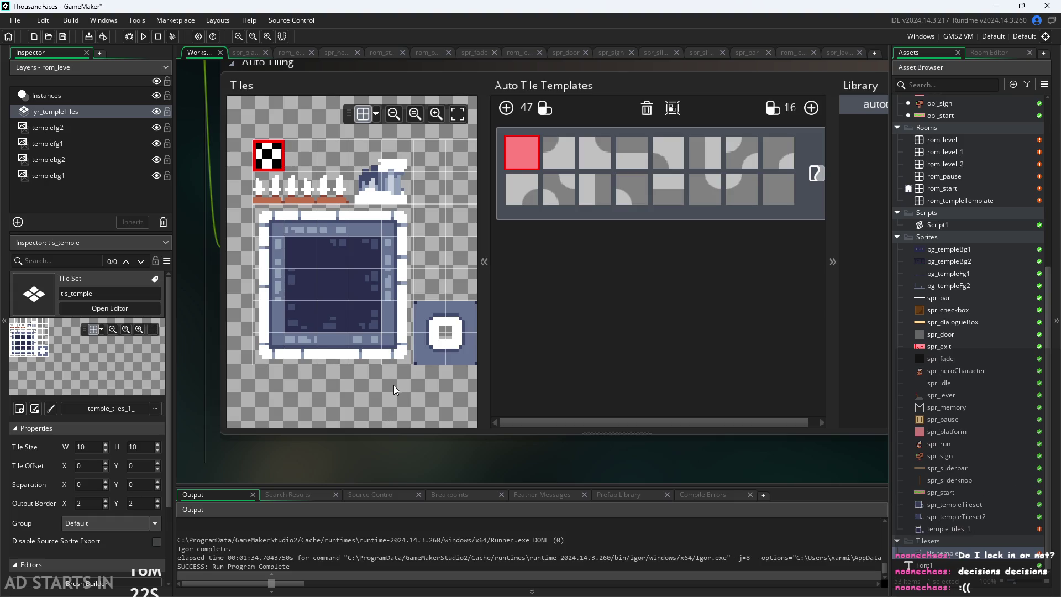
pyautogui.click(346, 280)
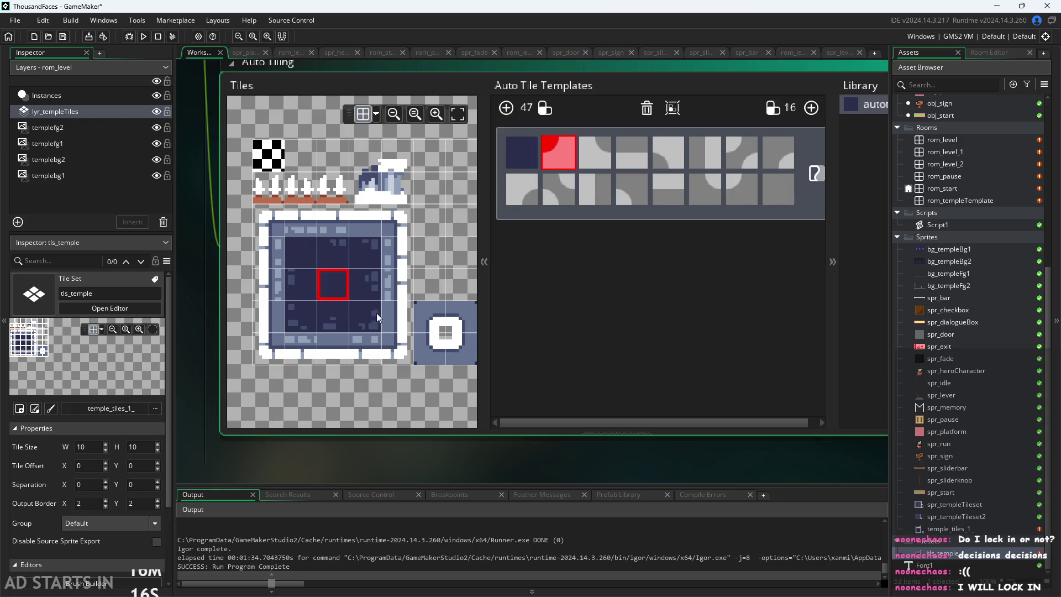
pyautogui.click(649, 115)
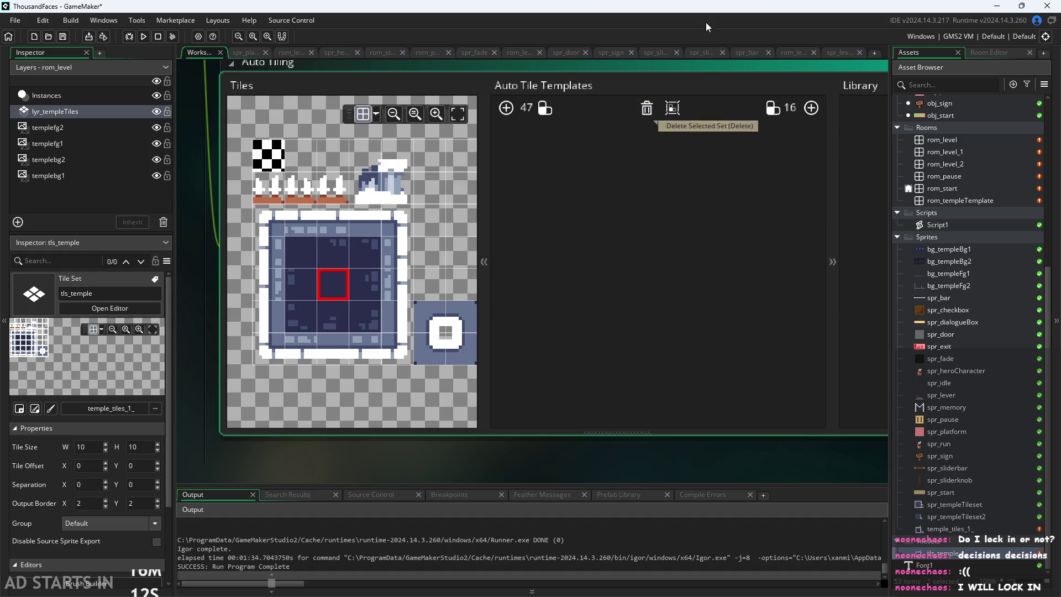
pyautogui.click(811, 108)
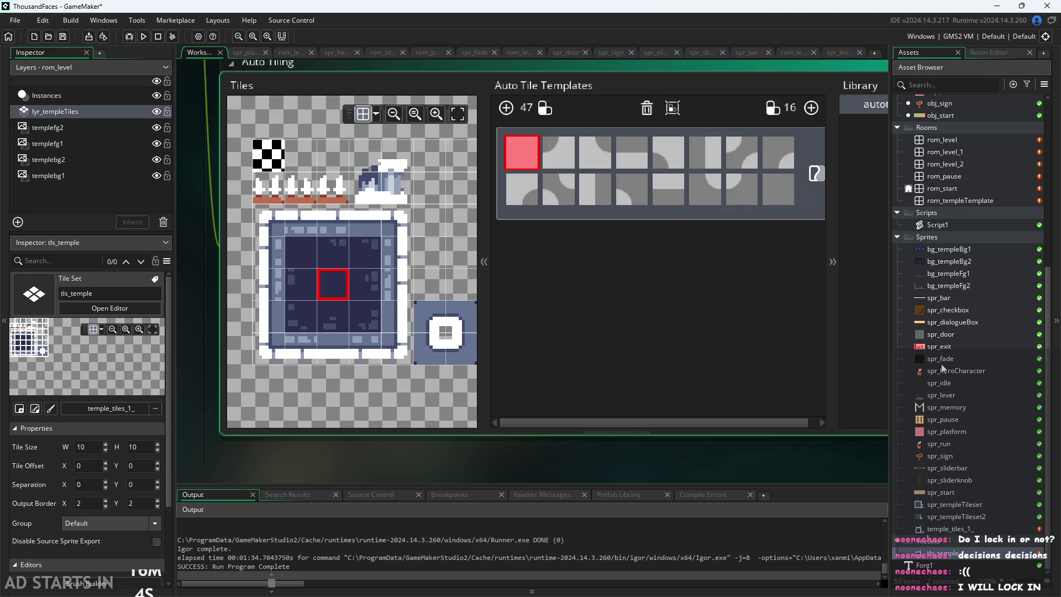
# Step: Assign dark fill, ring-block, ring corner, top-edge and left-edge tiles to the first slots, and the round ring to slot 9
pyautogui.click(335, 290)
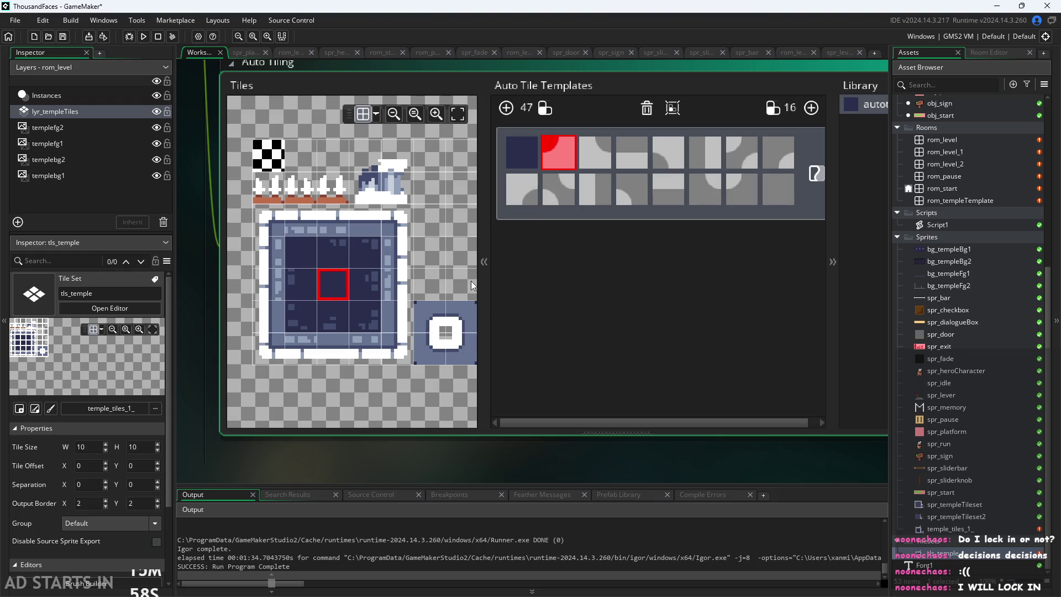
pyautogui.click(468, 353)
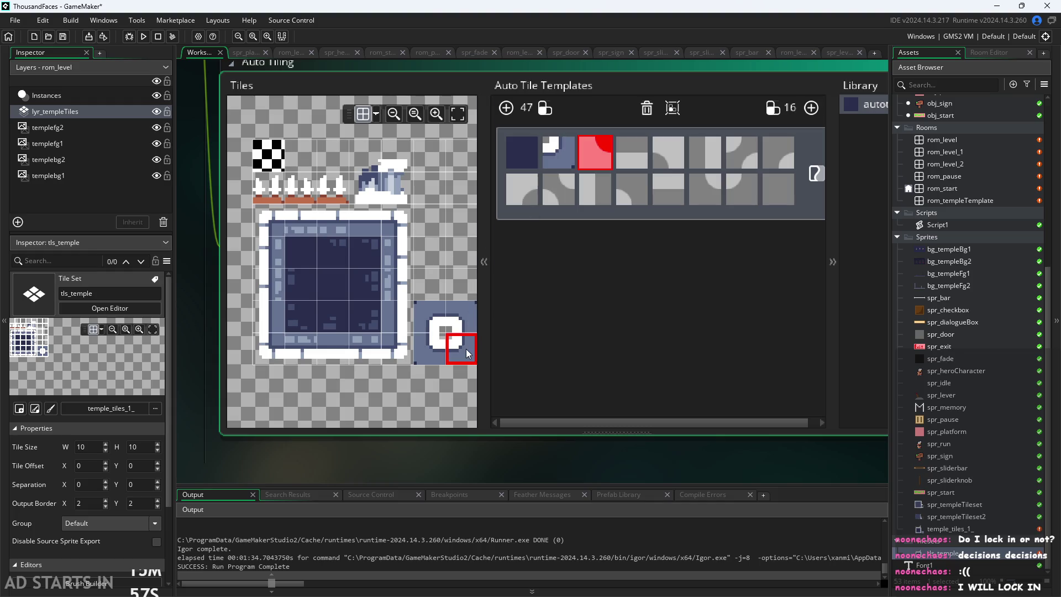
pyautogui.click(439, 357)
pyautogui.click(327, 232)
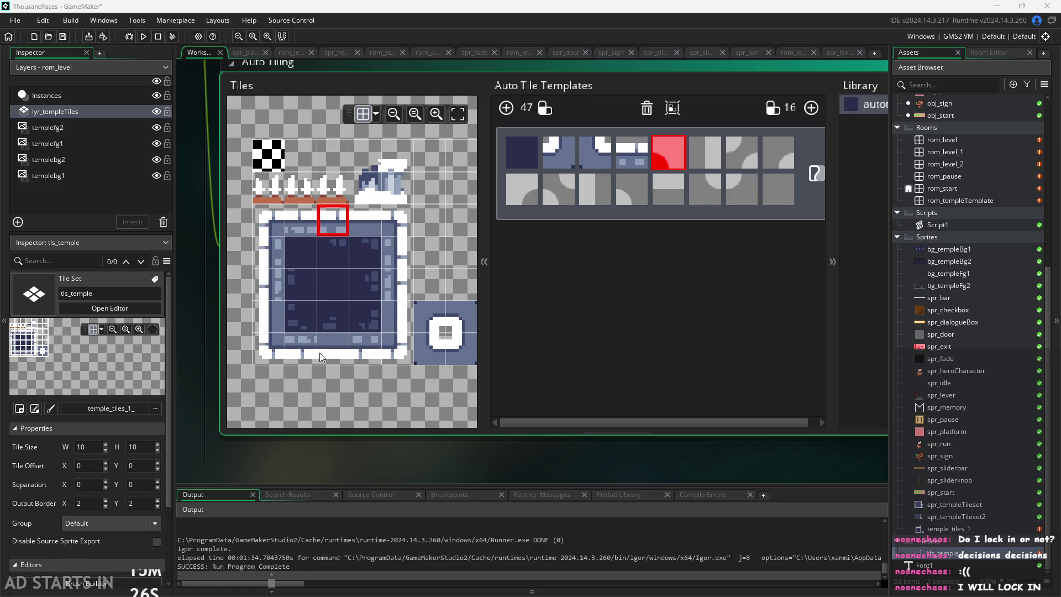
pyautogui.click(466, 324)
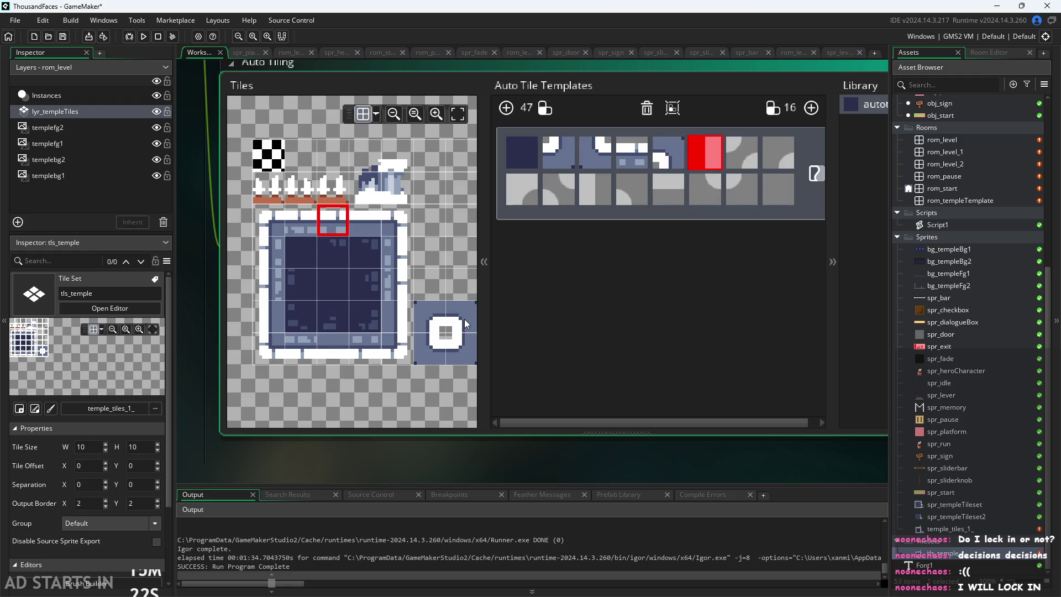
pyautogui.click(268, 285)
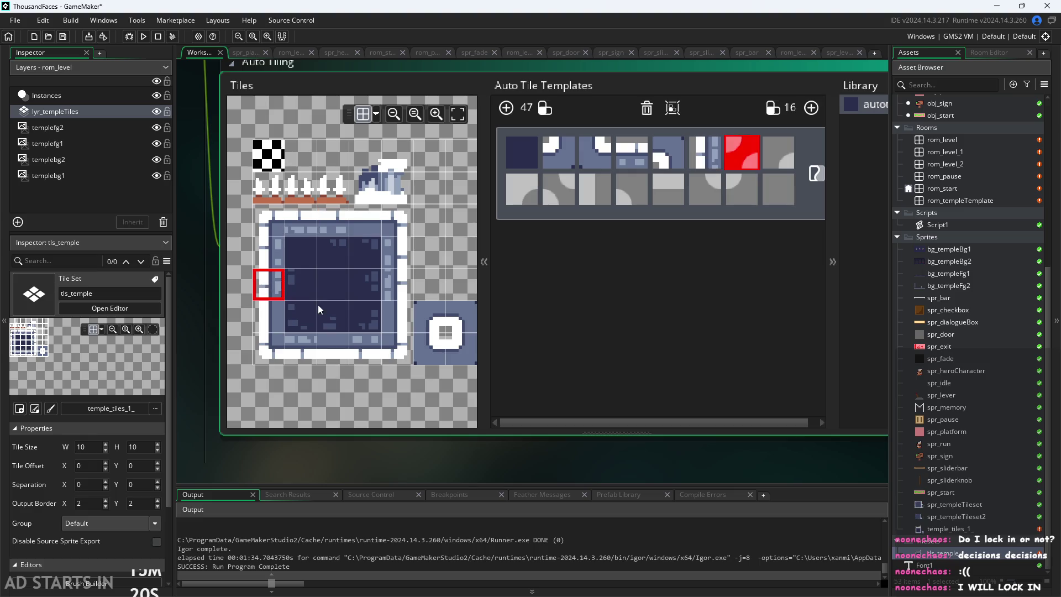
pyautogui.click(791, 159)
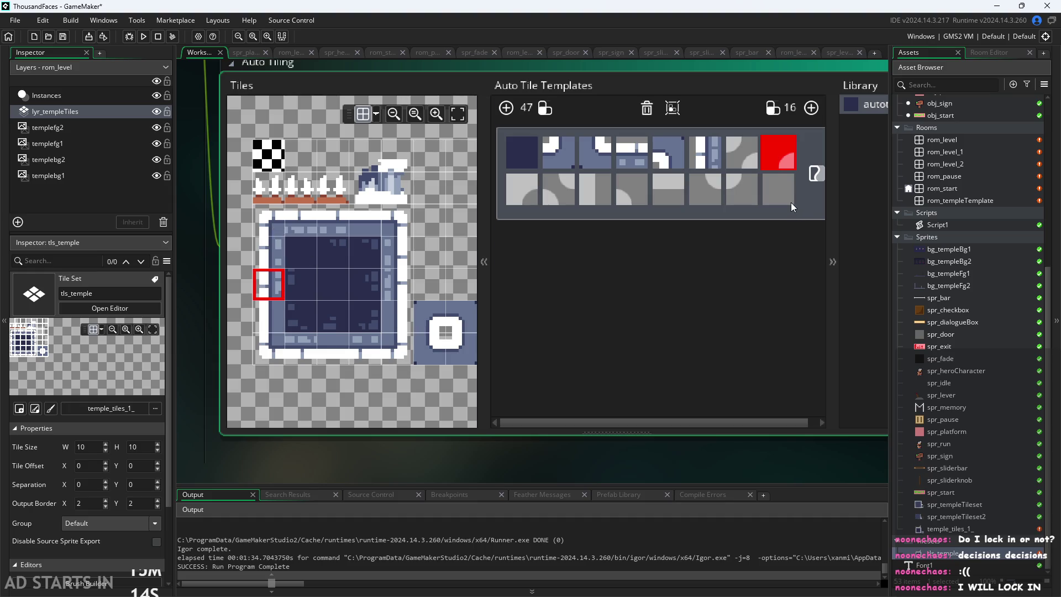
pyautogui.click(520, 194)
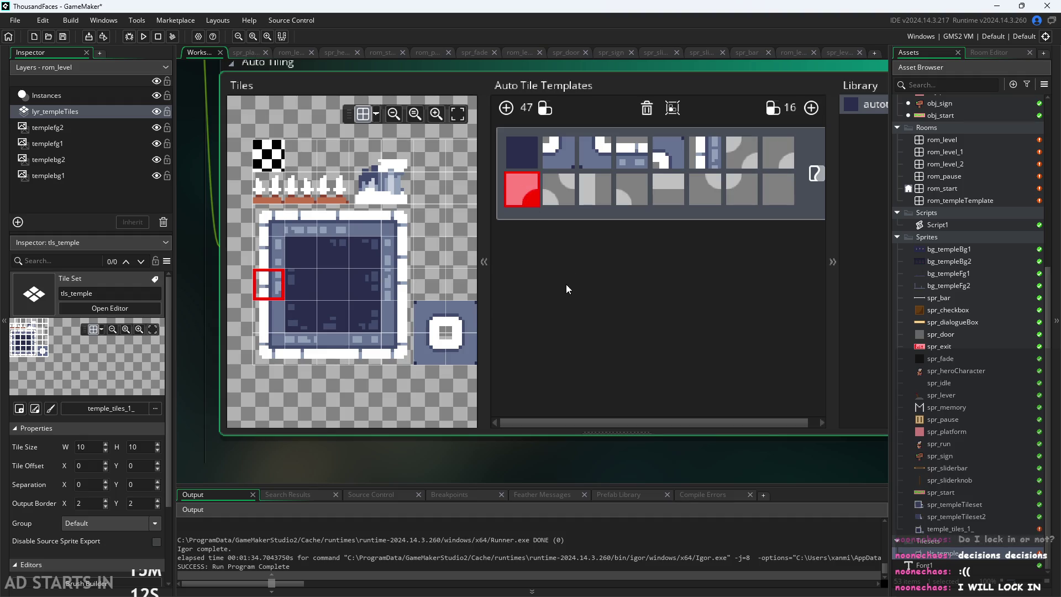
pyautogui.click(430, 316)
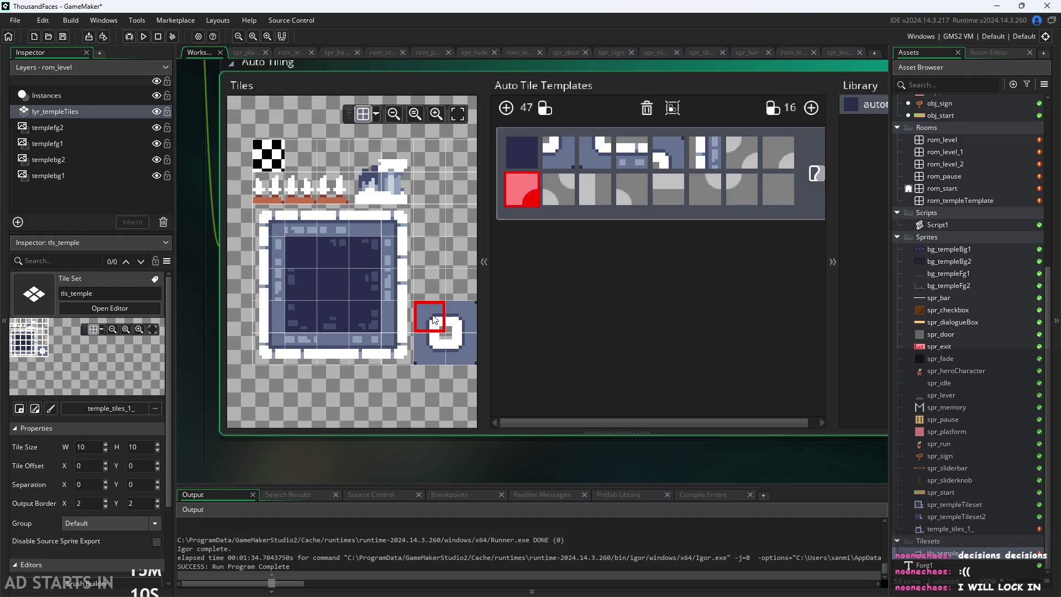
# Step: Fill further slots with vertical and bottom wall tiles and the four corner tiles
pyautogui.click(600, 196)
pyautogui.click(403, 285)
pyautogui.click(665, 202)
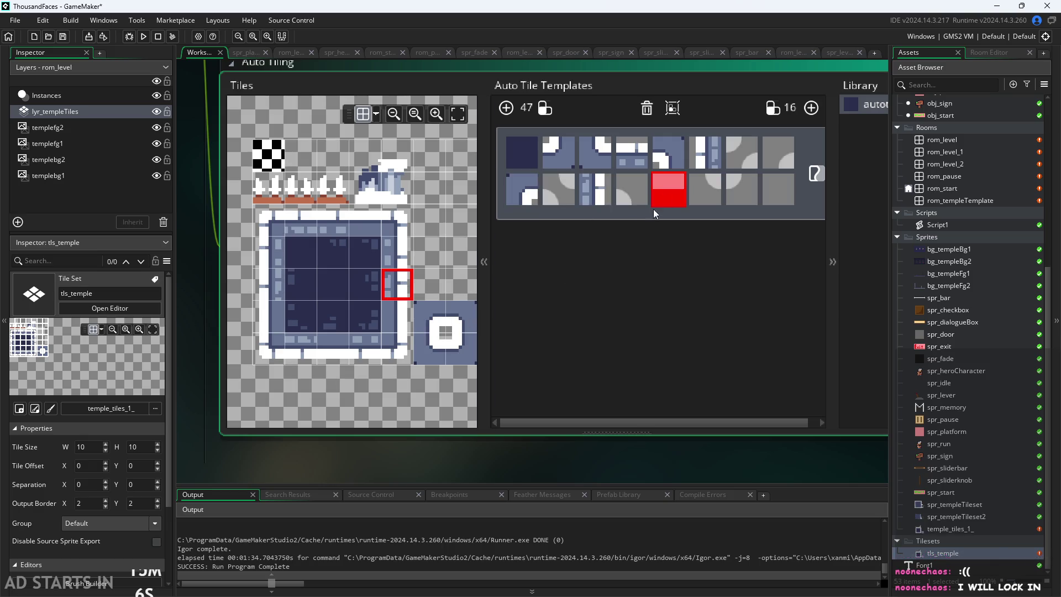
pyautogui.click(338, 358)
pyautogui.click(669, 191)
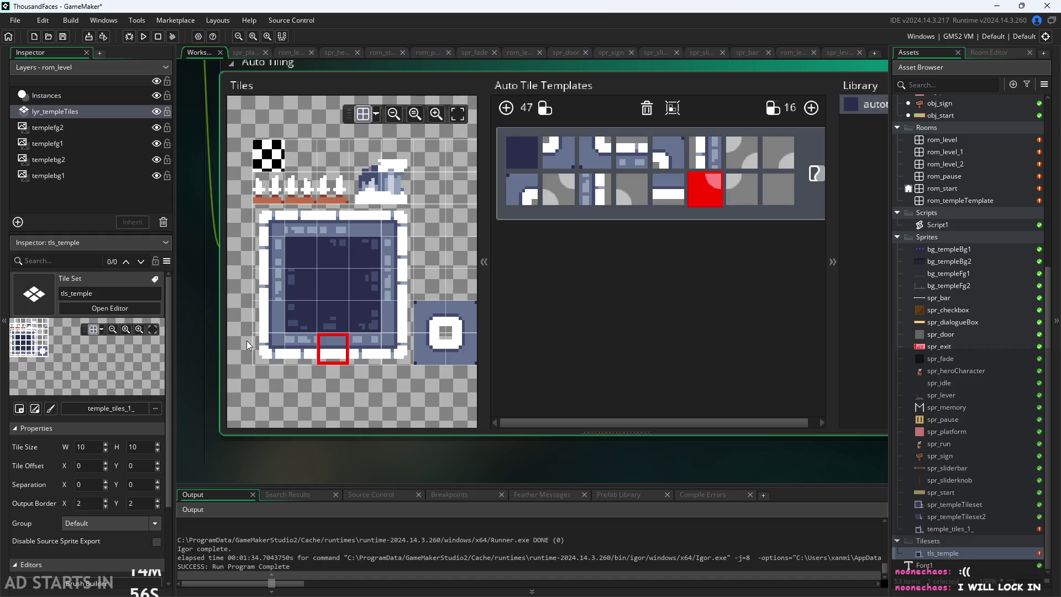
pyautogui.click(270, 360)
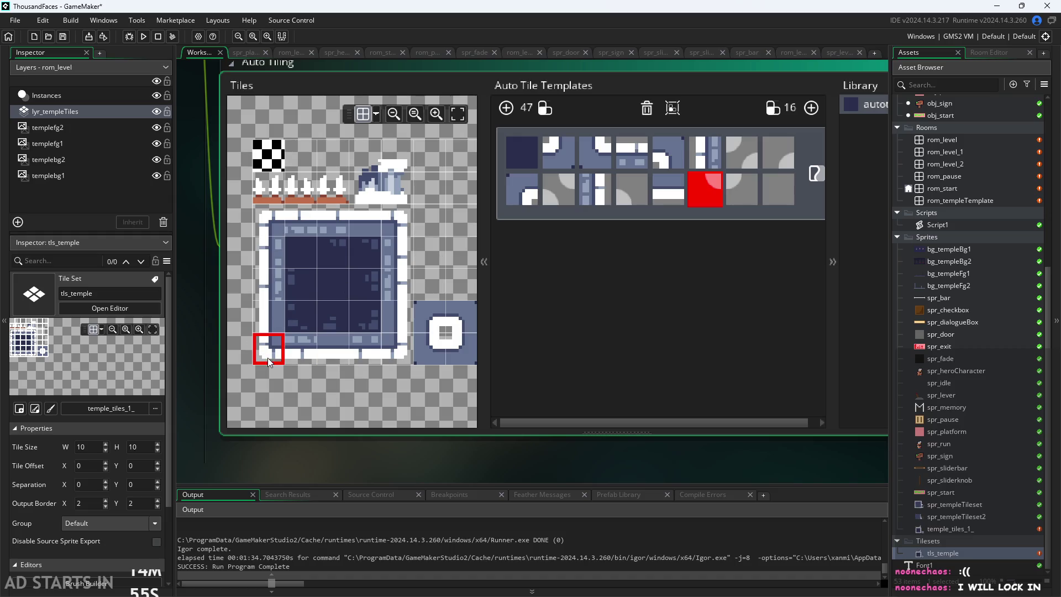
pyautogui.click(397, 352)
pyautogui.click(779, 154)
pyautogui.click(264, 227)
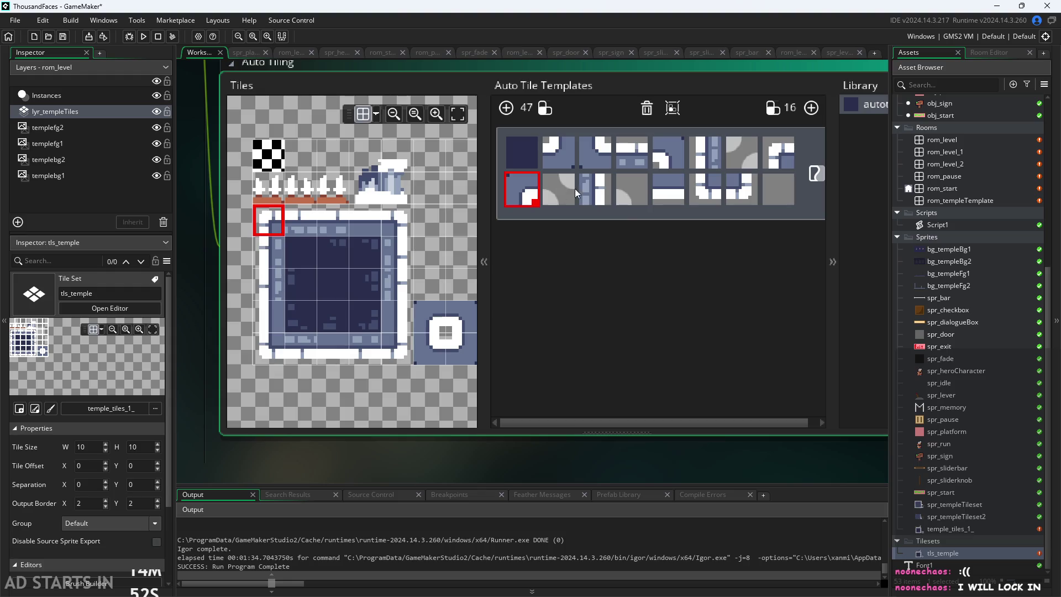
pyautogui.click(630, 191)
pyautogui.click(396, 226)
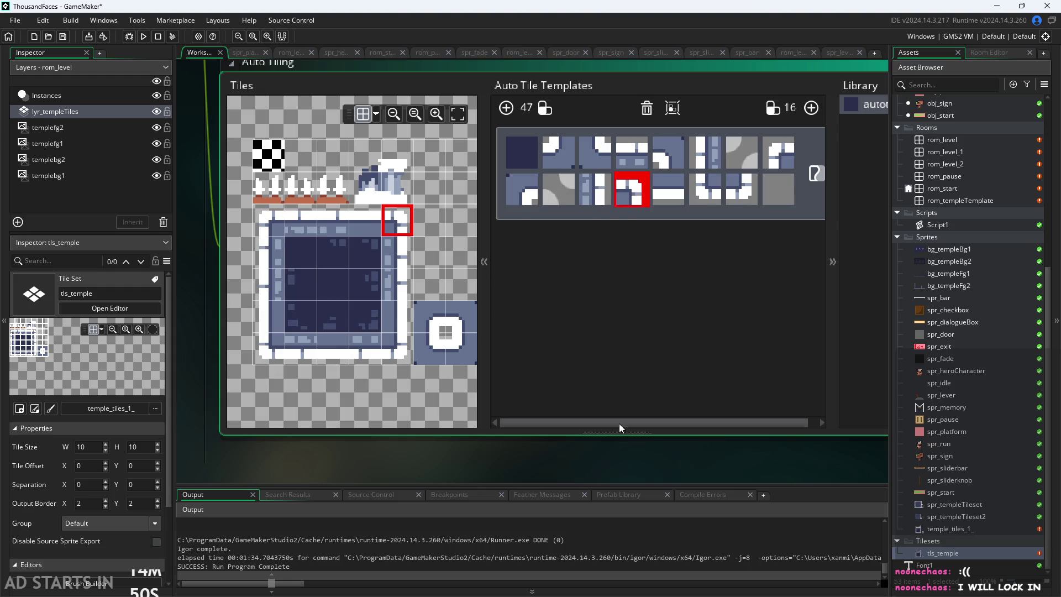
pyautogui.scroll(-2, 617, 442)
pyautogui.scroll(-1, 613, 451)
pyautogui.scroll(3, 581, 483)
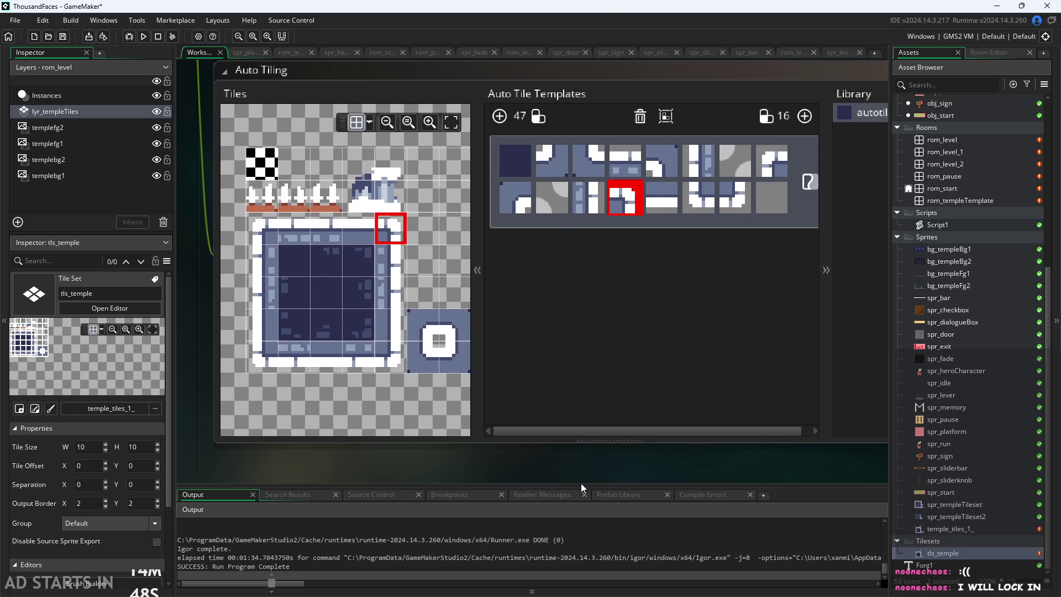
pyautogui.scroll(-1, 586, 463)
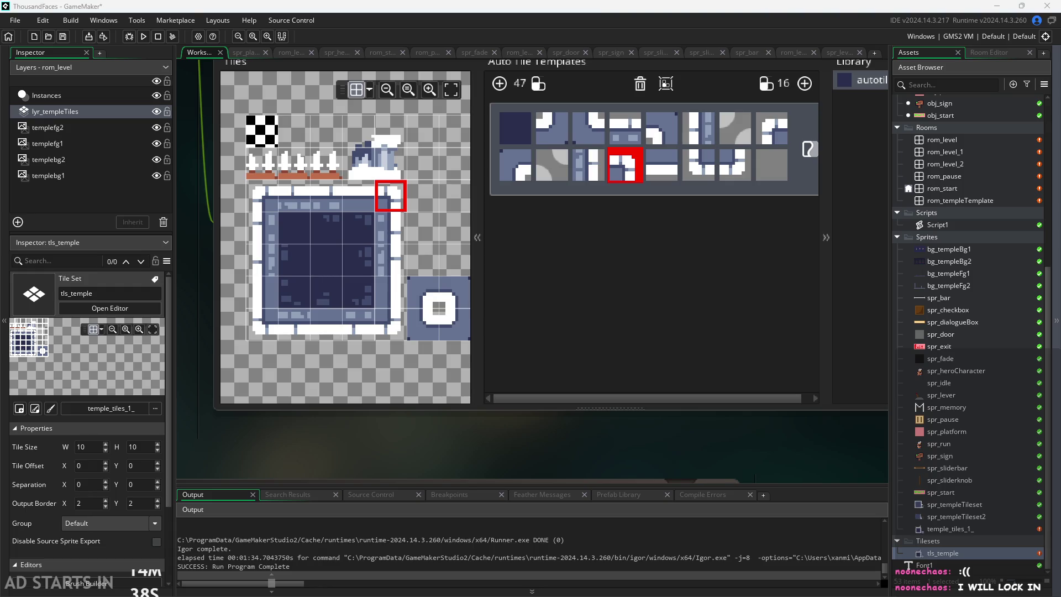
# Step: Refocus the room editor and drag the second GameMaker window aside
pyautogui.click(685, 436)
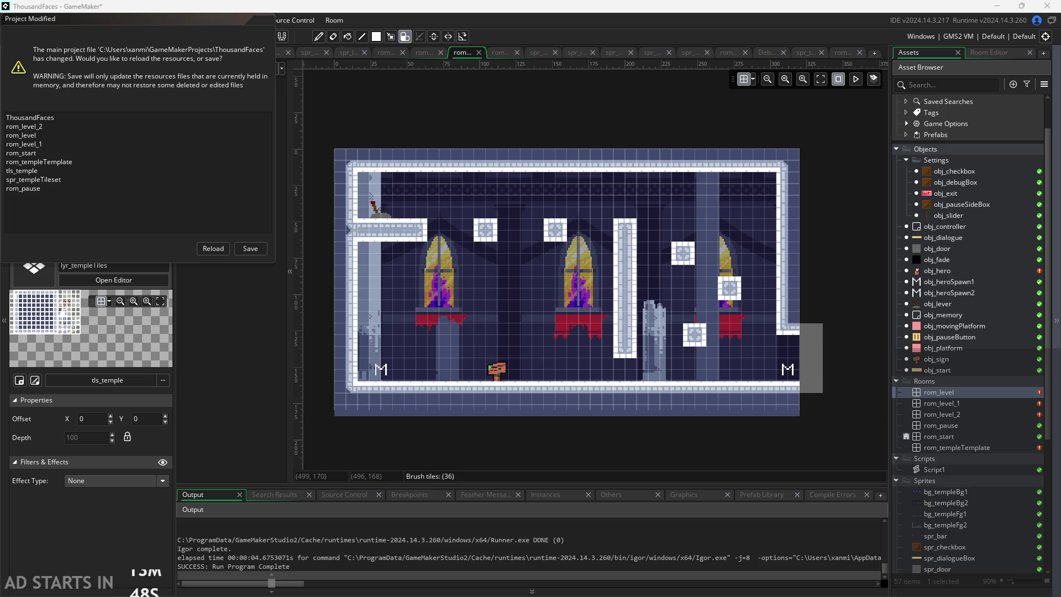
pyautogui.moveTo(955, 402)
pyautogui.mouseDown()
pyautogui.moveTo(427, 100)
pyautogui.moveTo(446, 101)
pyautogui.moveTo(458, 193)
pyautogui.mouseUp()
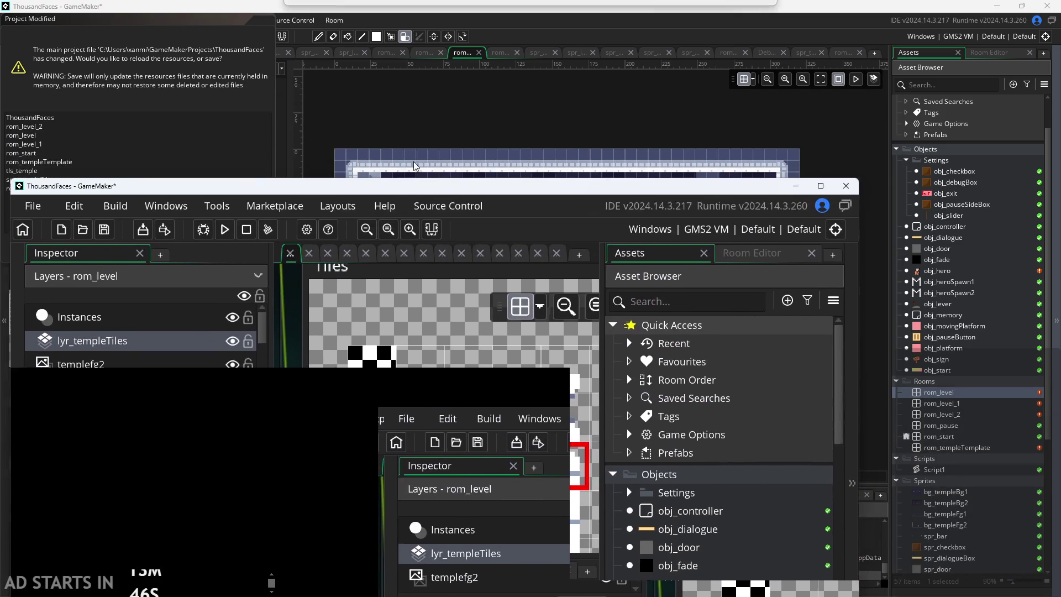
pyautogui.moveTo(183, 199)
pyautogui.mouseDown()
pyautogui.moveTo(498, 193)
pyautogui.moveTo(543, 152)
pyautogui.moveTo(591, 535)
pyautogui.moveTo(515, 182)
pyautogui.moveTo(536, 149)
pyautogui.mouseUp()
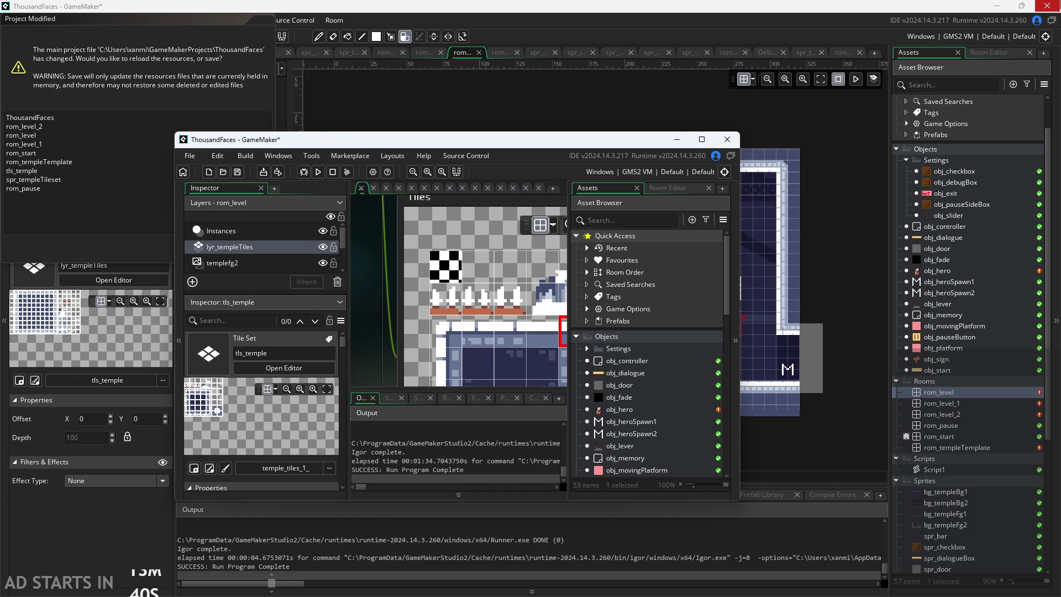
# Step: Close the second GameMaker window without saving, then maximize the main GameMaker window
pyautogui.click(727, 139)
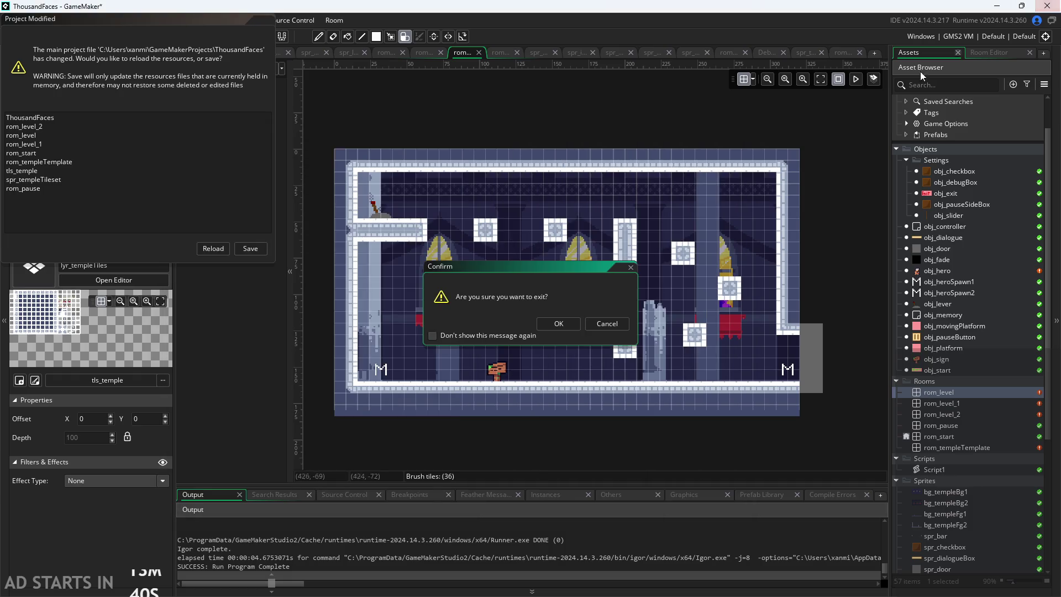
pyautogui.click(558, 326)
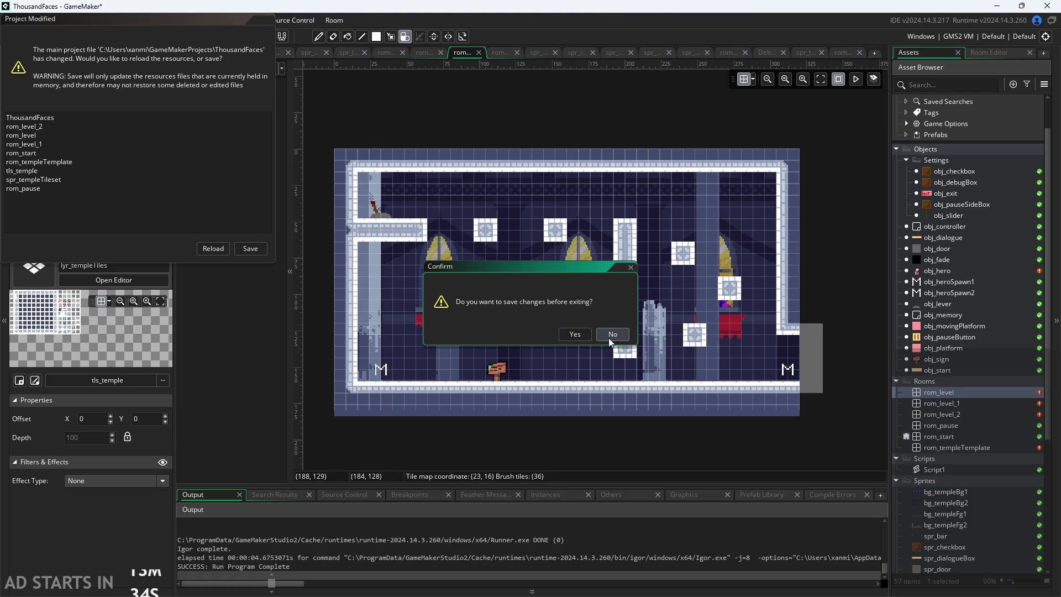
pyautogui.scroll(-6, 939, 528)
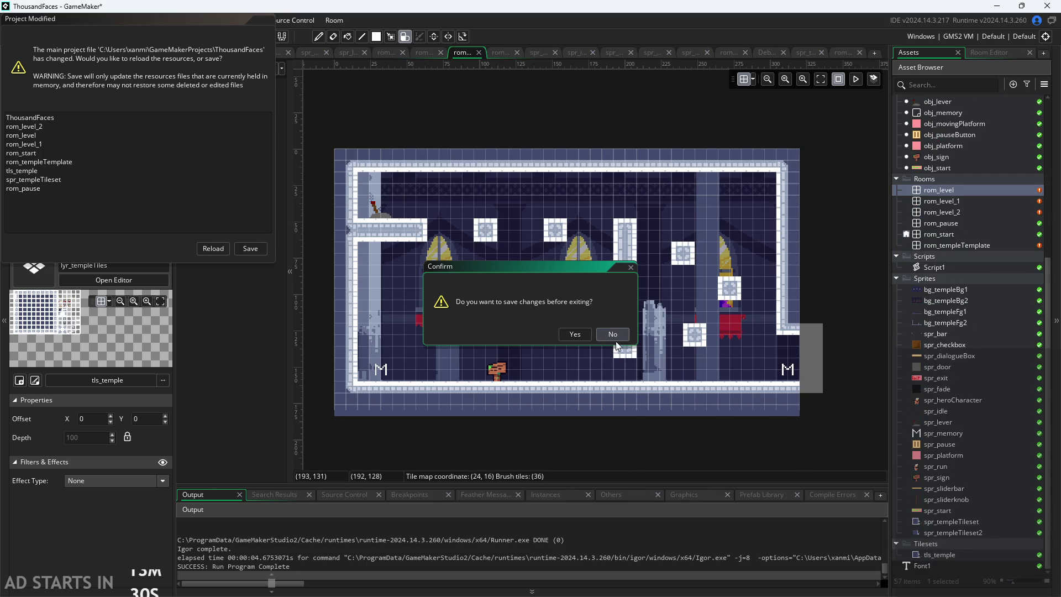
pyautogui.click(612, 334)
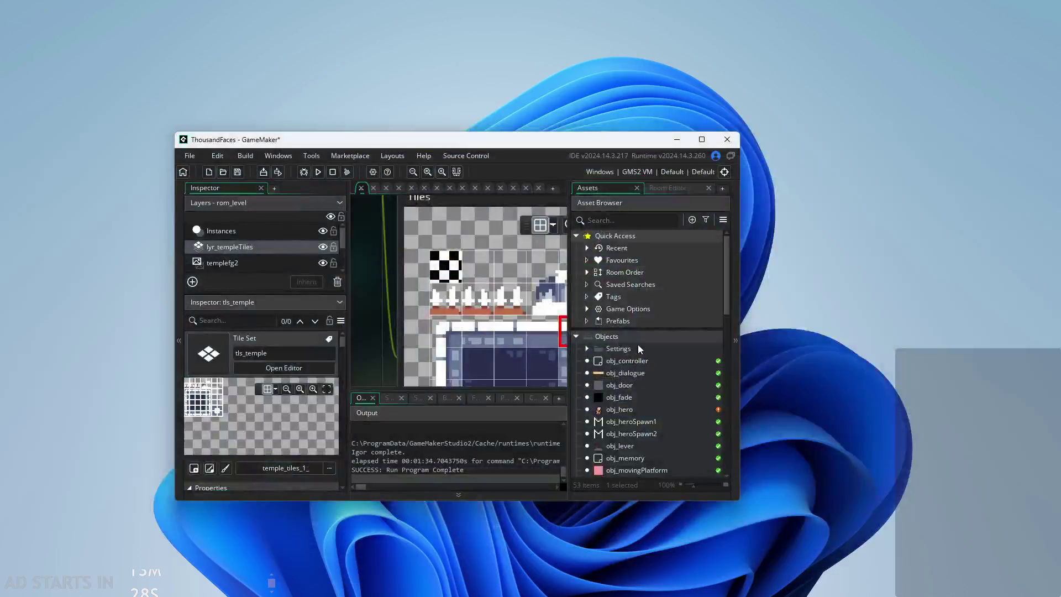
pyautogui.moveTo(544, 156); pyautogui.dragTo(544, 1)
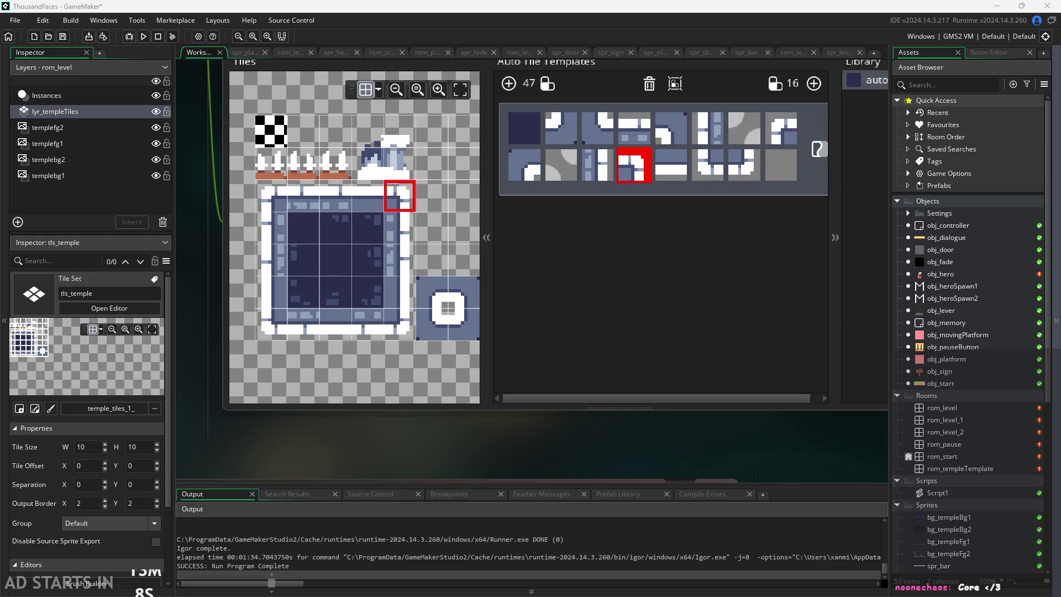
# Step: Bring the autotile_1 library into view and open the rom_level room for editing
pyautogui.moveTo(465, 431); pyautogui.dragTo(441, 472)
pyautogui.scroll(-2, 431, 339)
pyautogui.scroll(2, 363, 383)
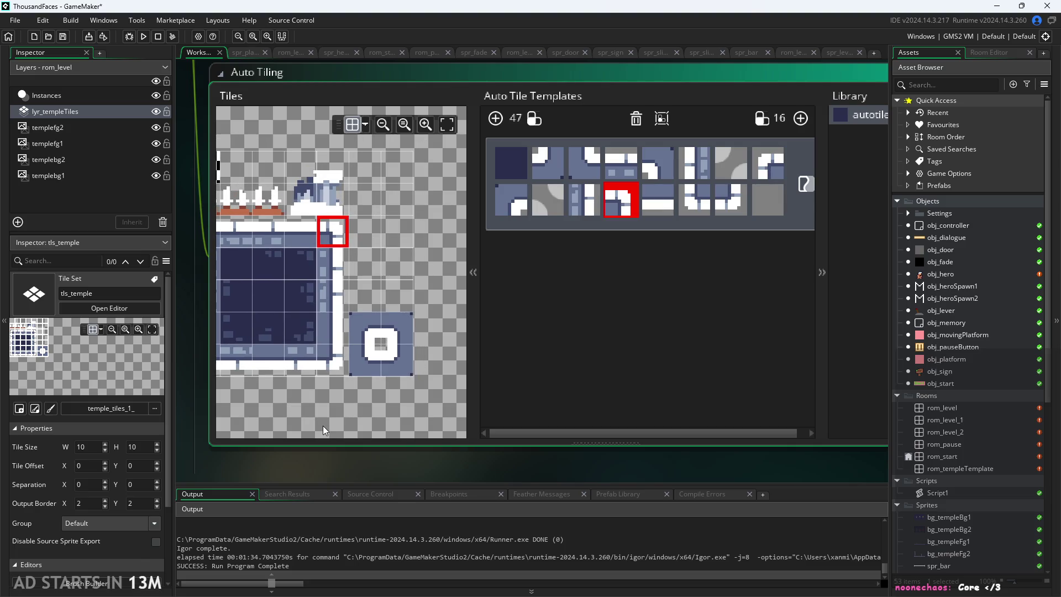
pyautogui.moveTo(506, 442)
pyautogui.mouseDown()
pyautogui.moveTo(272, 456)
pyautogui.moveTo(575, 450)
pyautogui.moveTo(466, 464)
pyautogui.mouseUp()
pyautogui.scroll(-1, 466, 464)
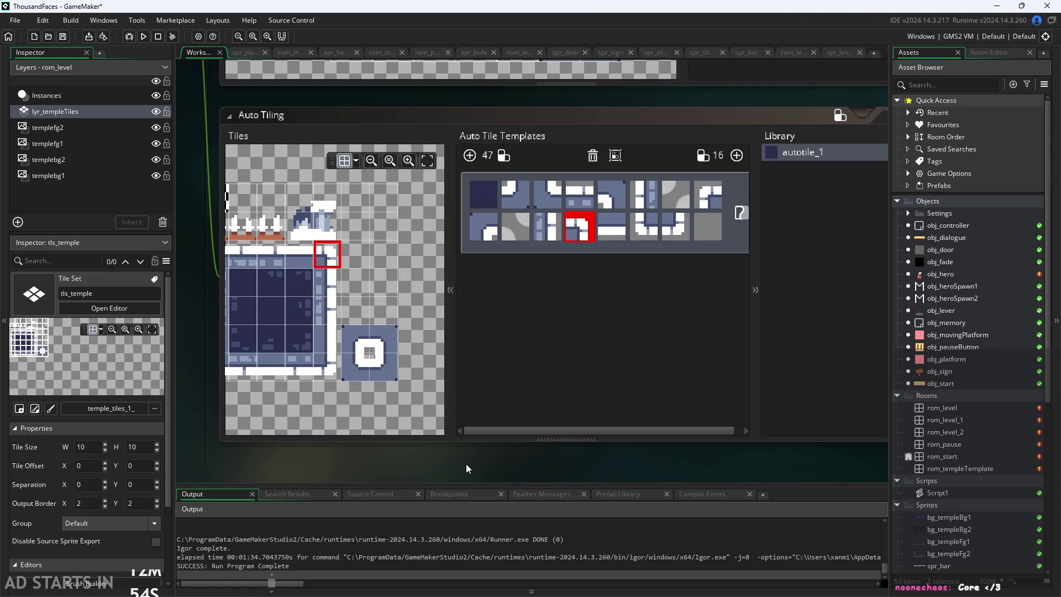
pyautogui.moveTo(459, 478)
pyautogui.mouseDown()
pyautogui.moveTo(300, 503)
pyautogui.moveTo(546, 478)
pyautogui.moveTo(462, 472)
pyautogui.mouseUp()
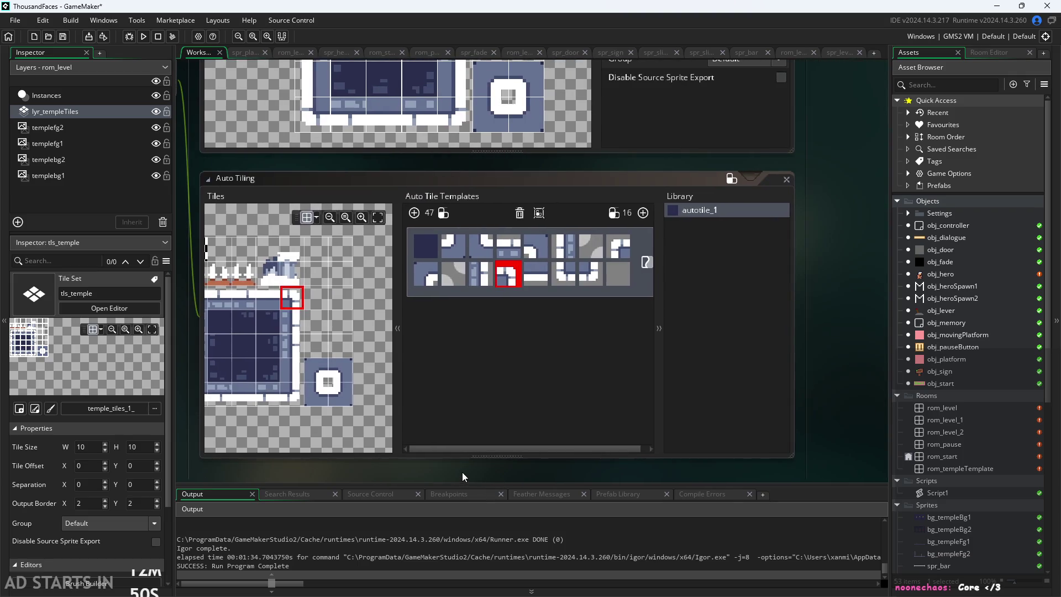
pyautogui.doubleClick(947, 408)
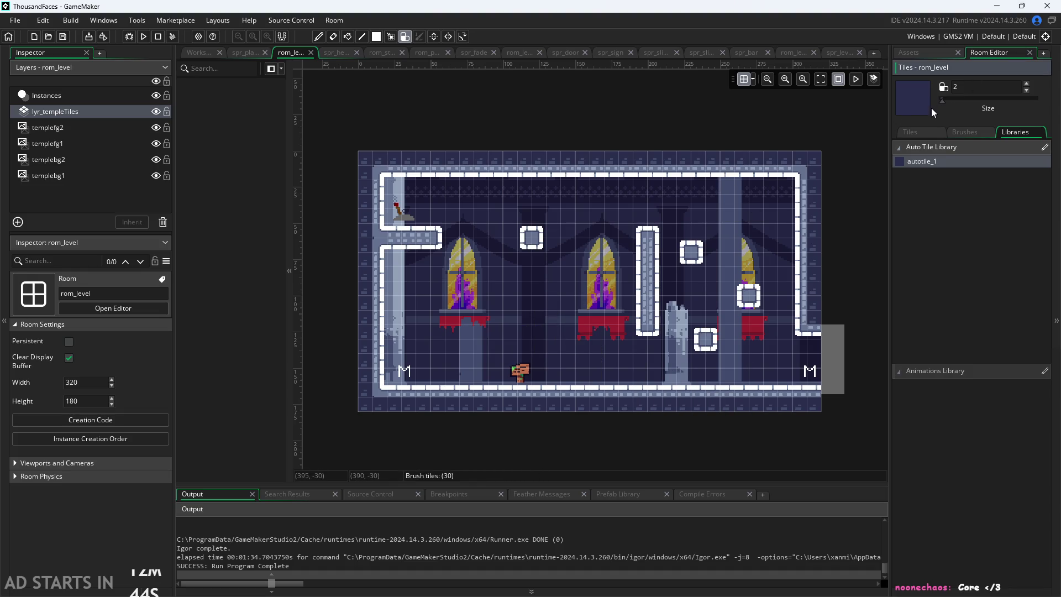
# Step: Fill the floor gap with stone auto-tiles, then paint a single-tile block at brush size 1
pyautogui.scroll(4, 546, 309)
pyautogui.scroll(-5, 549, 340)
pyautogui.click(548, 341)
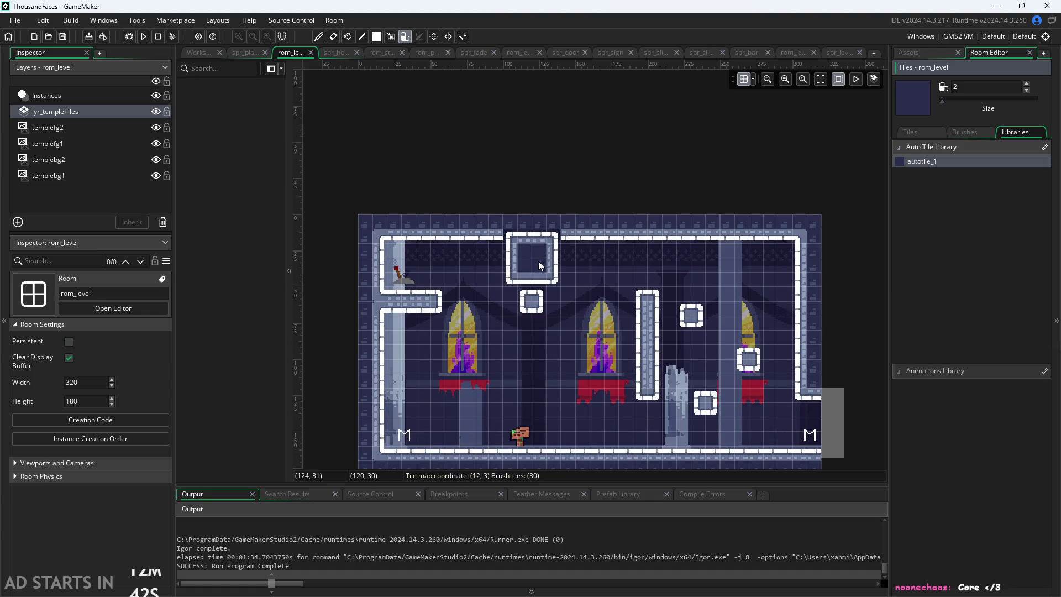
pyautogui.moveTo(942, 100); pyautogui.dragTo(938, 101)
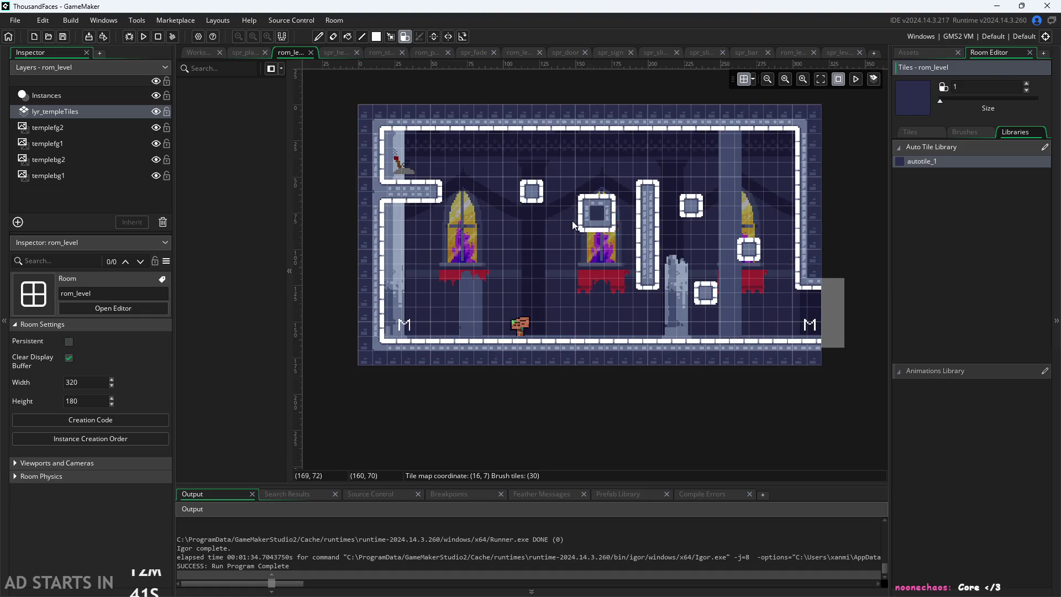
pyautogui.scroll(1, 545, 265)
pyautogui.scroll(-2, 547, 274)
pyautogui.click(549, 281)
# Step: Check the Brushes and Libraries tabs, then clear most room tiles with a 40-tile brush
pyautogui.scroll(-1, 552, 260)
pyautogui.scroll(3, 557, 251)
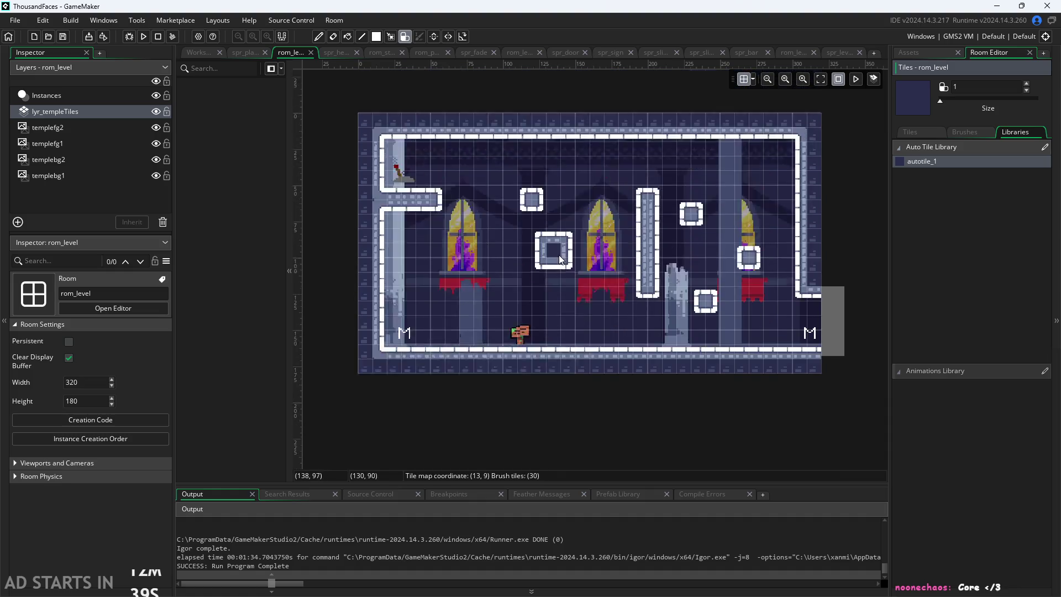
pyautogui.scroll(1, 536, 294)
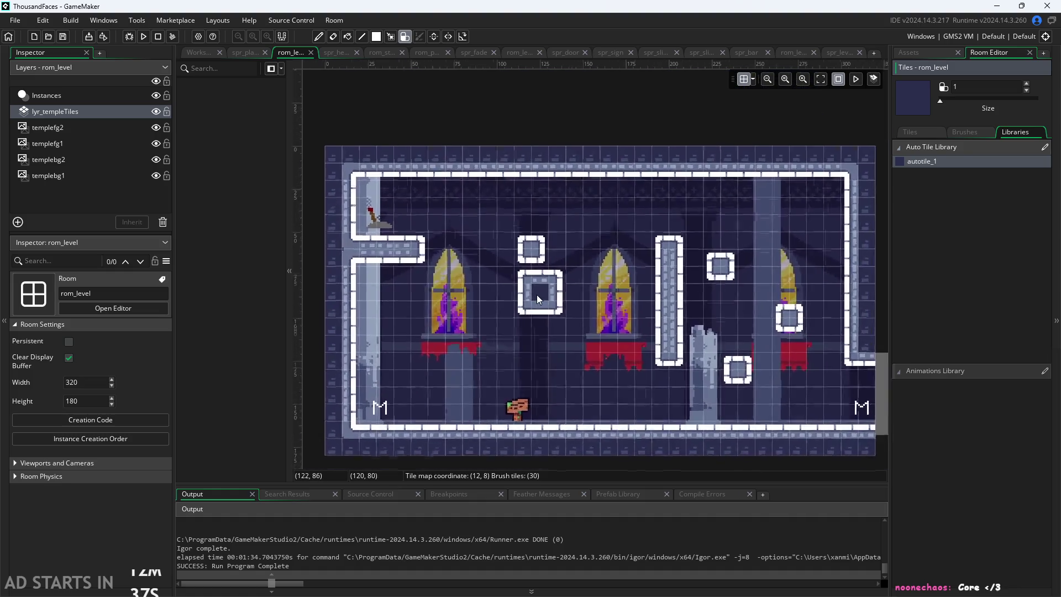
pyautogui.scroll(4, 535, 310)
pyautogui.scroll(-4, 532, 329)
pyautogui.scroll(1, 496, 369)
pyautogui.scroll(2, 486, 372)
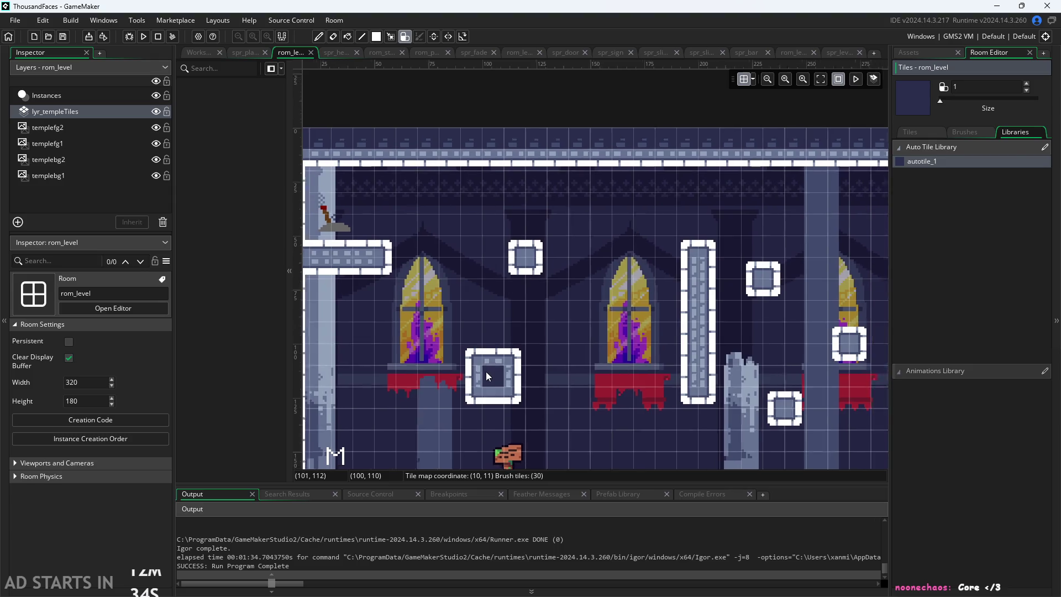
pyautogui.scroll(-3, 486, 372)
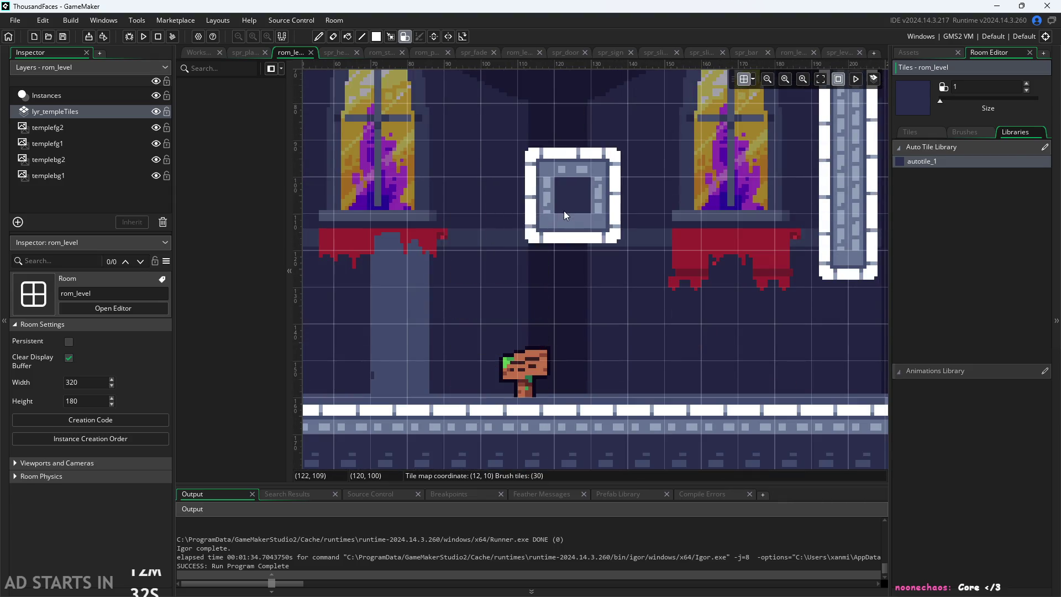
pyautogui.click(966, 134)
pyautogui.click(1011, 135)
pyautogui.scroll(-1, 562, 259)
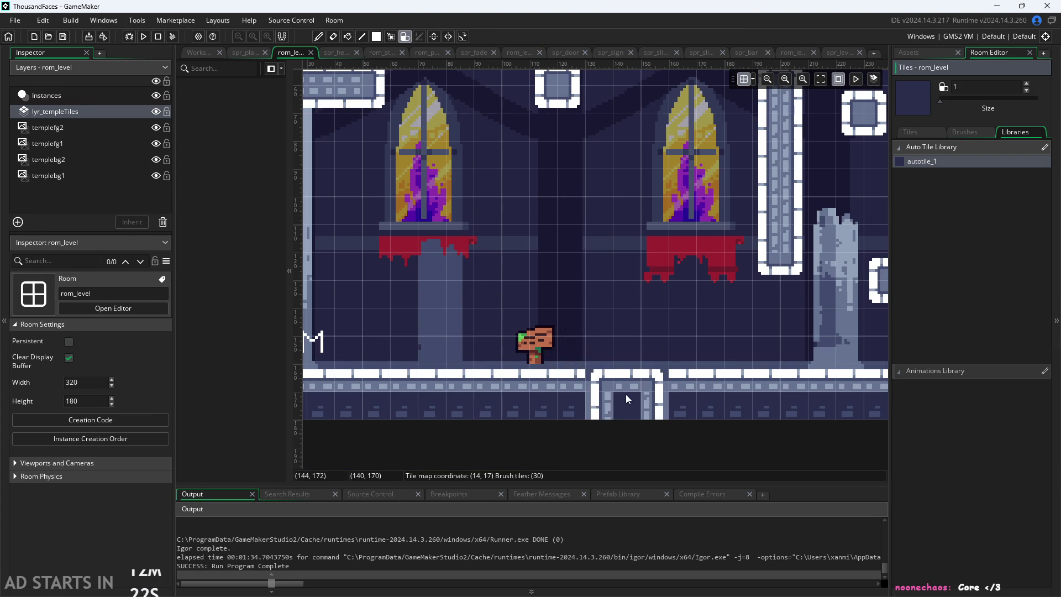
pyautogui.scroll(-2, 626, 387)
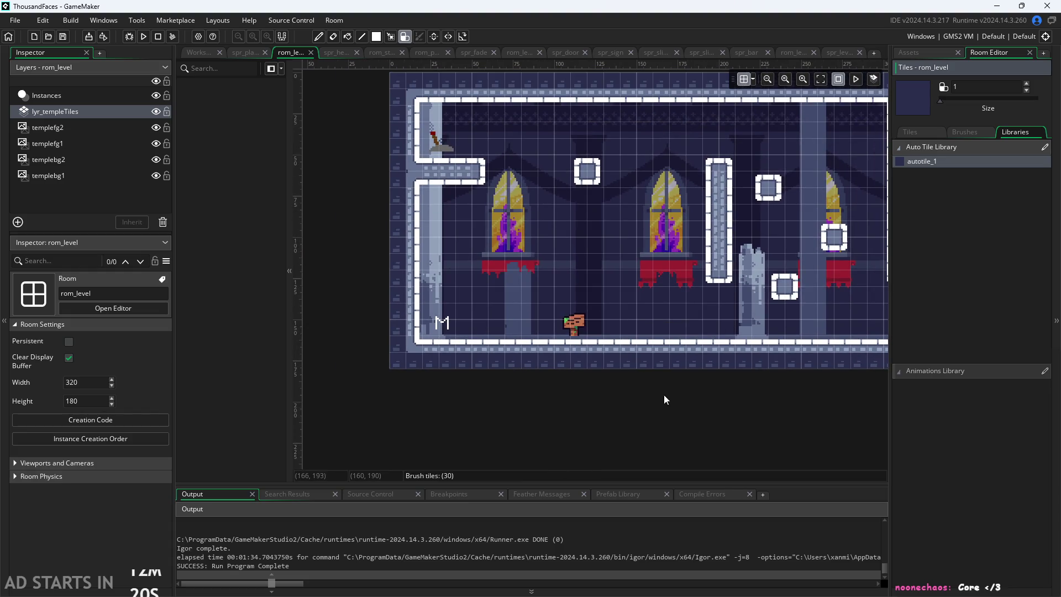
pyautogui.scroll(-1, 664, 394)
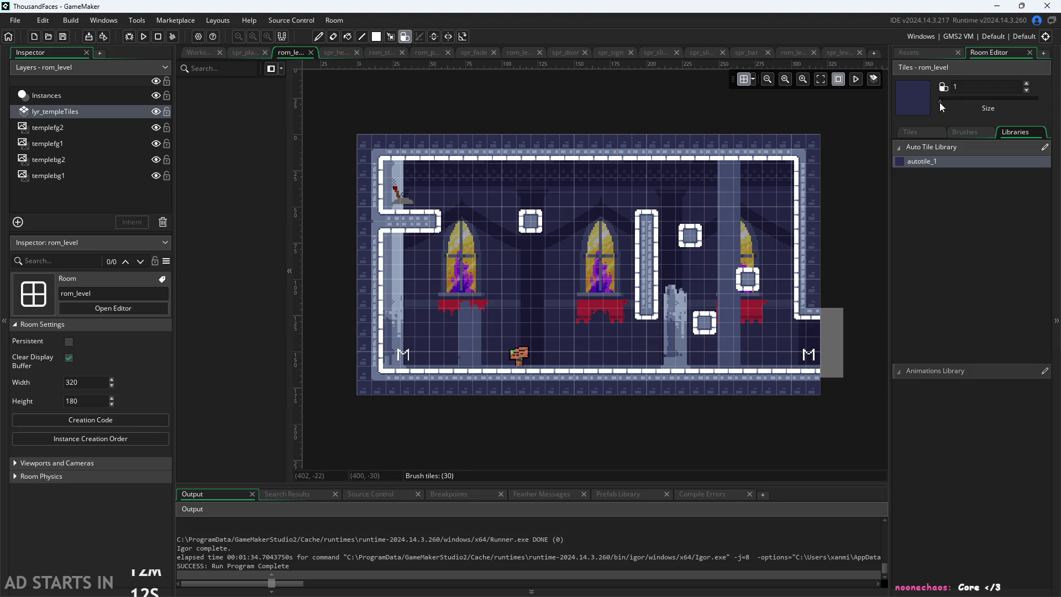
pyautogui.moveTo(940, 100); pyautogui.dragTo(1038, 100)
pyautogui.click(512, 365)
# Step: Undo the clear, reset the brush to 1, and paint a stone border along the room's edges
pyautogui.hotkey('ctrl', 'z')
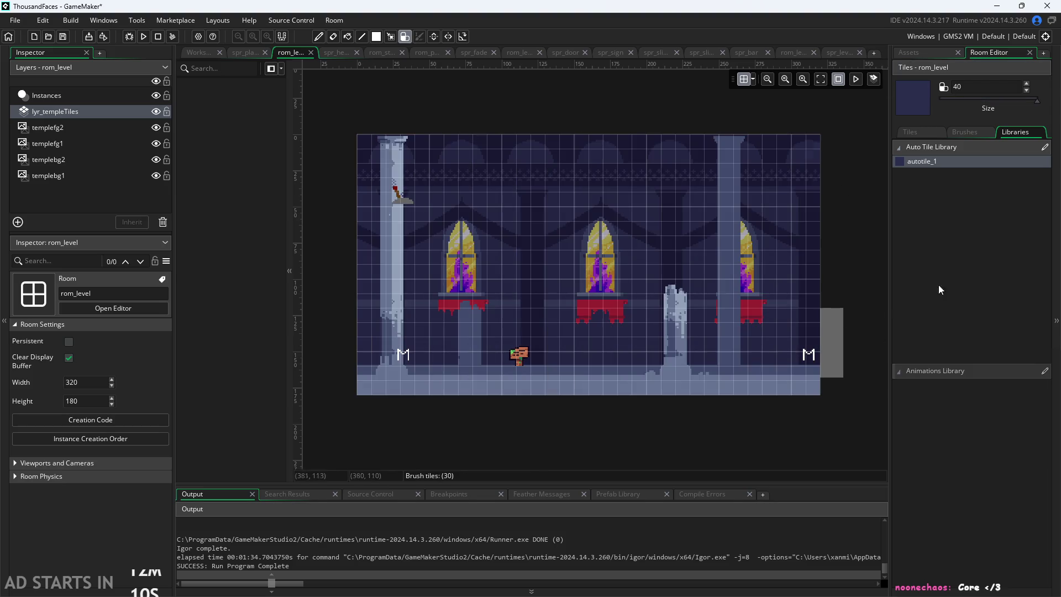
pyautogui.moveTo(1038, 100); pyautogui.dragTo(940, 101)
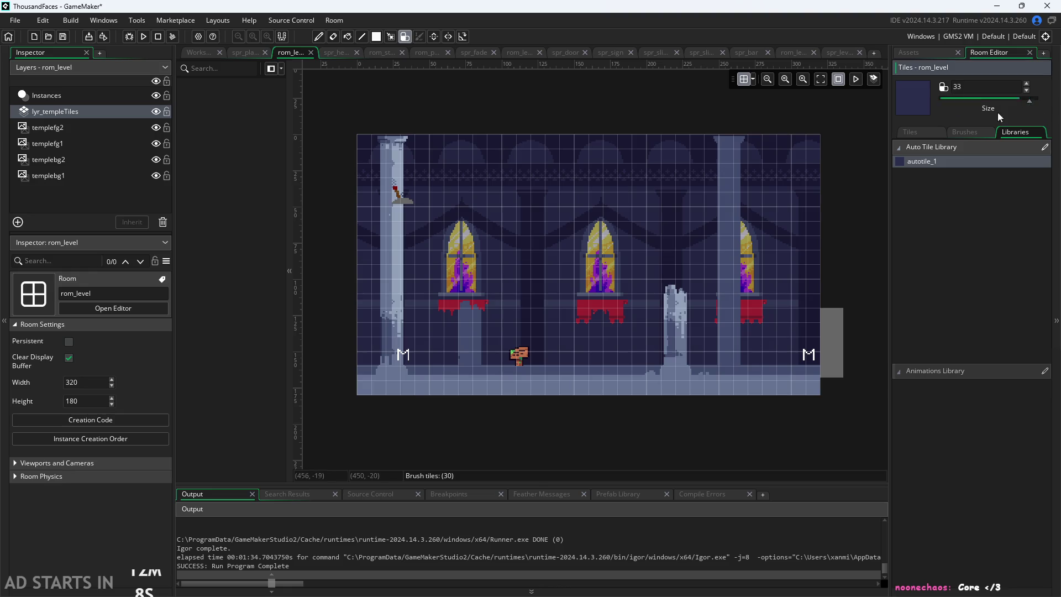
pyautogui.scroll(2, 601, 260)
pyautogui.scroll(-2, 502, 262)
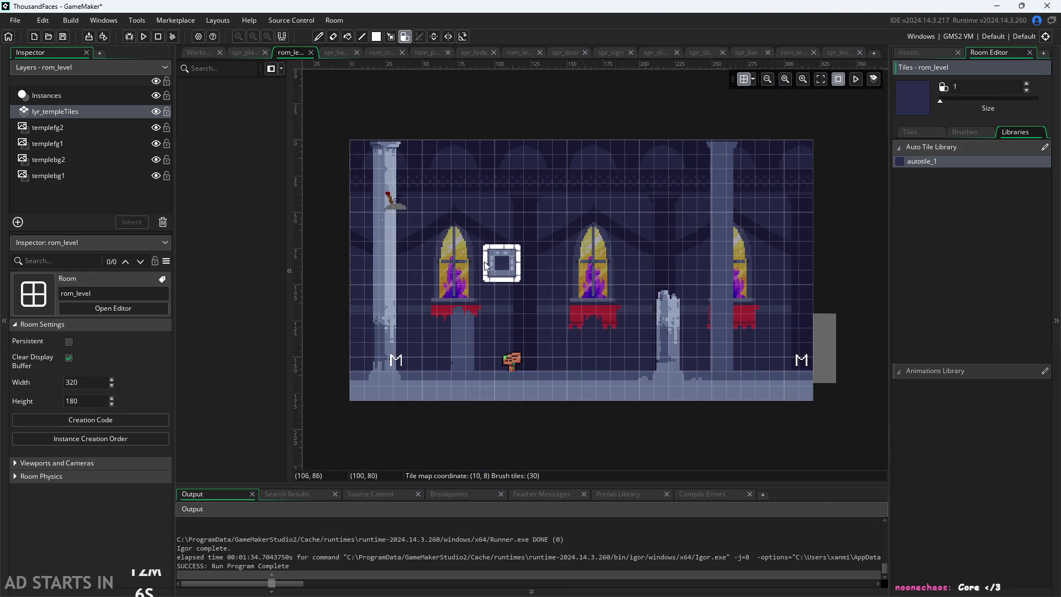
pyautogui.moveTo(358, 152)
pyautogui.mouseDown()
pyautogui.moveTo(791, 150)
pyautogui.moveTo(807, 176)
pyautogui.moveTo(810, 227)
pyautogui.moveTo(803, 396)
pyautogui.moveTo(637, 401)
pyautogui.mouseUp()
pyautogui.moveTo(552, 396)
pyautogui.mouseDown()
pyautogui.moveTo(360, 394)
pyautogui.moveTo(367, 208)
pyautogui.moveTo(357, 179)
pyautogui.mouseUp()
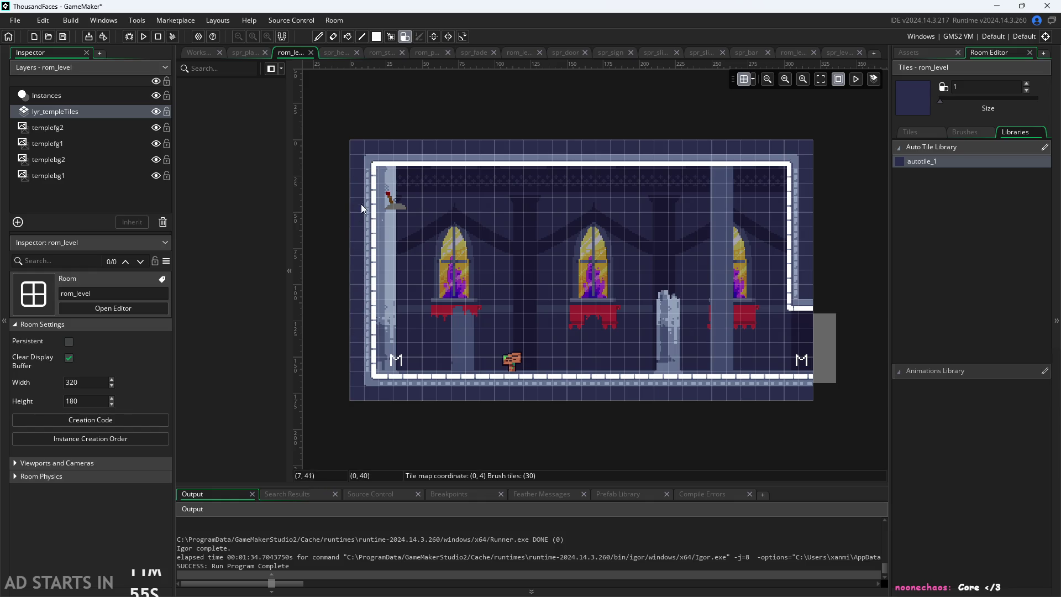
pyautogui.click(371, 239)
# Step: Pan to the room's right border and open the tls_temple tileset from the asset list
pyautogui.scroll(3, 373, 239)
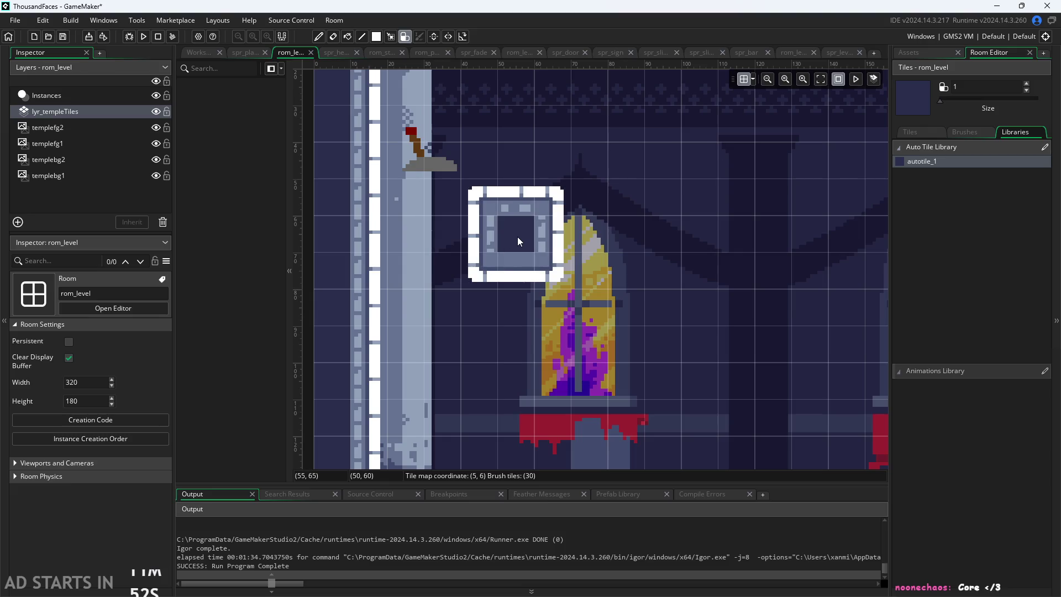
pyautogui.scroll(-3, 517, 236)
pyautogui.moveTo(531, 253); pyautogui.dragTo(317, 262)
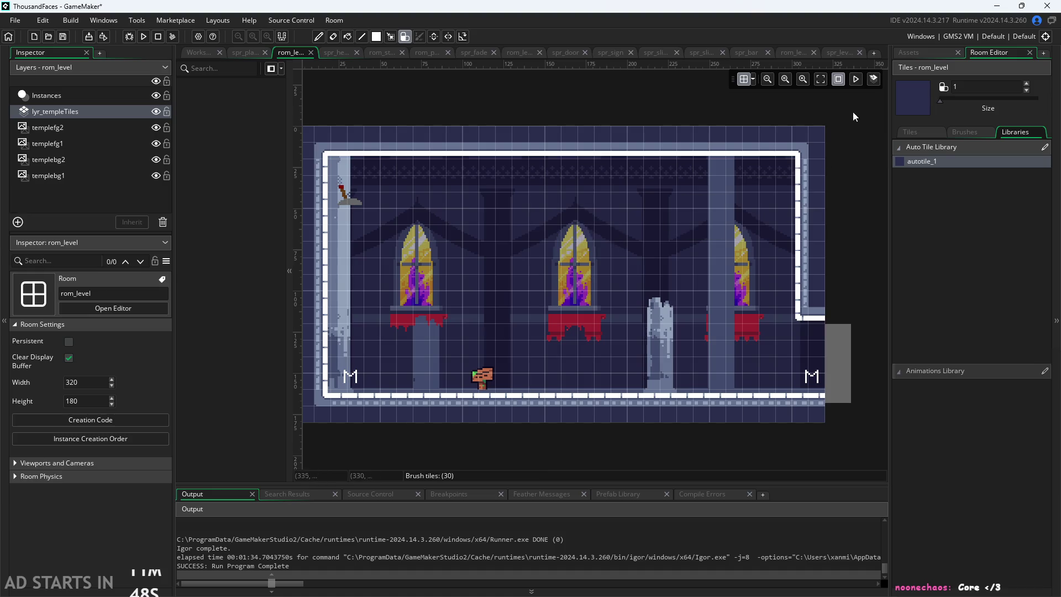
pyautogui.click(912, 53)
pyautogui.scroll(-10, 966, 435)
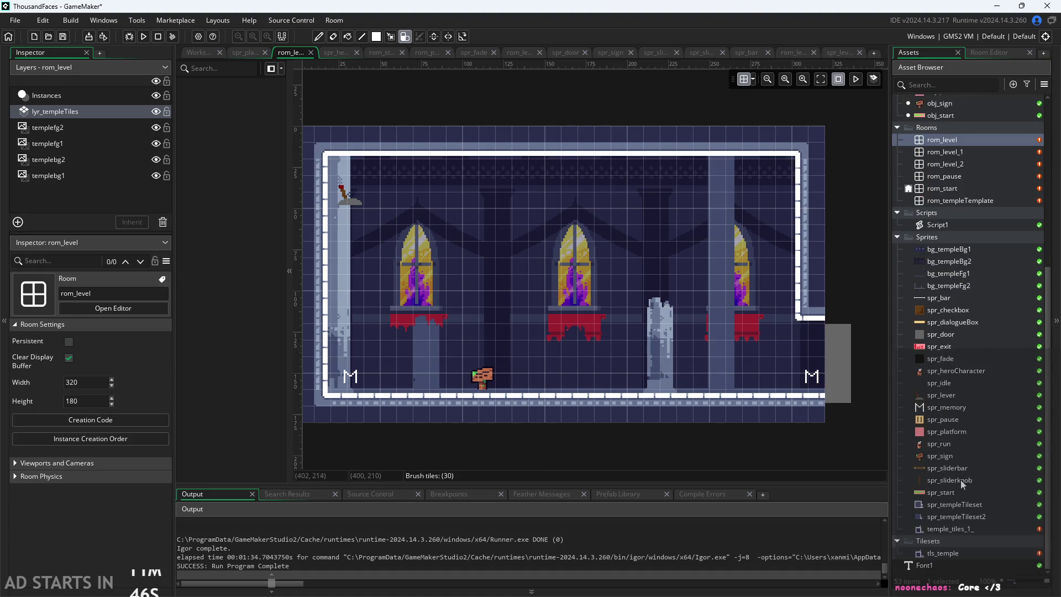
pyautogui.doubleClick(957, 552)
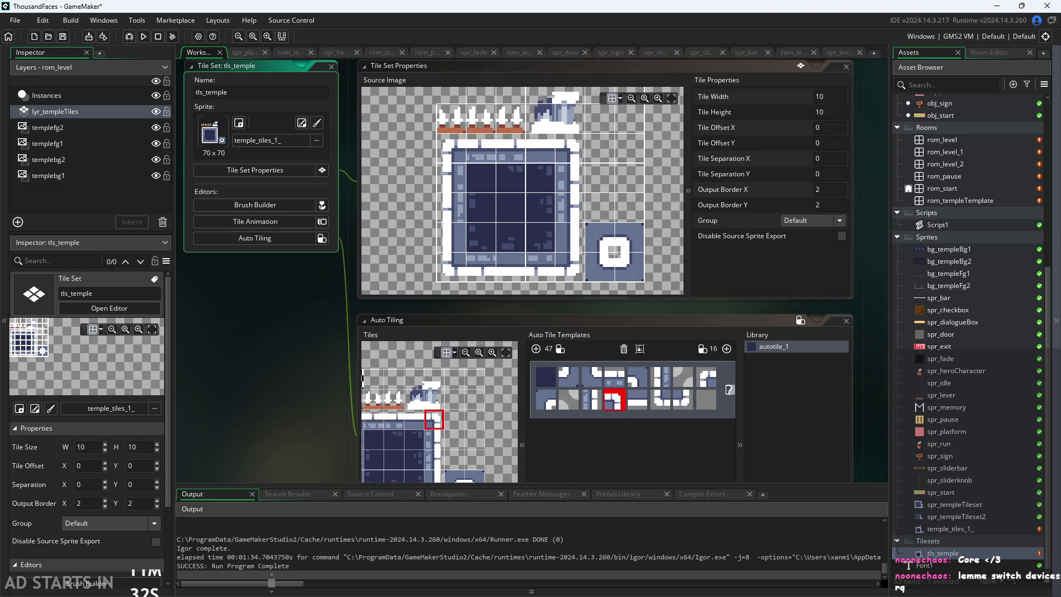
# Step: Pan and zoom the workspace to view tls_temple's Tile Set Properties and Auto Tiling panels
pyautogui.moveTo(244, 390); pyautogui.dragTo(237, 401)
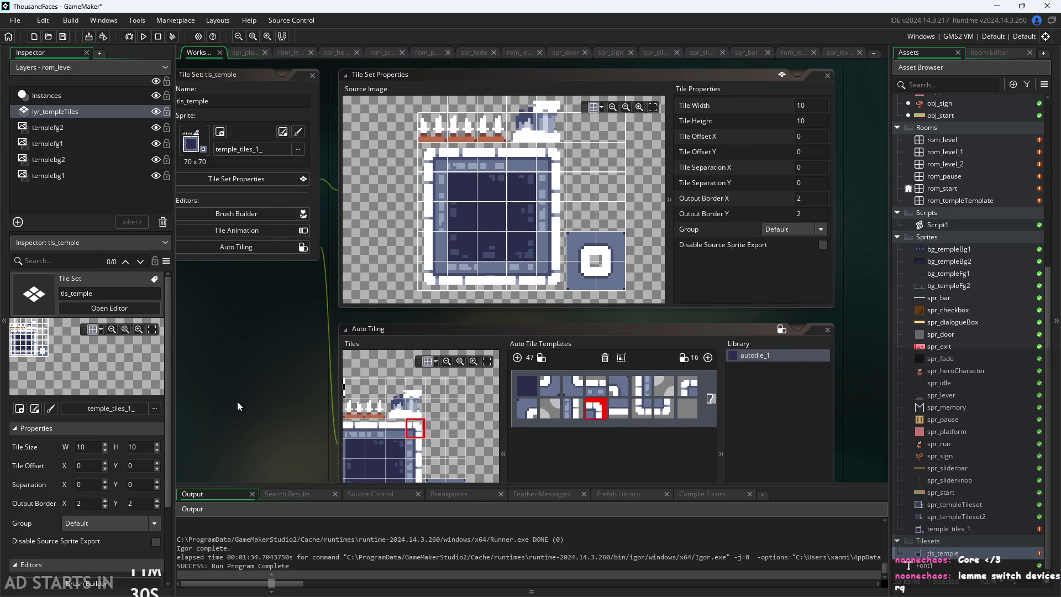
pyautogui.scroll(3, 240, 400)
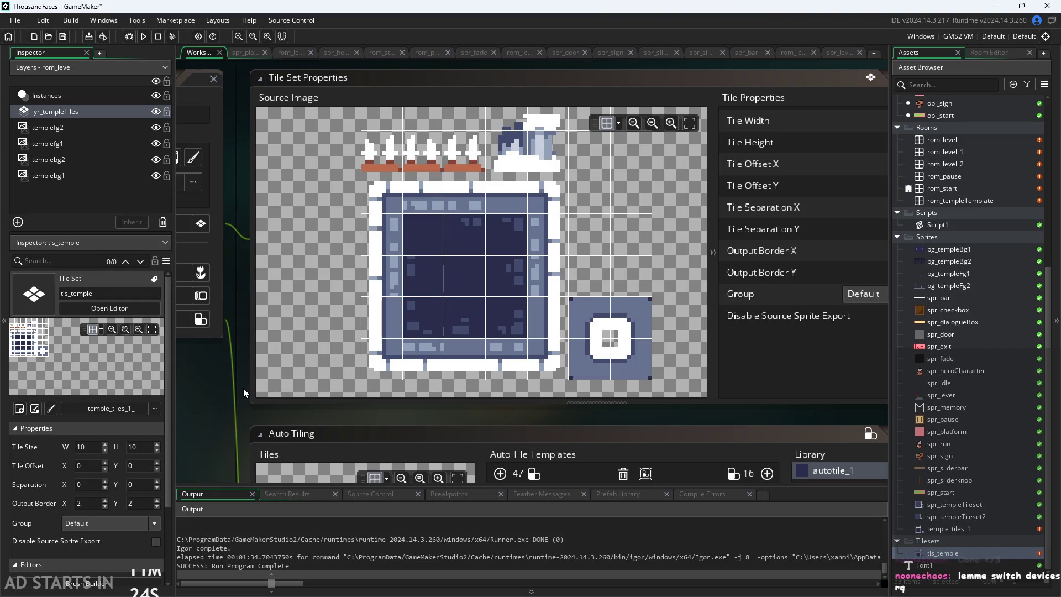
pyautogui.moveTo(231, 373); pyautogui.dragTo(238, 371)
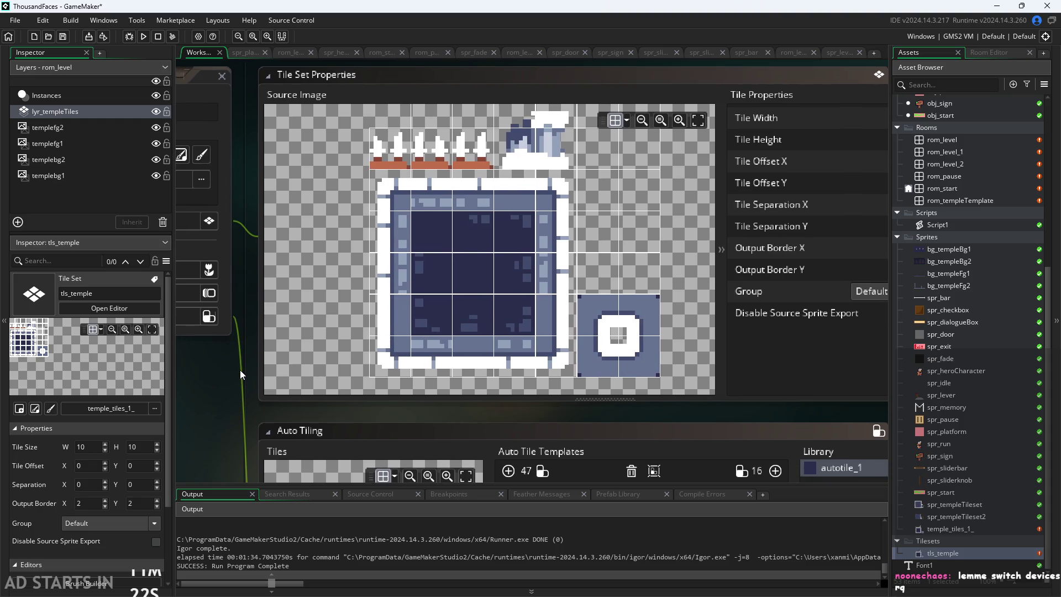
pyautogui.scroll(-1, 237, 374)
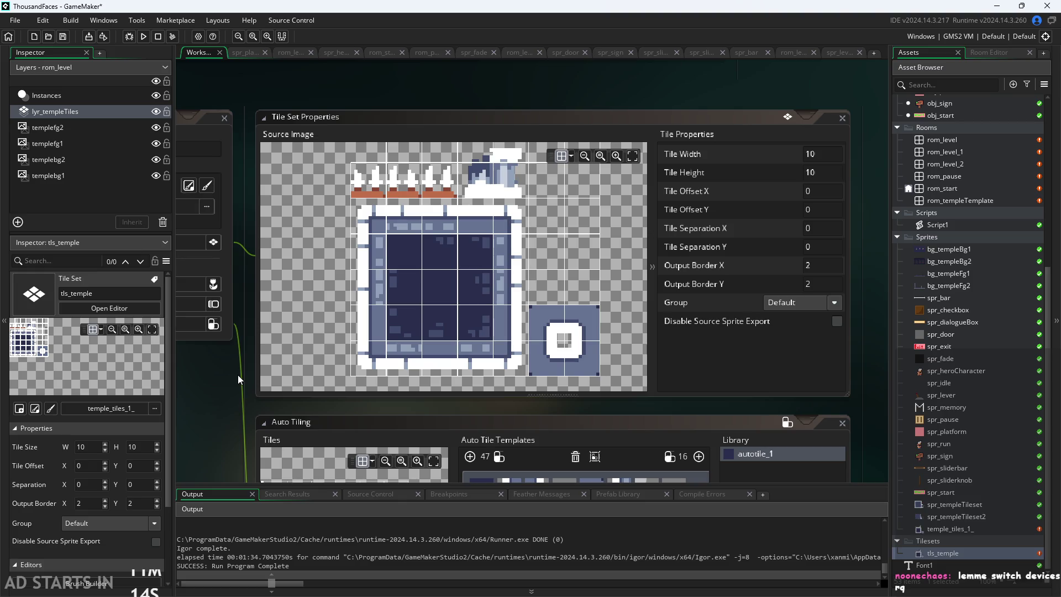
pyautogui.moveTo(224, 409); pyautogui.dragTo(231, 388)
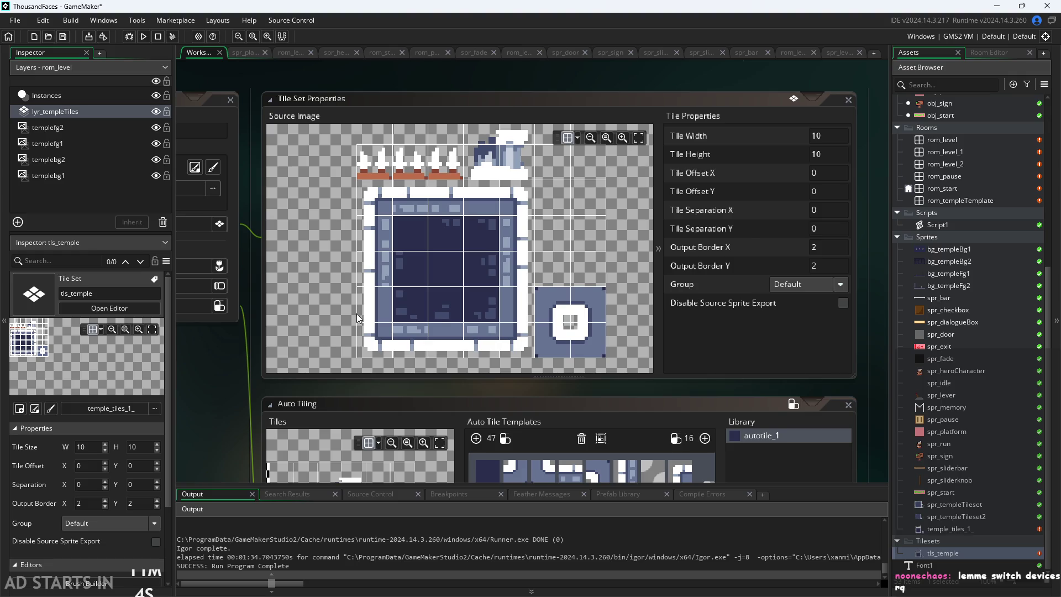
pyautogui.scroll(-2, 645, 320)
pyautogui.scroll(-2, 695, 332)
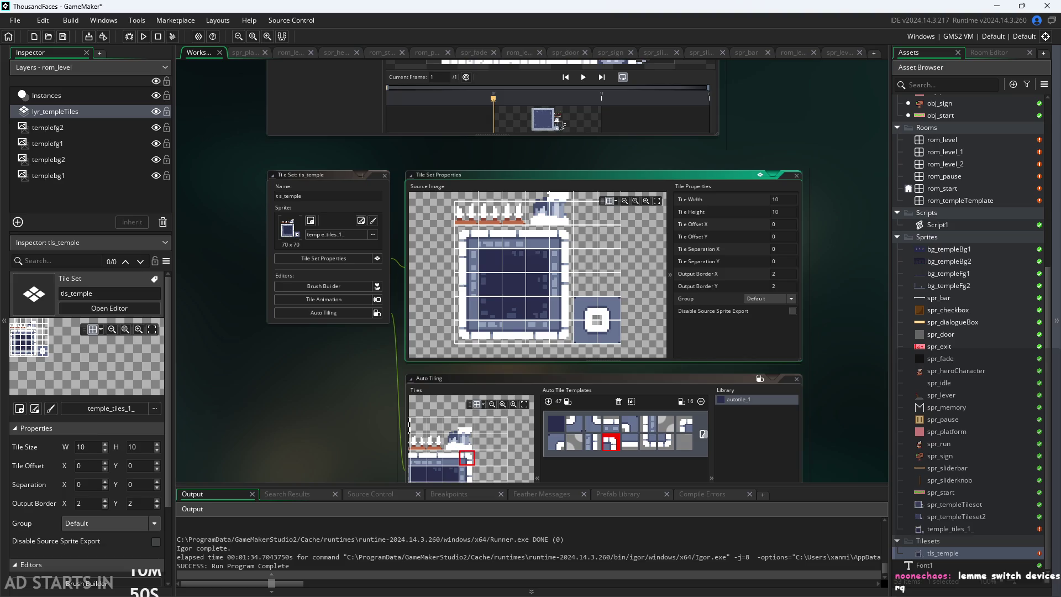
pyautogui.scroll(2, 366, 394)
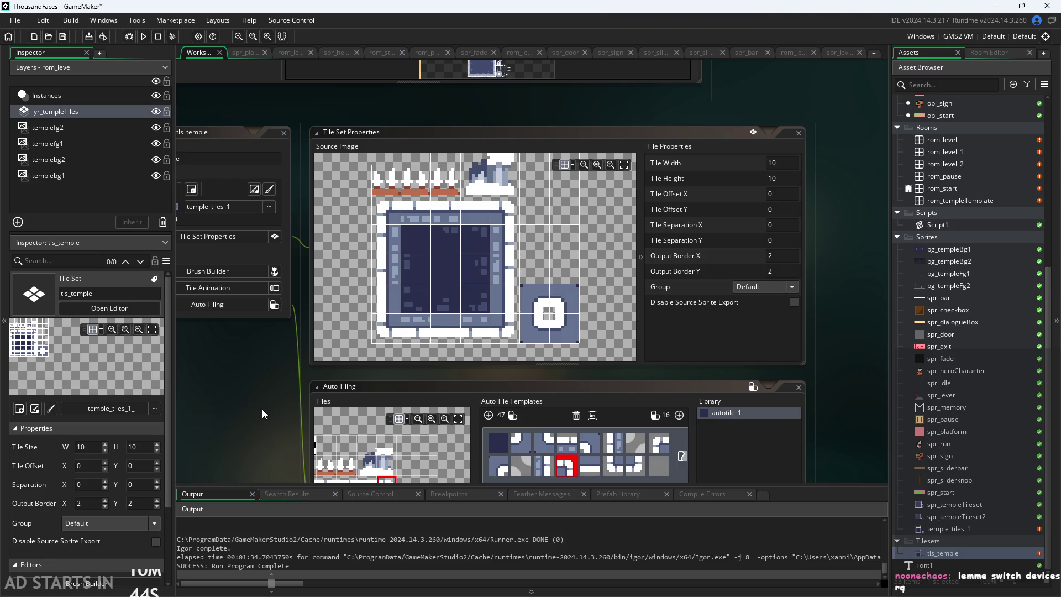
pyautogui.scroll(-2, 268, 413)
pyautogui.scroll(2, 275, 420)
pyautogui.scroll(-2, 274, 415)
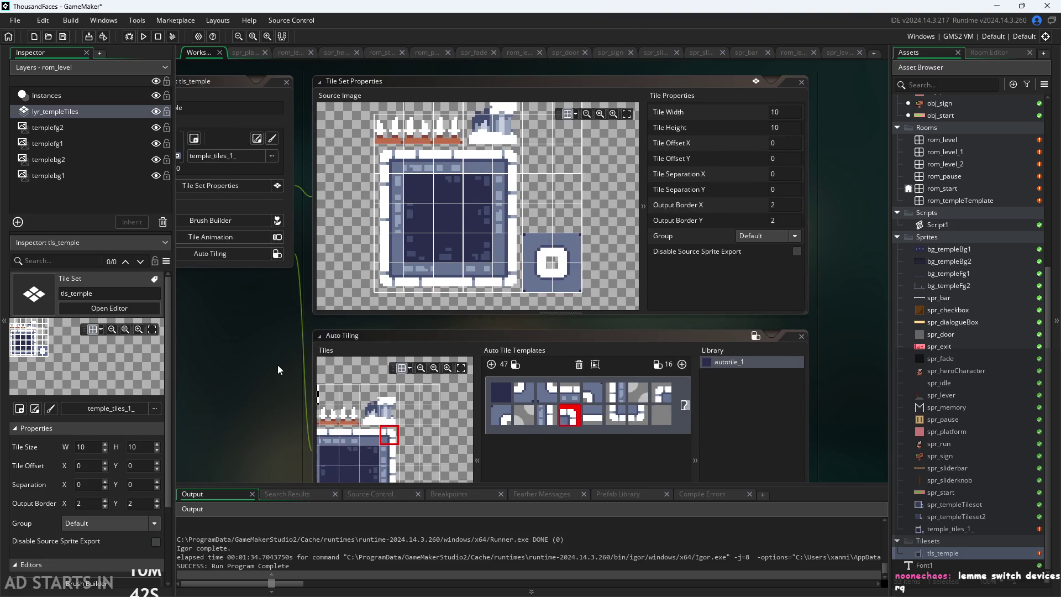
pyautogui.scroll(-1, 296, 313)
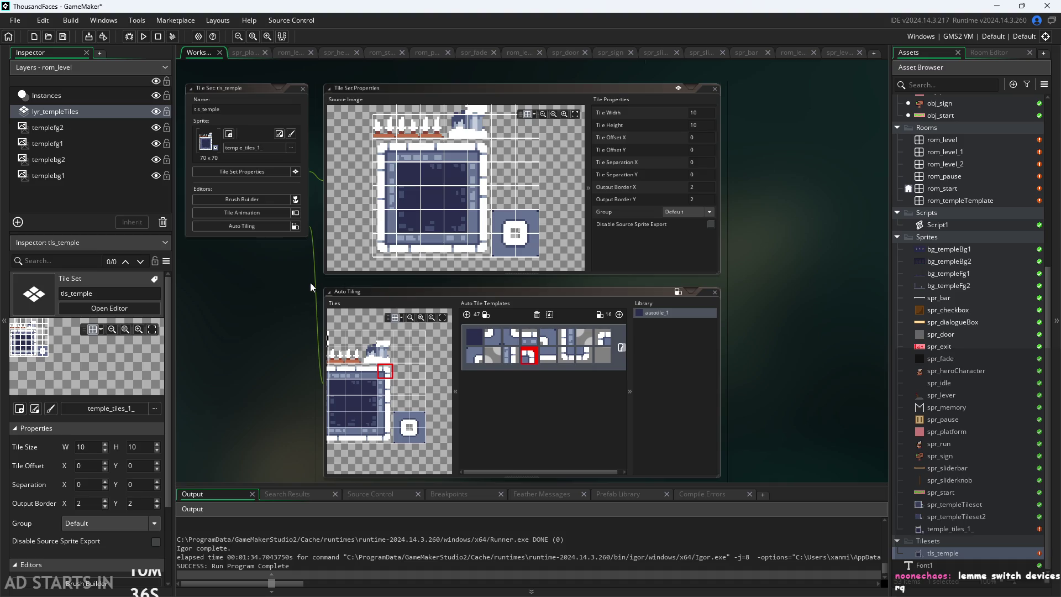
pyautogui.scroll(2, 280, 301)
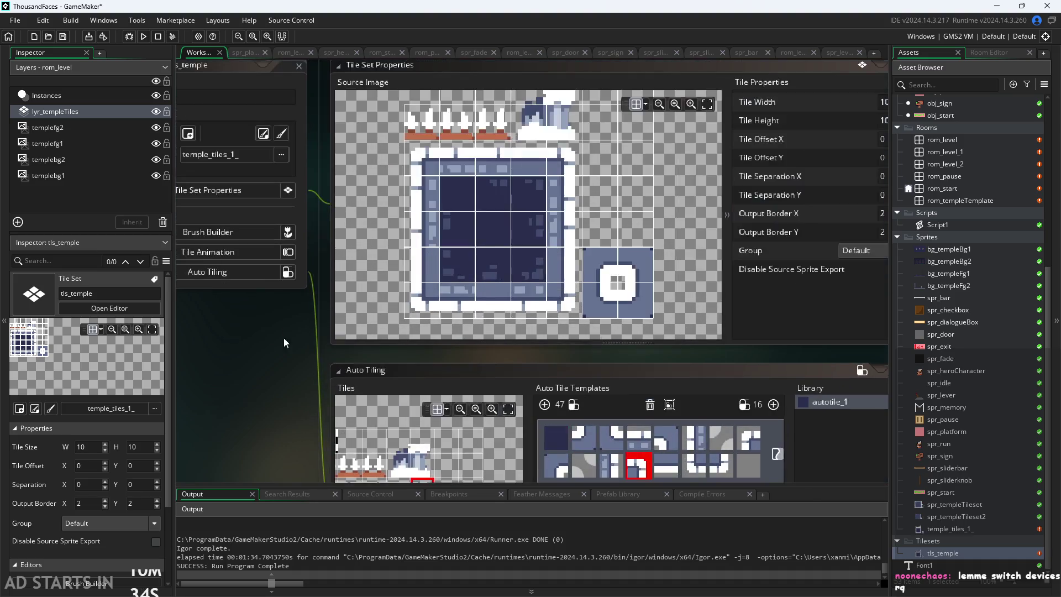
pyautogui.scroll(1, 283, 337)
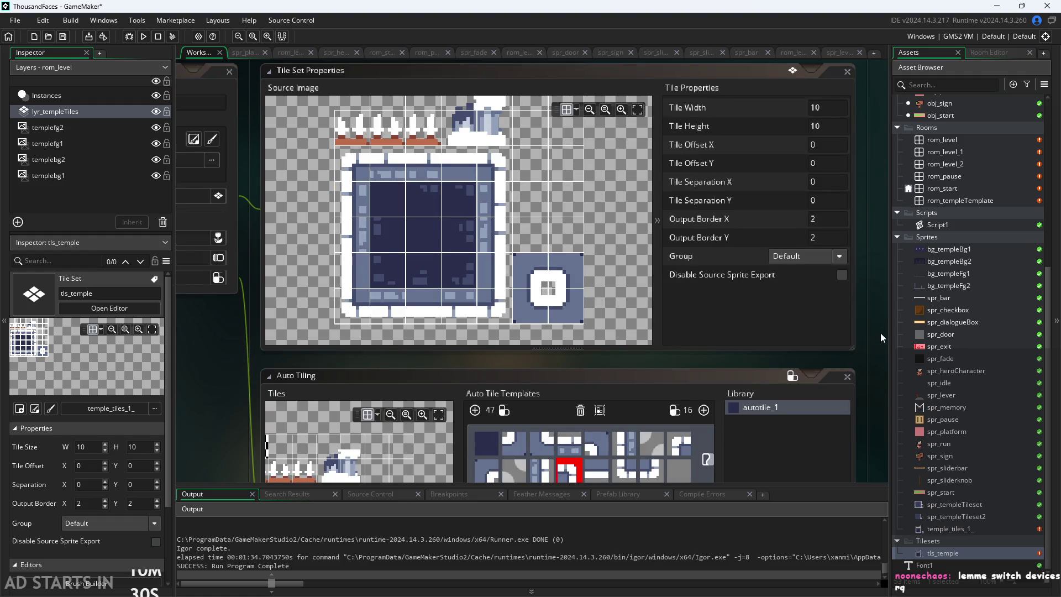
pyautogui.moveTo(870, 340)
pyautogui.mouseDown()
pyautogui.moveTo(851, 366)
pyautogui.moveTo(851, 393)
pyautogui.mouseUp()
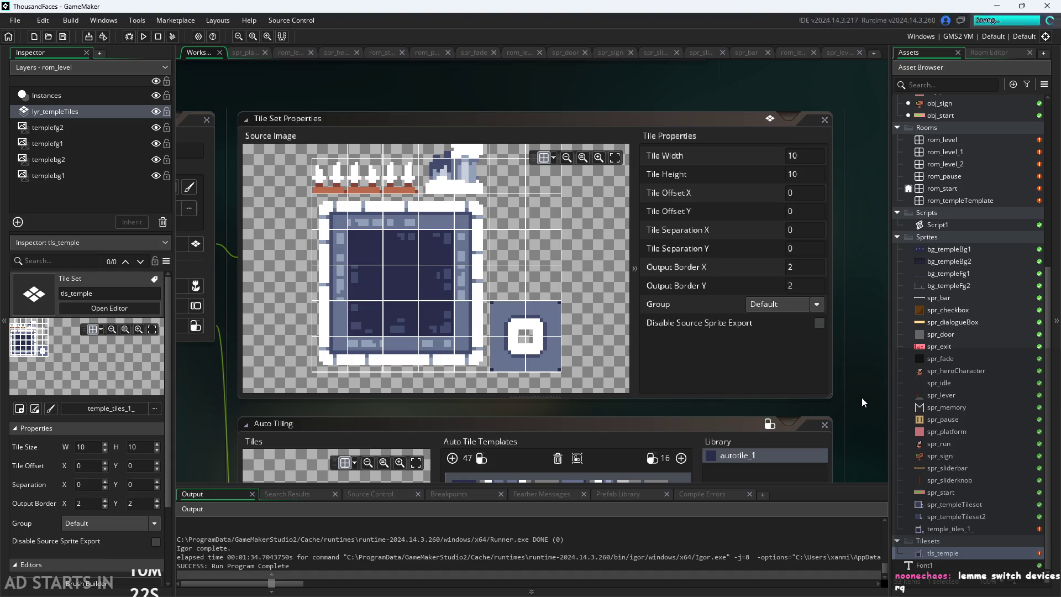
pyautogui.scroll(-2, 862, 387)
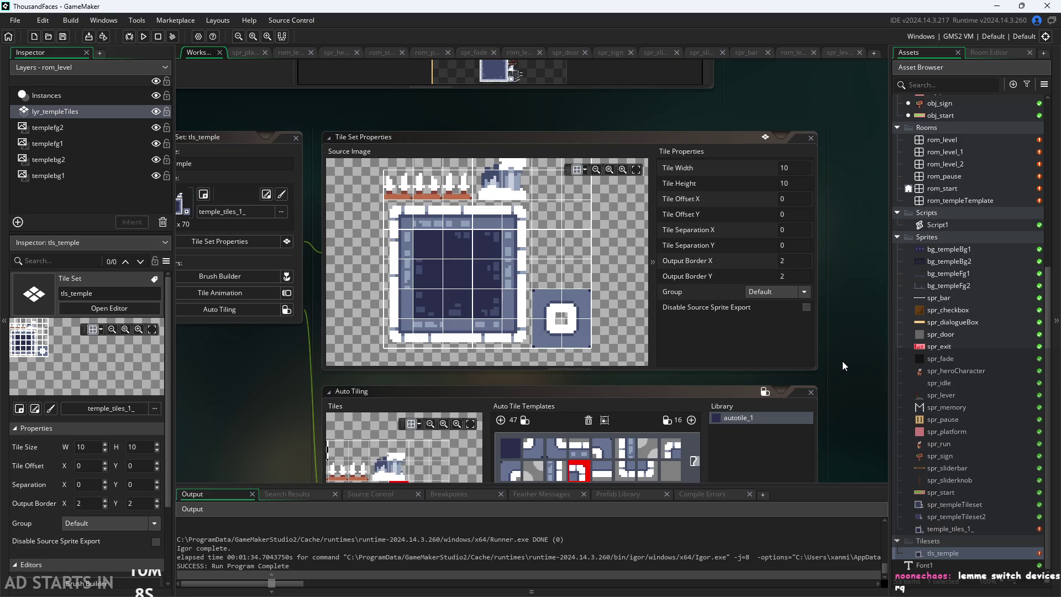
pyautogui.scroll(-2, 841, 356)
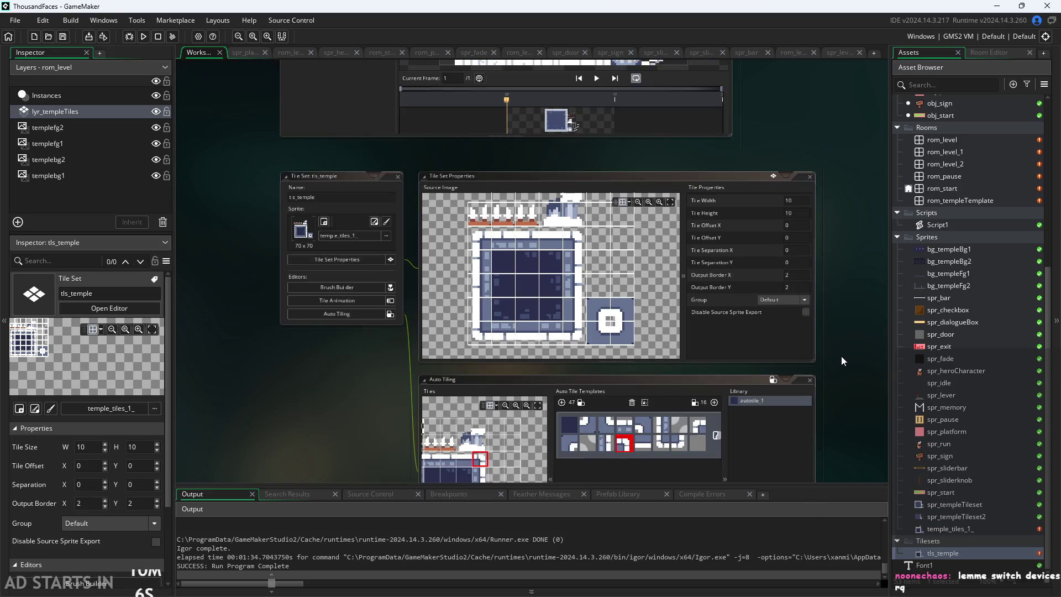
pyautogui.scroll(2, 841, 316)
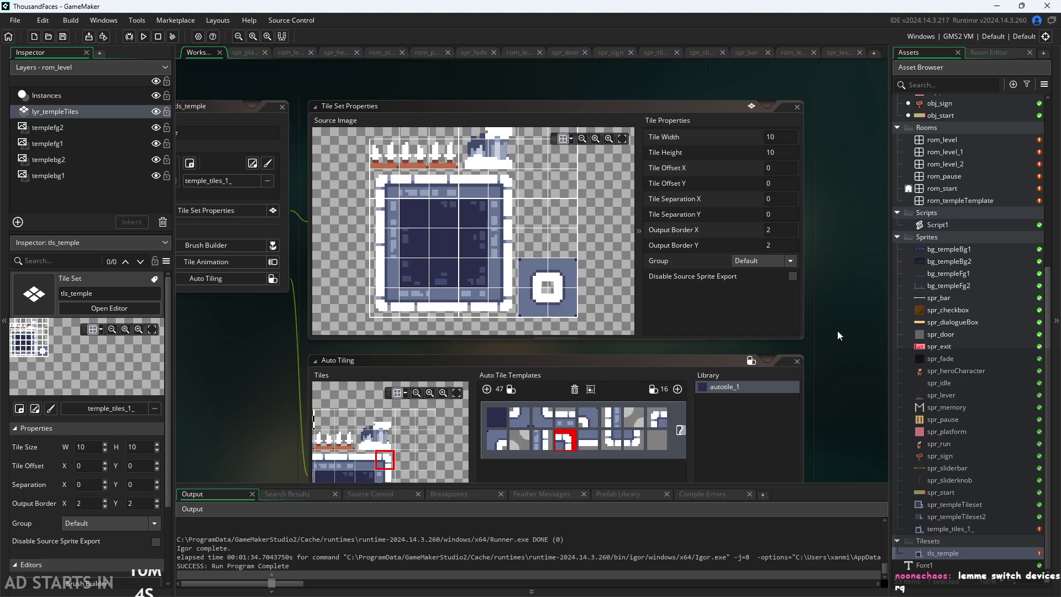
pyautogui.moveTo(832, 319); pyautogui.dragTo(829, 340)
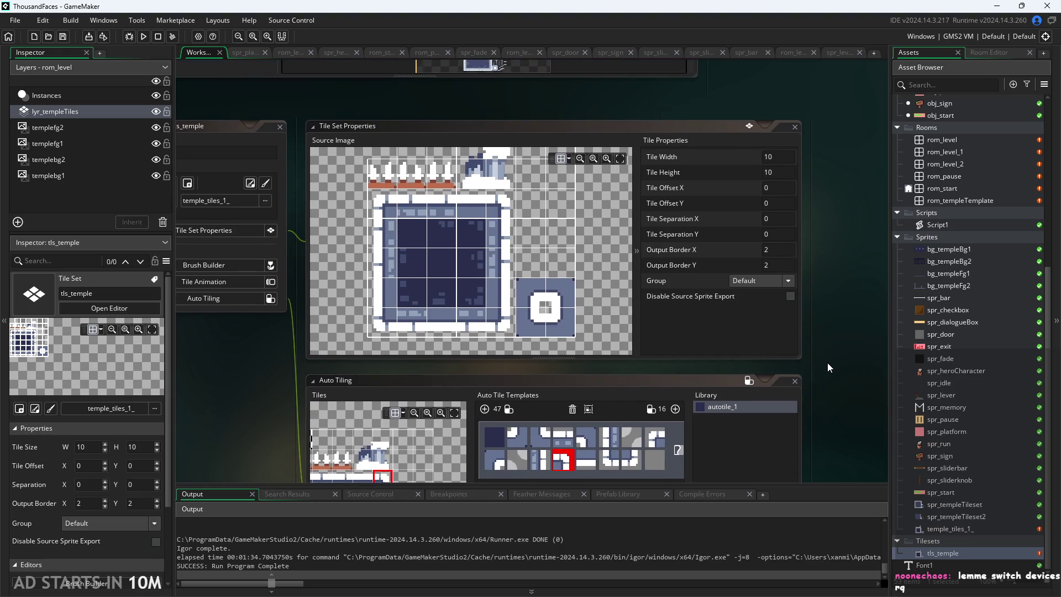
pyautogui.moveTo(829, 363); pyautogui.dragTo(840, 337)
pyautogui.scroll(2, 840, 338)
pyautogui.scroll(-1, 880, 406)
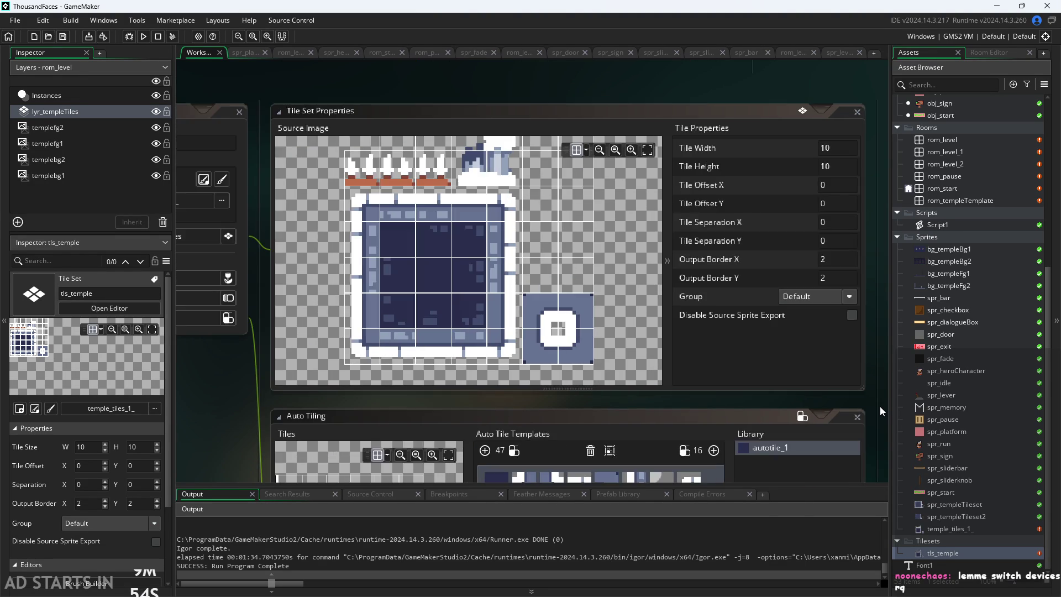
pyautogui.scroll(2, 872, 403)
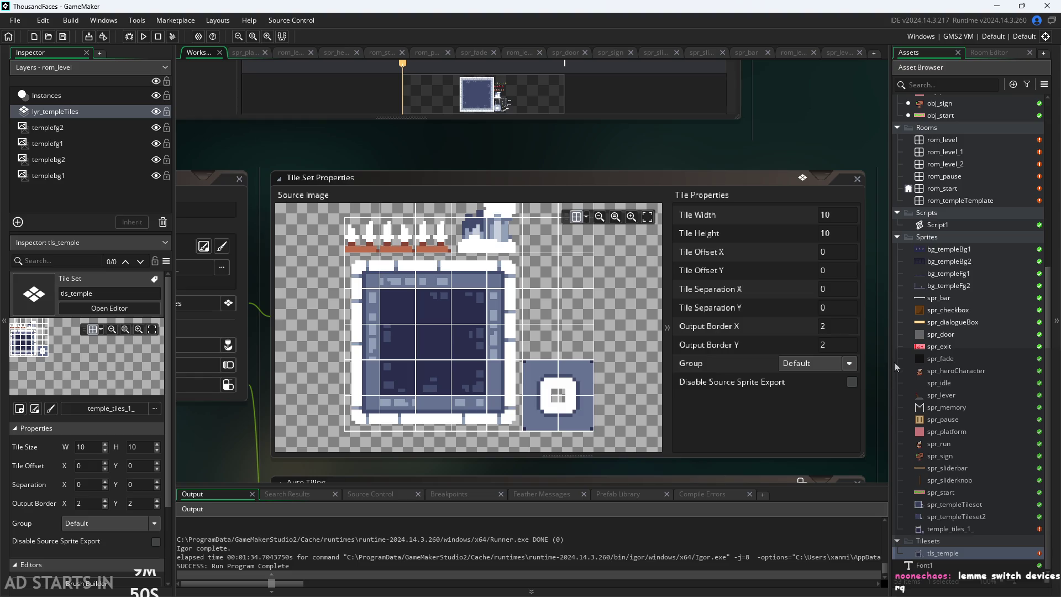
pyautogui.keyDown('ctrl'); pyautogui.scroll(-3, 861, 290); pyautogui.keyUp('ctrl')
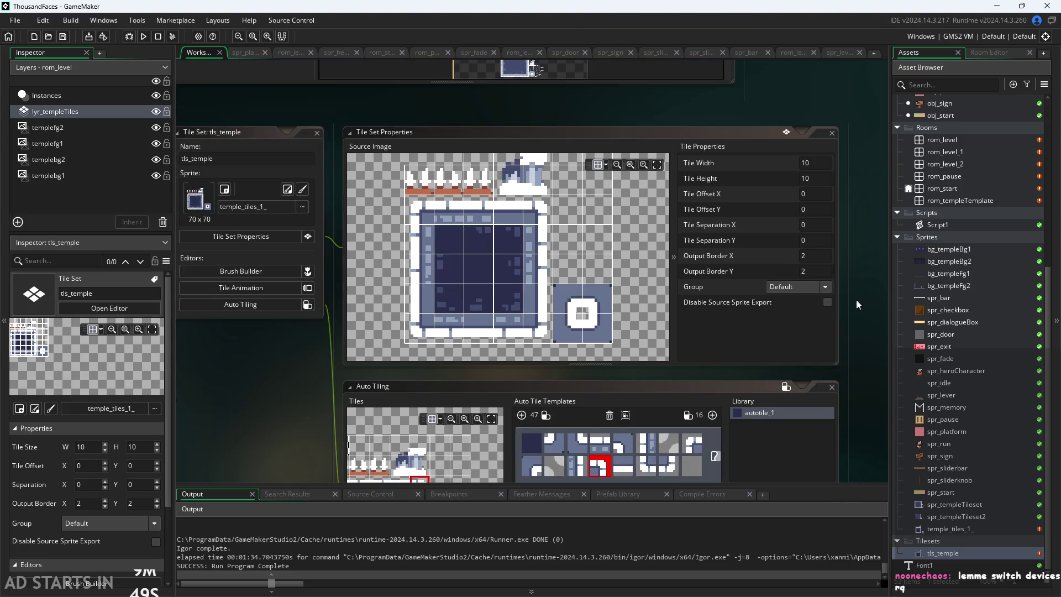
pyautogui.scroll(-6, 855, 294)
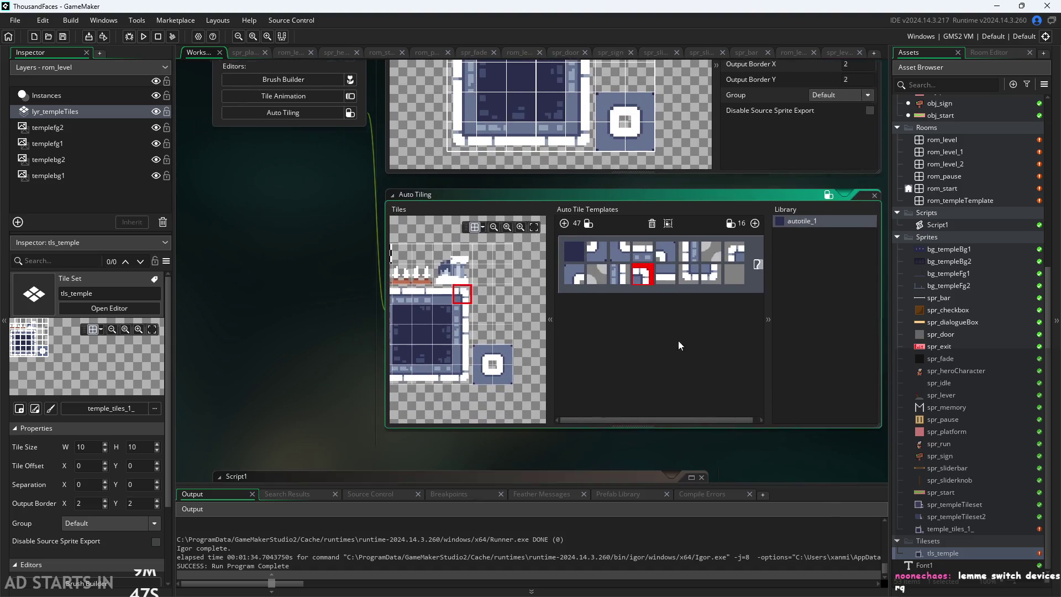
# Step: Select the next slot in the autotile_1 template
pyautogui.keyDown('ctrl'); pyautogui.scroll(2, 706, 462); pyautogui.keyUp('ctrl')
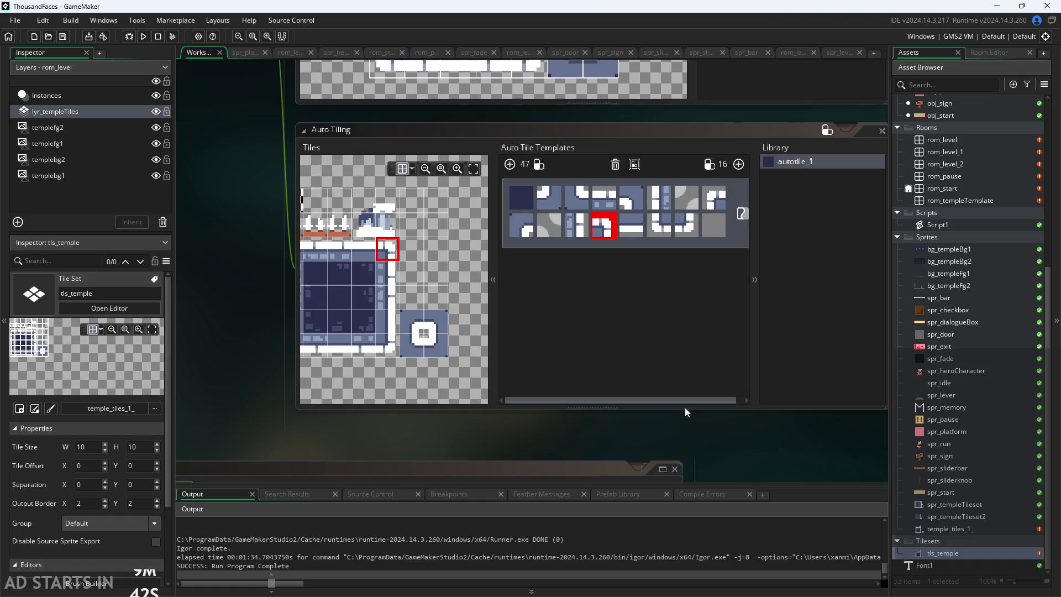
pyautogui.keyDown('ctrl'); pyautogui.scroll(-1, 678, 440); pyautogui.keyUp('ctrl')
pyautogui.click(663, 260)
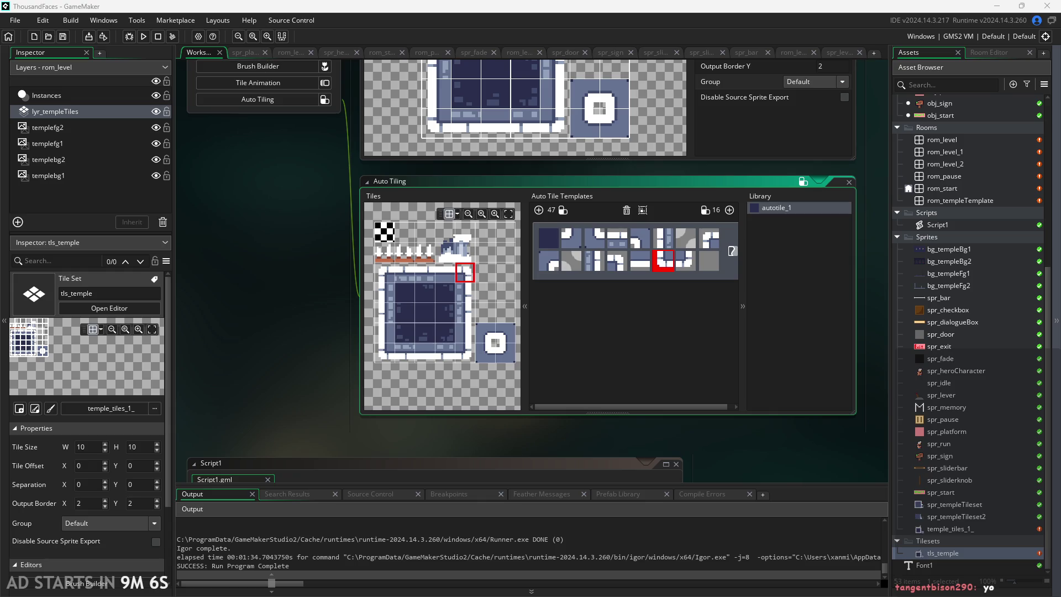
# Step: Zoom and pan to enlarge the Auto Tiling editor and its tiles image
pyautogui.moveTo(760, 452); pyautogui.dragTo(773, 465)
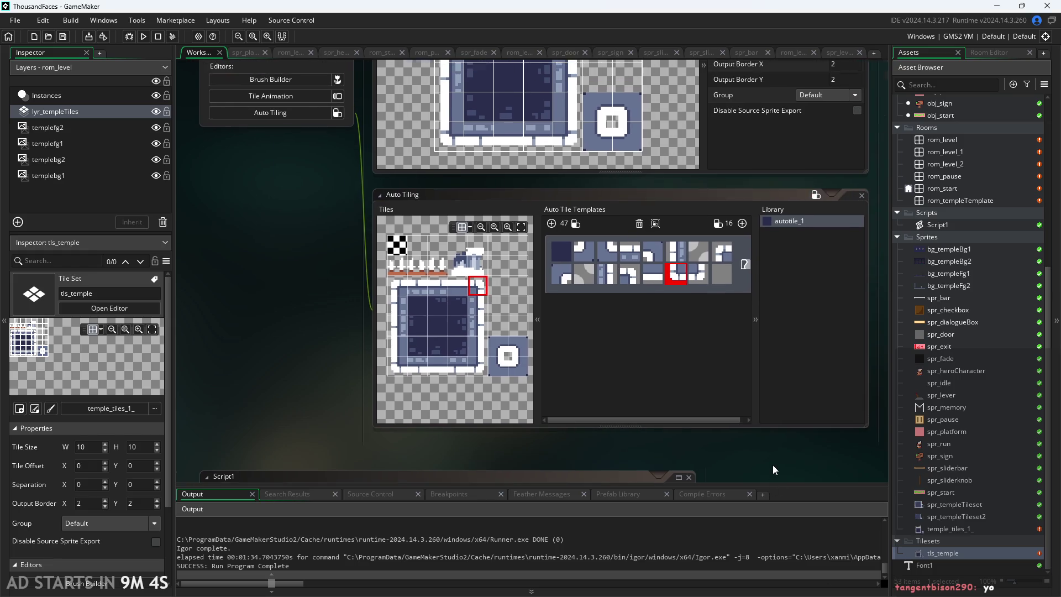
pyautogui.scroll(1, 772, 465)
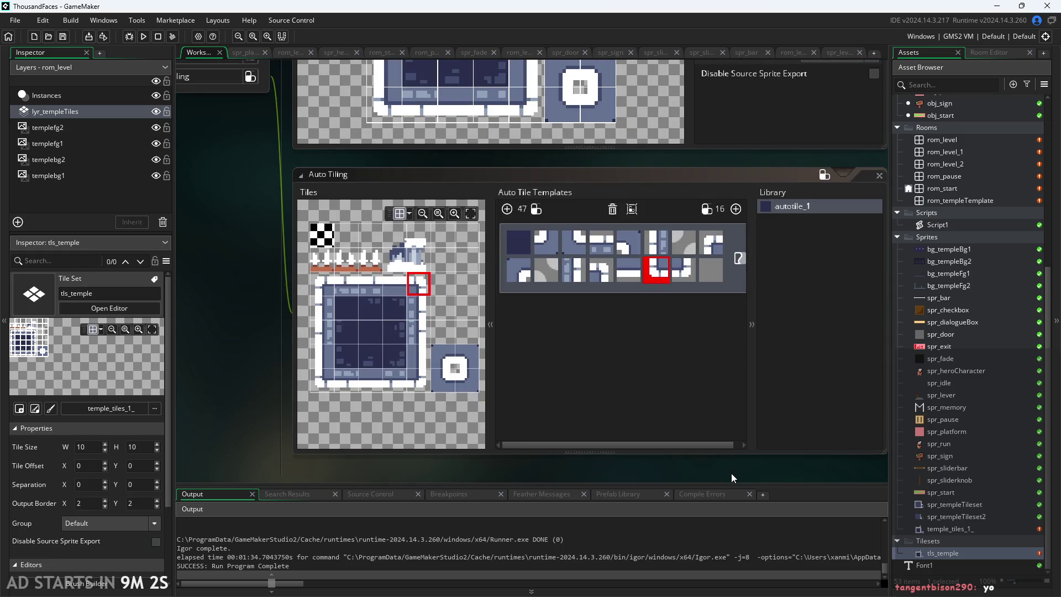
pyautogui.scroll(2, 728, 466)
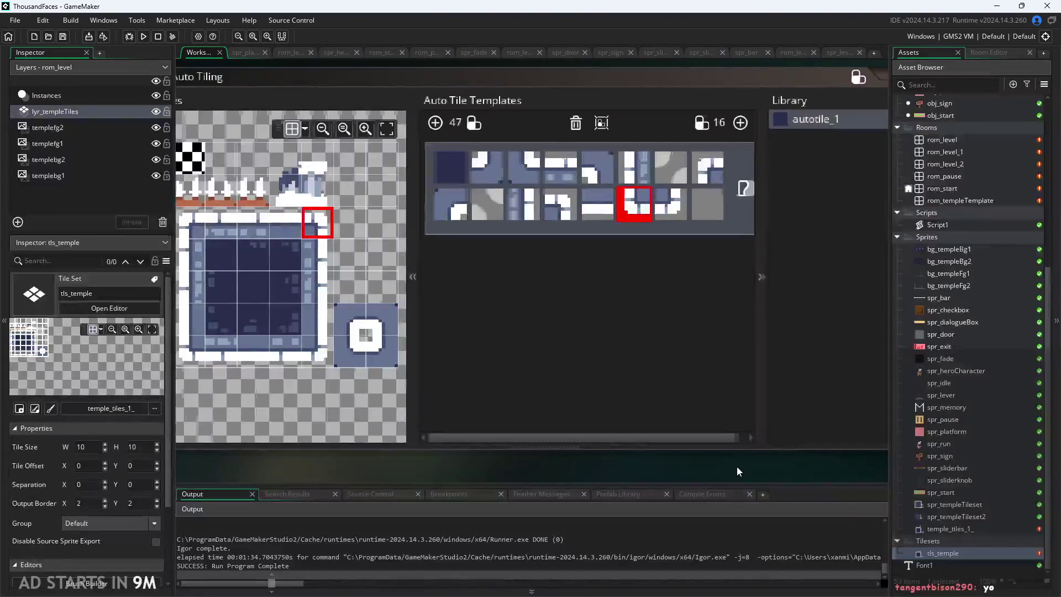
pyautogui.moveTo(737, 467); pyautogui.dragTo(748, 482)
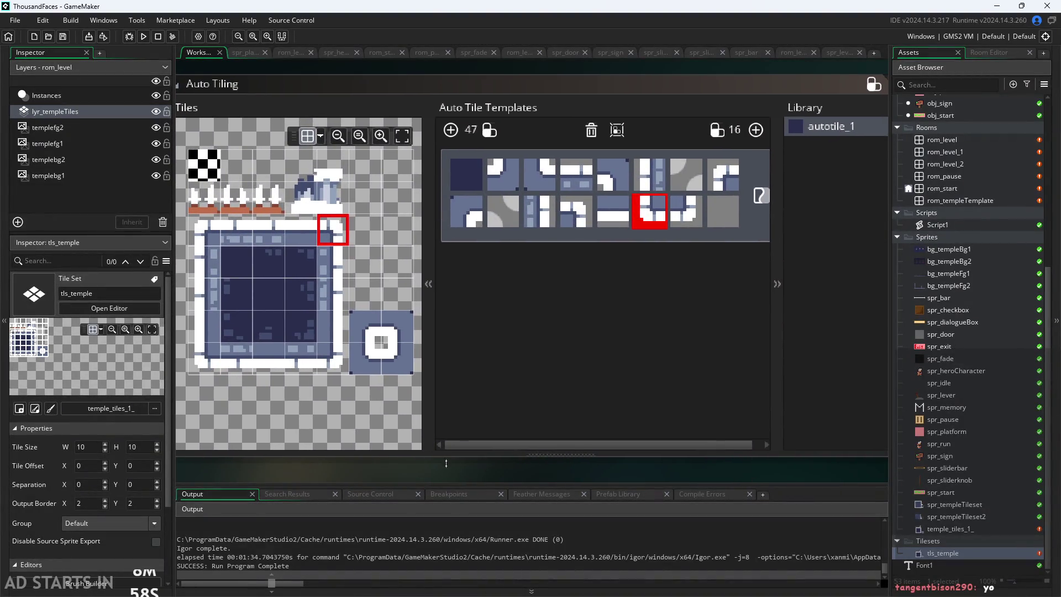
pyautogui.moveTo(447, 476); pyautogui.dragTo(459, 476)
pyautogui.moveTo(326, 424)
pyautogui.mouseDown()
pyautogui.moveTo(263, 410)
pyautogui.moveTo(313, 413)
pyautogui.moveTo(316, 533)
pyautogui.mouseUp()
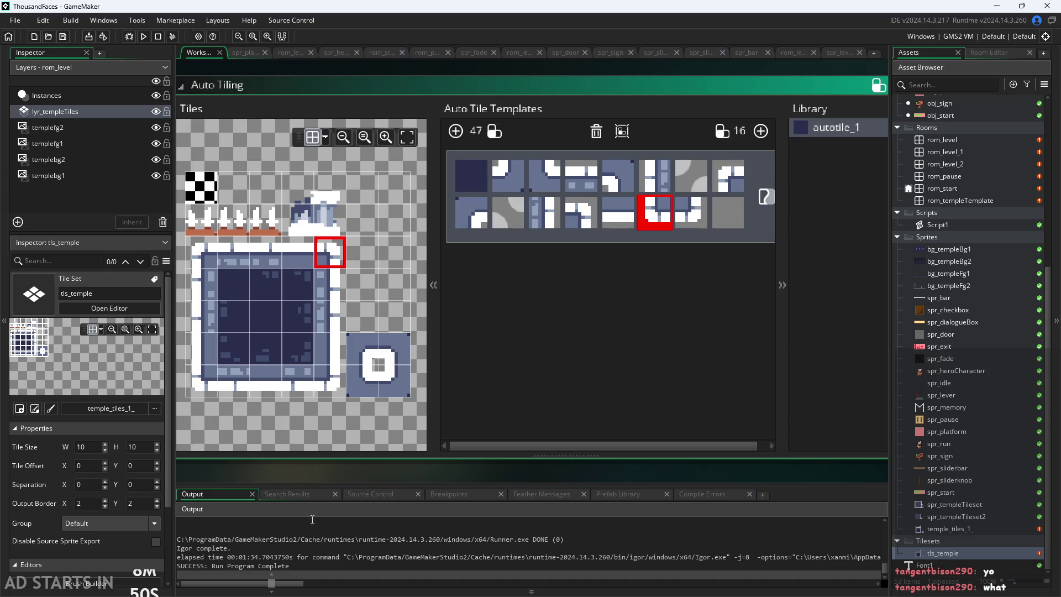
pyautogui.moveTo(361, 477); pyautogui.dragTo(375, 476)
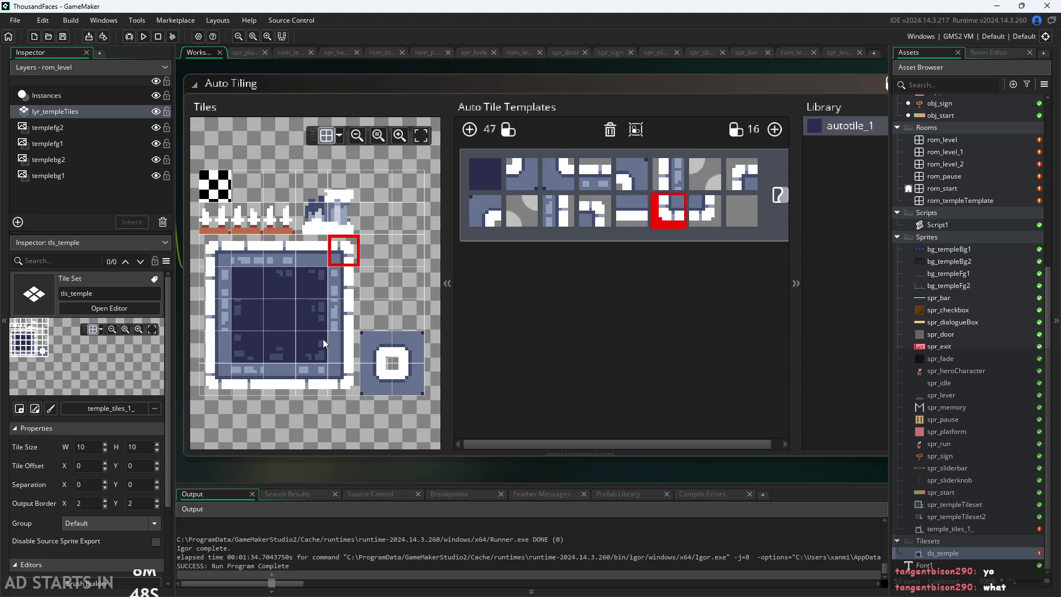
# Step: Place the dark interior tile in template slots and the checkerboard tile in slot 14
pyautogui.click(305, 286)
pyautogui.click(299, 287)
pyautogui.click(260, 286)
pyautogui.click(670, 204)
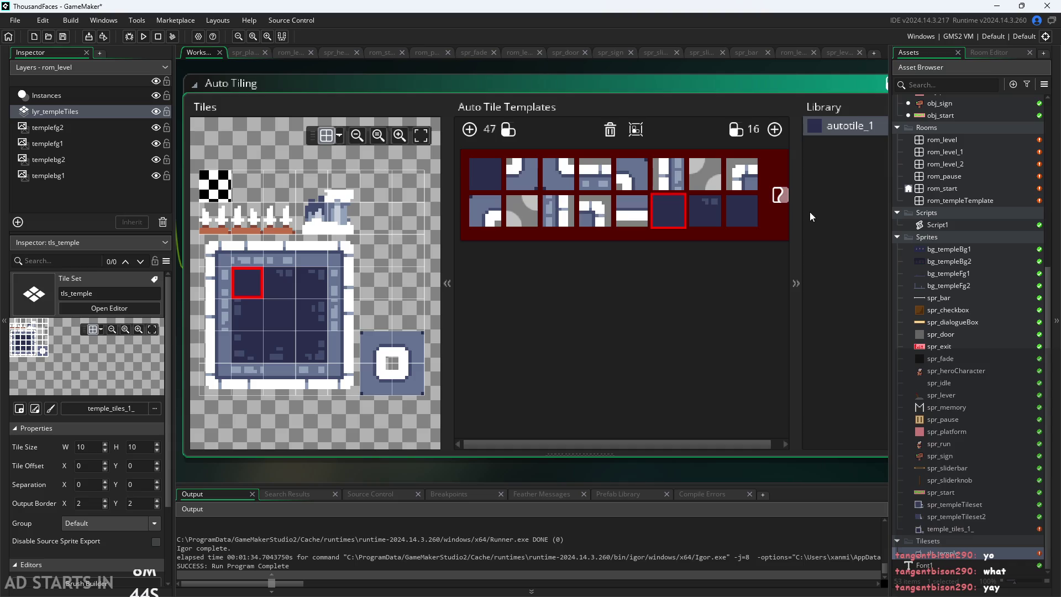
pyautogui.click(215, 186)
pyautogui.click(215, 186)
pyautogui.click(215, 186)
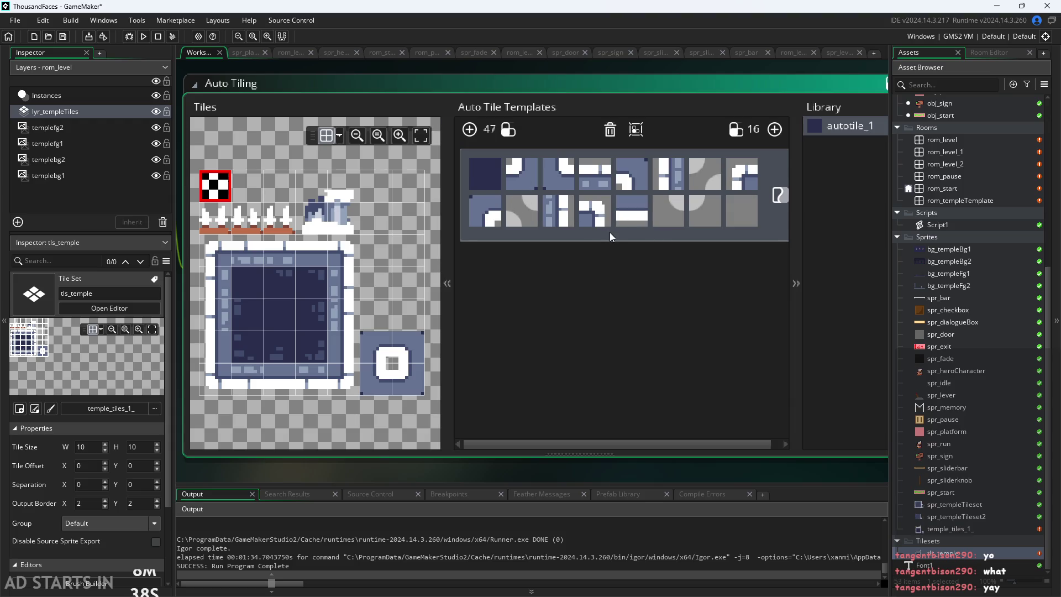
# Step: Assign bottom-left and bottom-right corner tiles and an empty tile to second-row slots
pyautogui.click(671, 220)
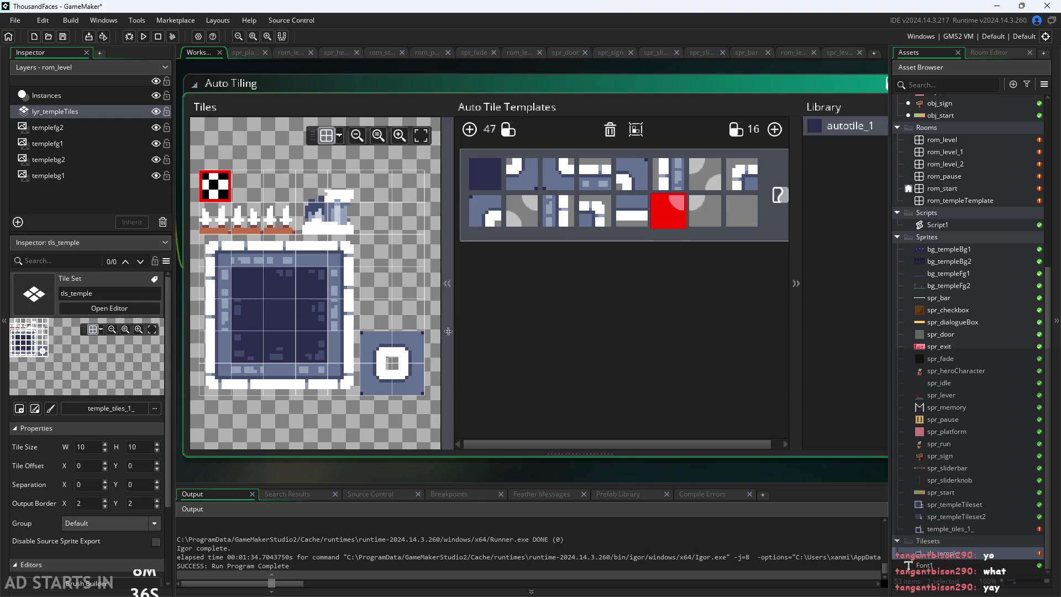
pyautogui.click(214, 380)
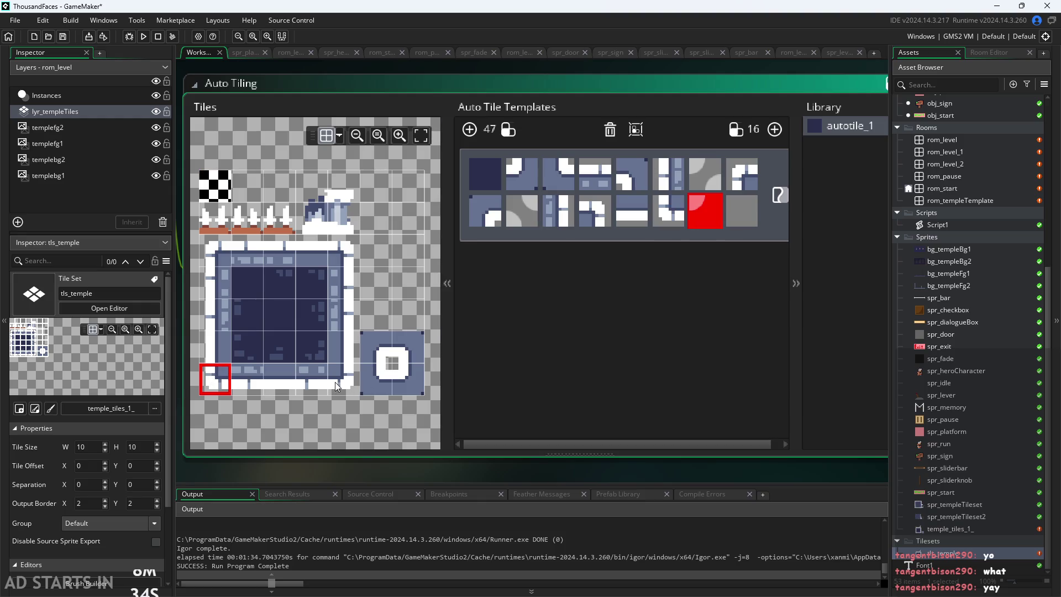
pyautogui.click(334, 382)
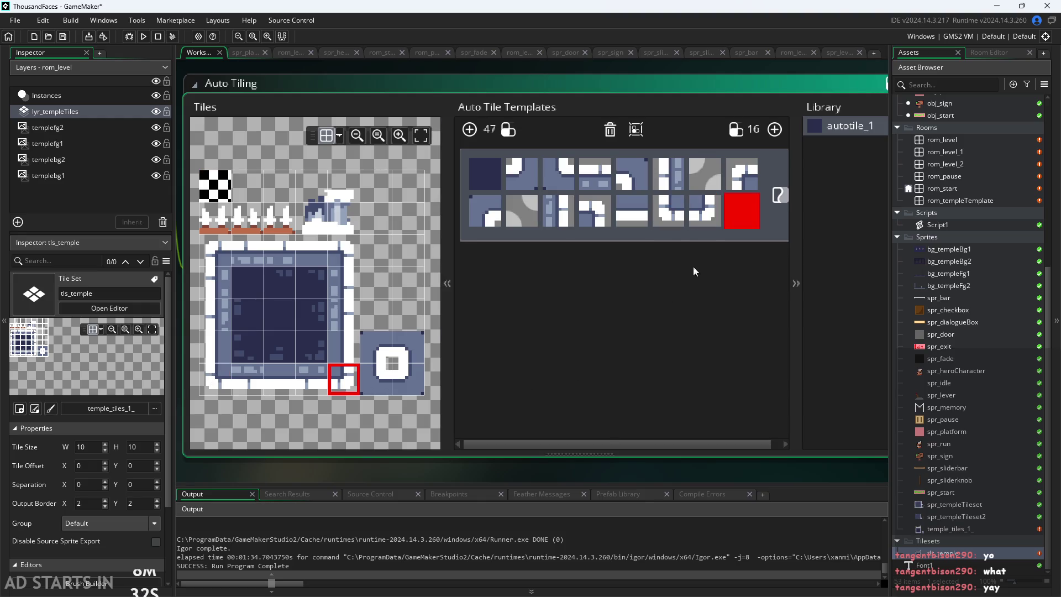
pyautogui.scroll(-2, 393, 266)
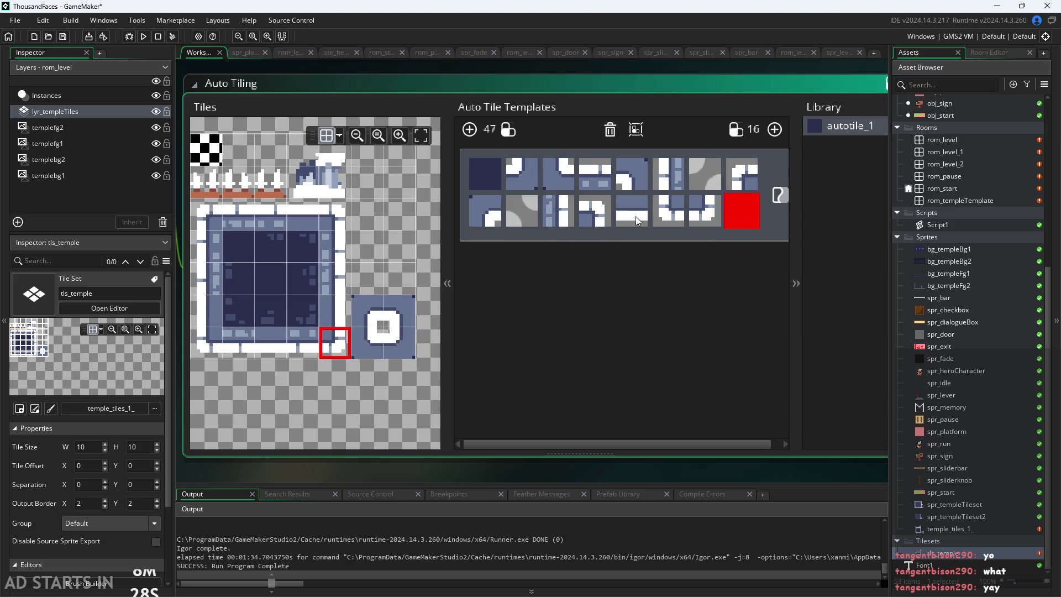
pyautogui.click(558, 210)
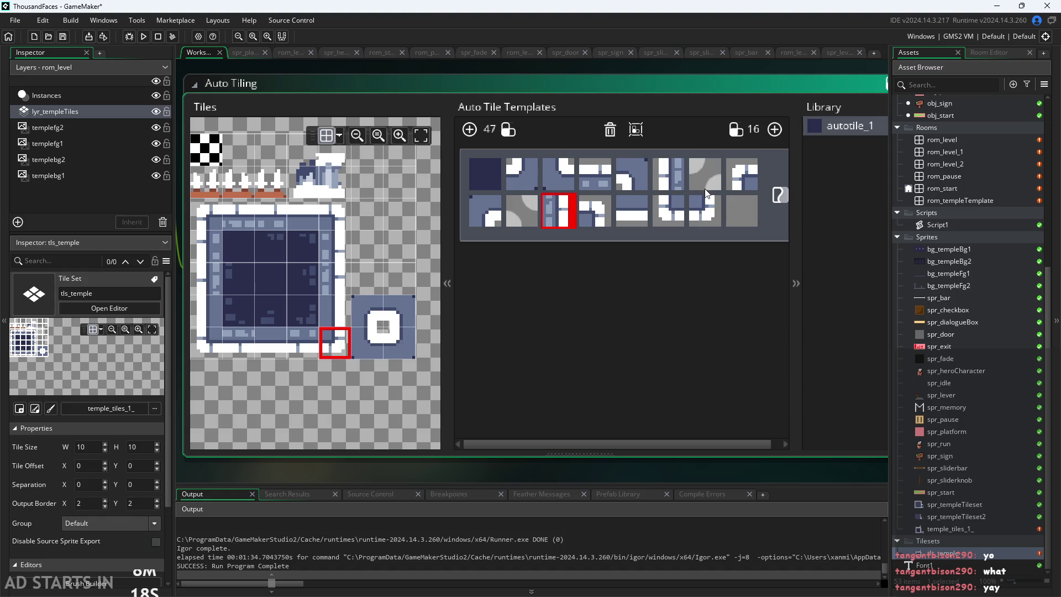
pyautogui.moveTo(313, 349)
pyautogui.mouseDown()
pyautogui.moveTo(351, 400)
pyautogui.moveTo(333, 404)
pyautogui.moveTo(360, 366)
pyautogui.mouseUp()
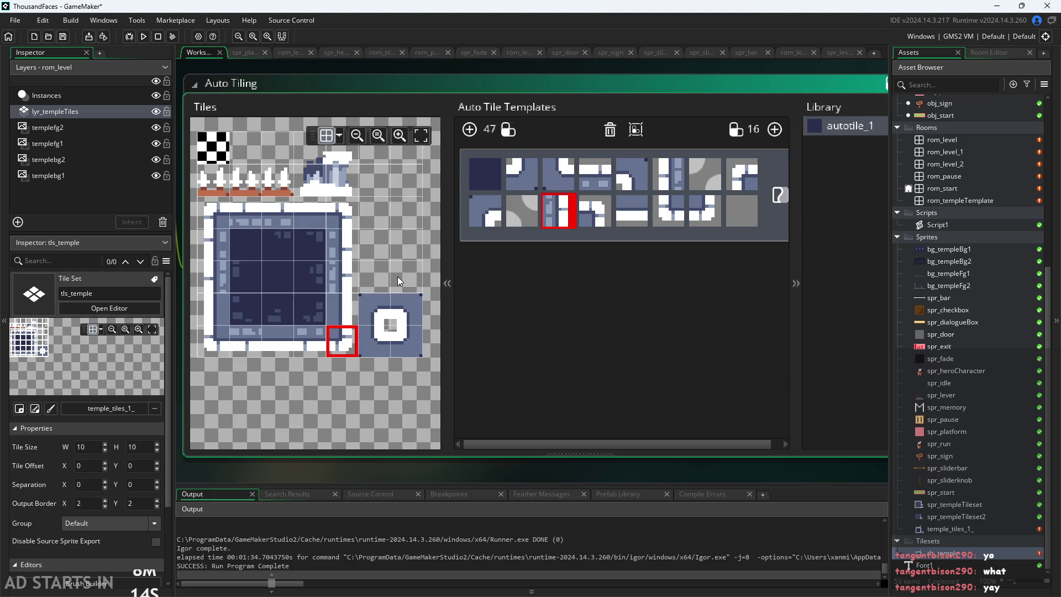
pyautogui.click(380, 272)
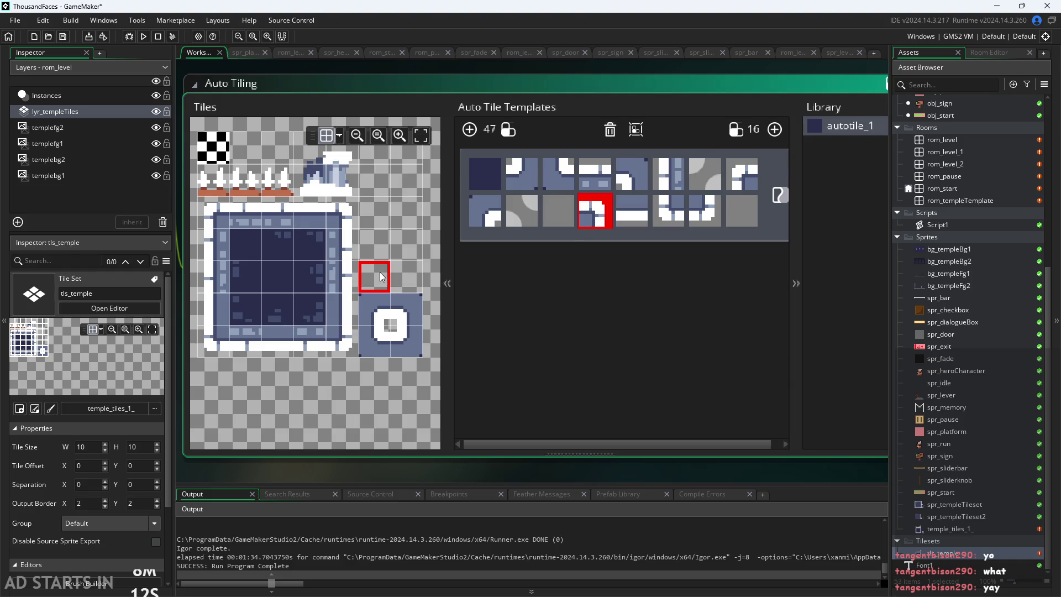
# Step: Fill the third second-row slot with the checkerboard tile and assign the right-wall edge tile
pyautogui.click(553, 221)
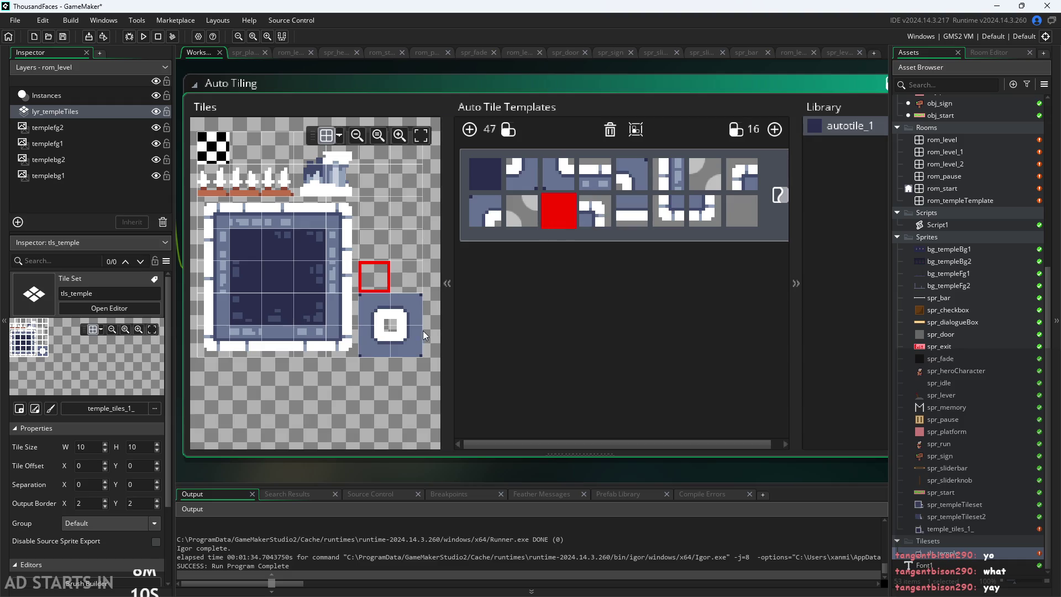
pyautogui.click(532, 214)
pyautogui.click(556, 221)
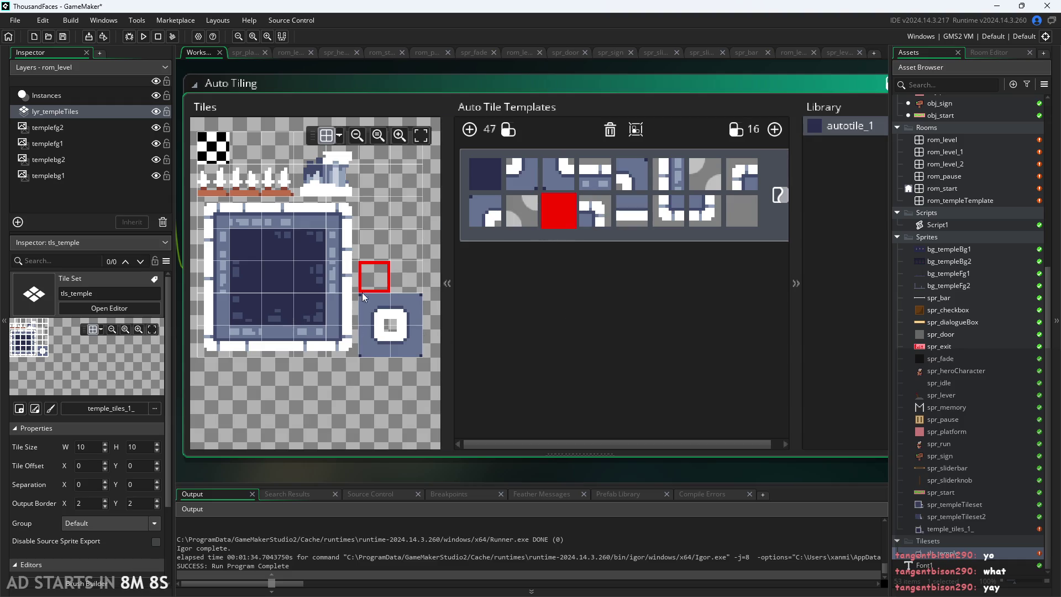
pyautogui.click(374, 320)
pyautogui.click(548, 226)
pyautogui.click(212, 137)
pyautogui.click(552, 216)
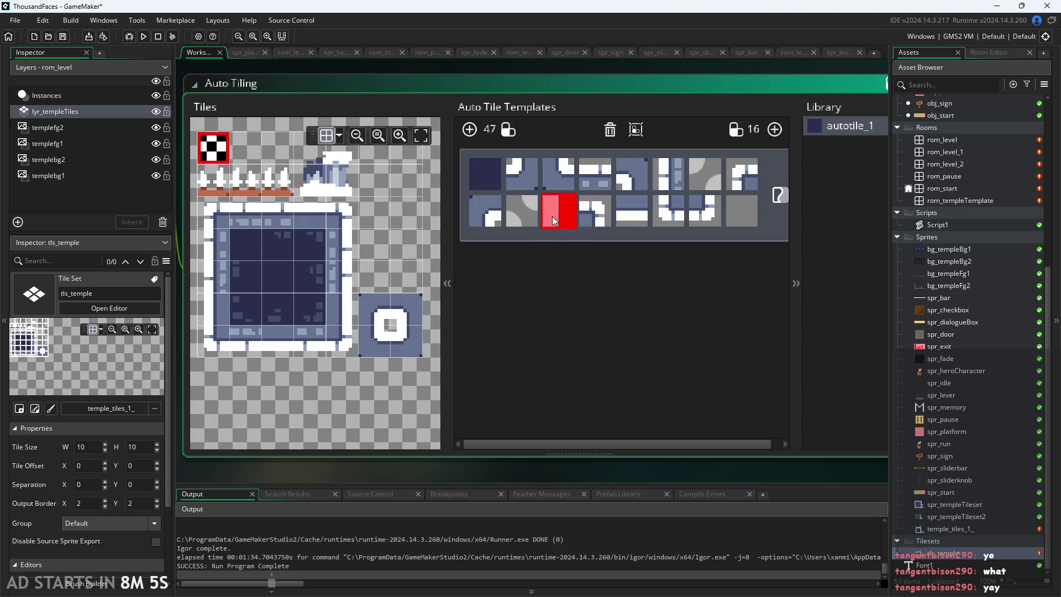
pyautogui.click(343, 276)
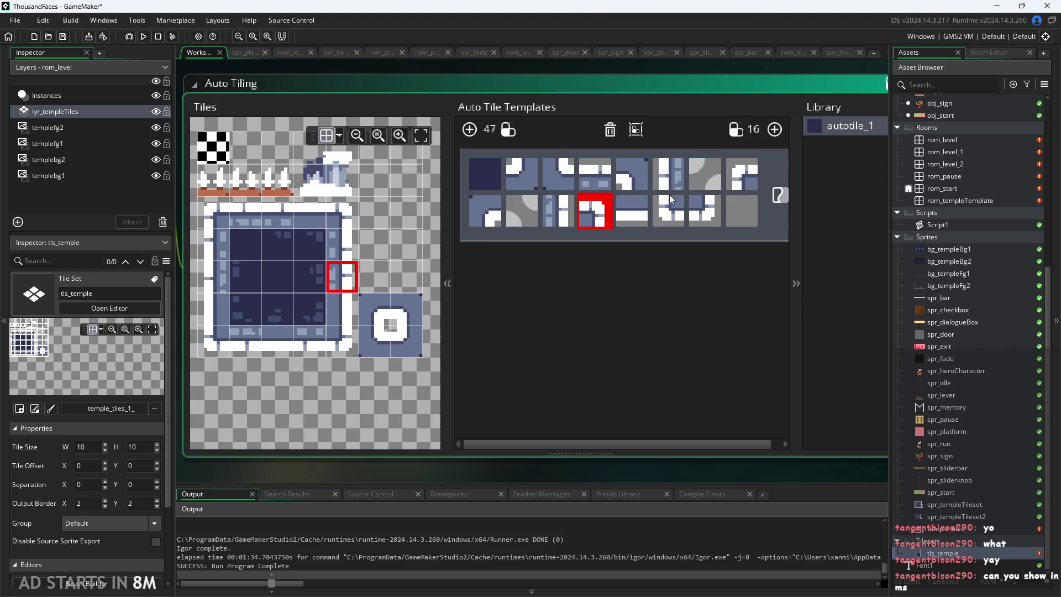
pyautogui.hotkey('alt', 'Tab')
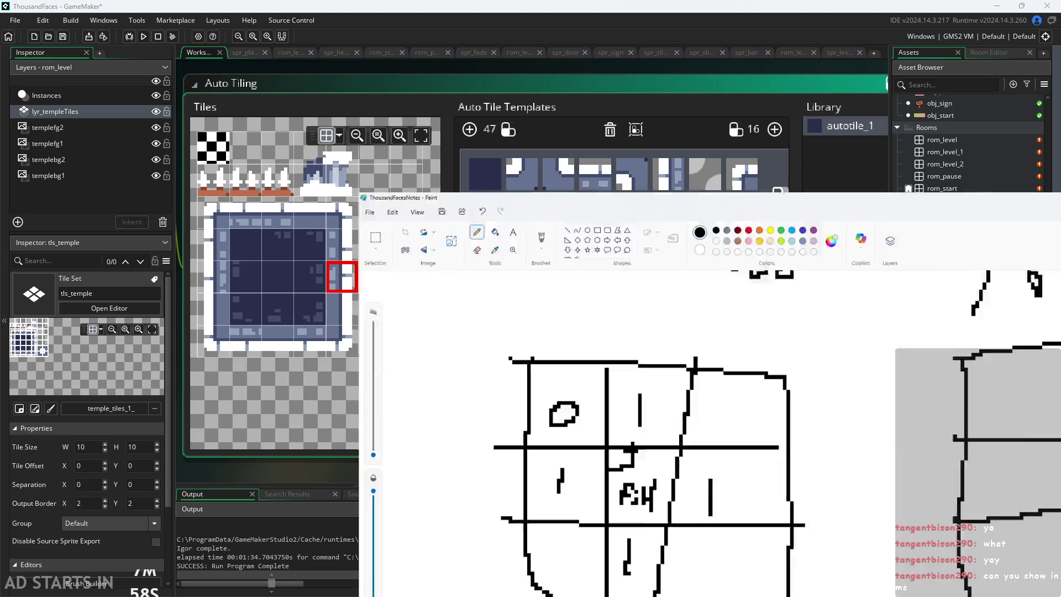
# Step: Sketch a box with a dividing line and stair-like hatching strokes in the notes
pyautogui.scroll(1, 606, 383)
pyautogui.moveTo(603, 496); pyautogui.dragTo(606, 383)
pyautogui.scroll(-1, 607, 383)
pyautogui.hotkey('ctrl', 'z')
pyautogui.scroll(-3, 812, 464)
pyautogui.scroll(5, 827, 424)
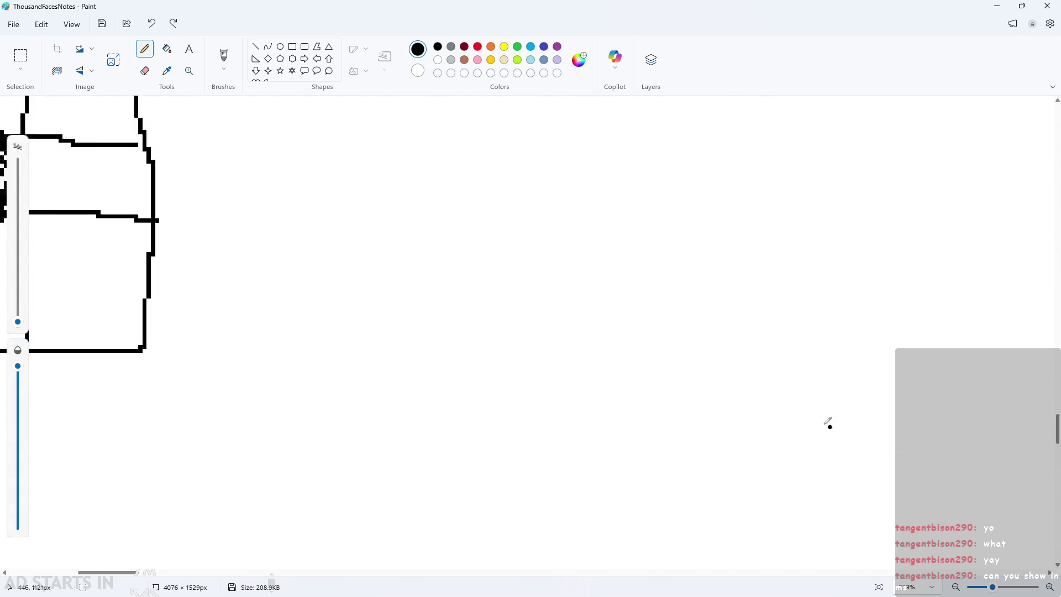
pyautogui.scroll(-2, 438, 313)
pyautogui.scroll(2, 409, 276)
pyautogui.moveTo(405, 278)
pyautogui.mouseDown()
pyautogui.moveTo(408, 399)
pyautogui.moveTo(606, 286)
pyautogui.moveTo(384, 274)
pyautogui.mouseUp()
pyautogui.moveTo(406, 322)
pyautogui.mouseDown()
pyautogui.moveTo(477, 322)
pyautogui.moveTo(489, 268)
pyautogui.mouseUp()
pyautogui.moveTo(506, 309)
pyautogui.mouseDown()
pyautogui.moveTo(519, 287)
pyautogui.moveTo(464, 374)
pyautogui.moveTo(503, 390)
pyautogui.mouseUp()
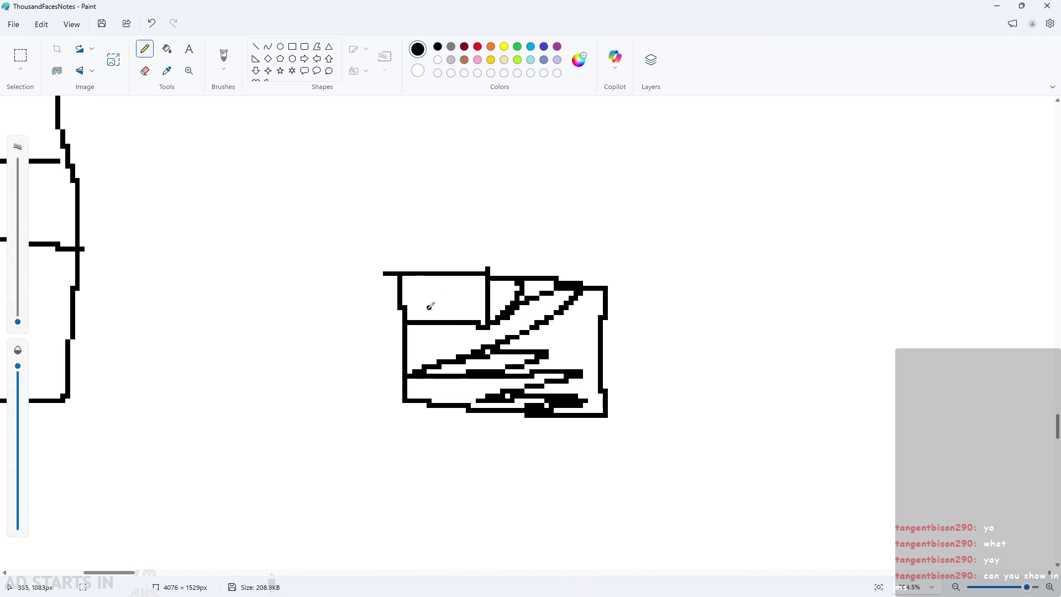
pyautogui.scroll(-2, 769, 360)
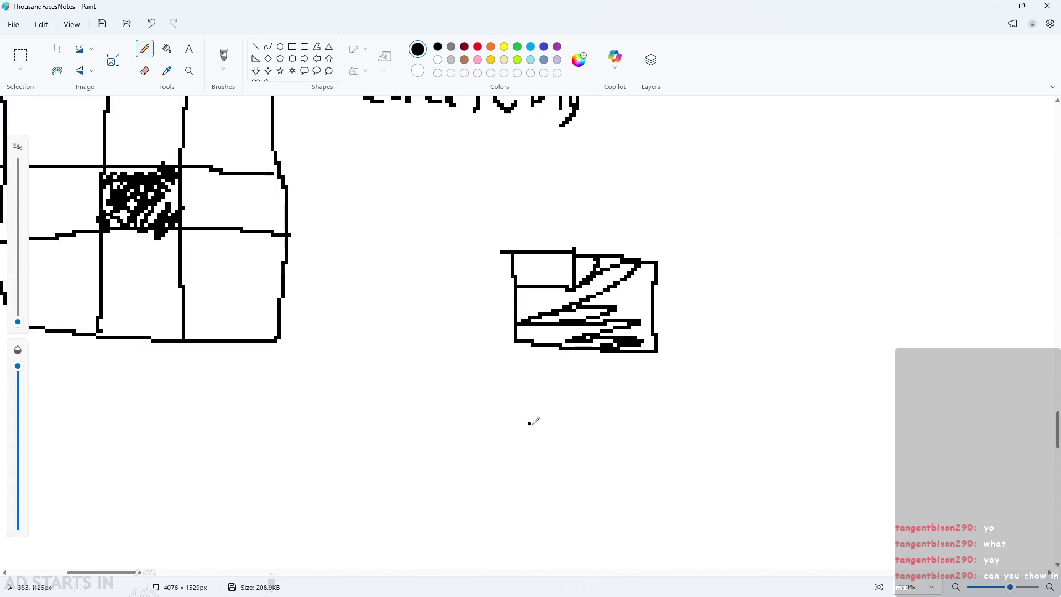
pyautogui.scroll(2, 807, 310)
# Step: Draw a second box to the right, split into four cells by vertical and horizontal dividers
pyautogui.moveTo(743, 252)
pyautogui.mouseDown()
pyautogui.moveTo(930, 373)
pyautogui.moveTo(801, 261)
pyautogui.moveTo(722, 253)
pyautogui.mouseUp()
pyautogui.moveTo(746, 296)
pyautogui.mouseDown()
pyautogui.moveTo(812, 287)
pyautogui.moveTo(812, 258)
pyautogui.mouseUp()
pyautogui.moveTo(872, 381); pyautogui.dragTo(937, 326)
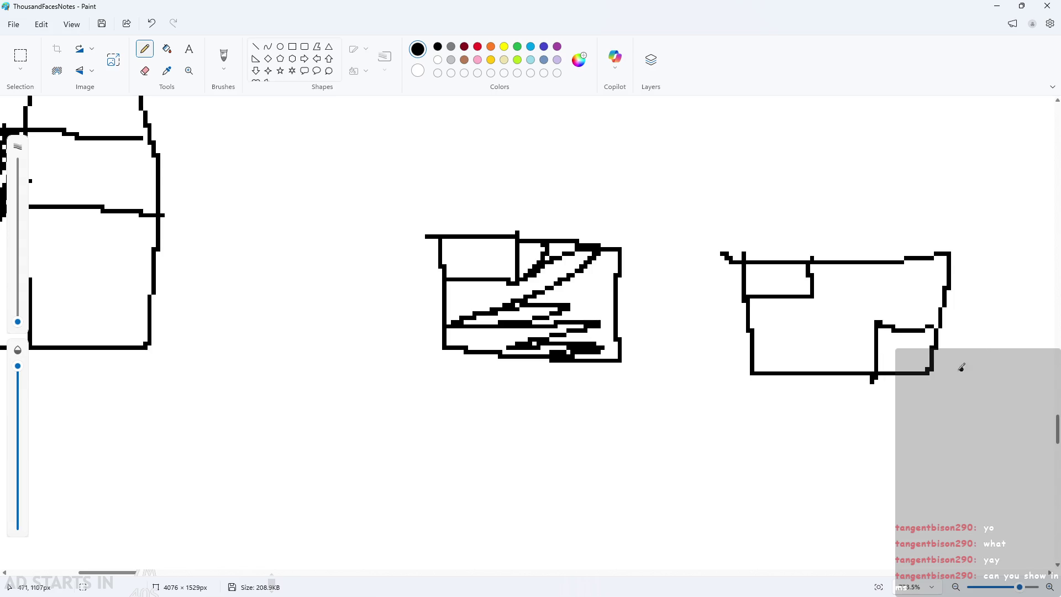
pyautogui.hotkey('ctrl', 'z')
pyautogui.hotkey('ctrl', 'z')
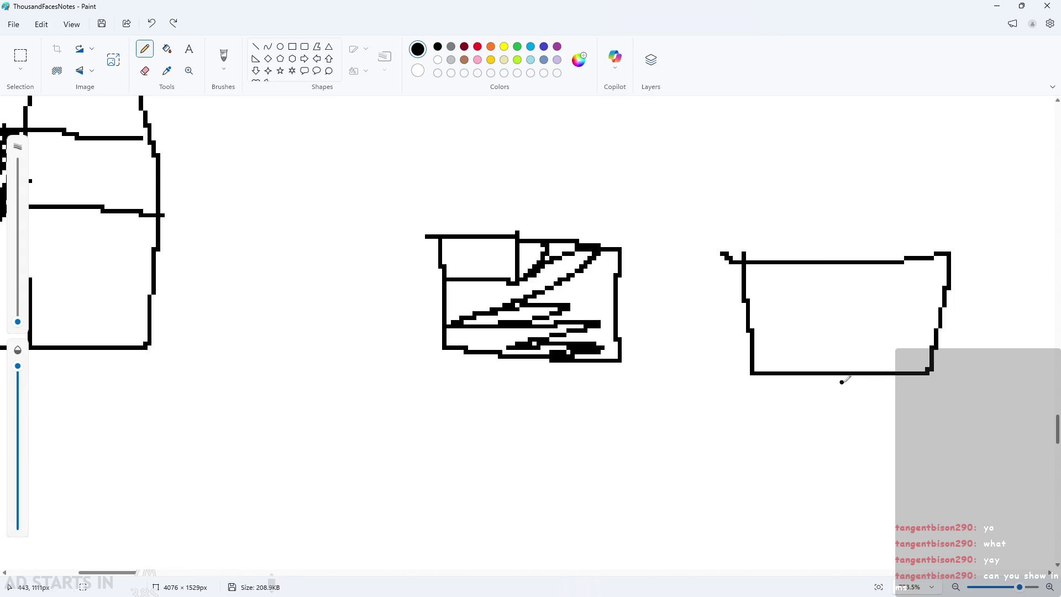
pyautogui.moveTo(749, 312)
pyautogui.mouseDown()
pyautogui.moveTo(833, 275)
pyautogui.moveTo(833, 258)
pyautogui.mouseUp()
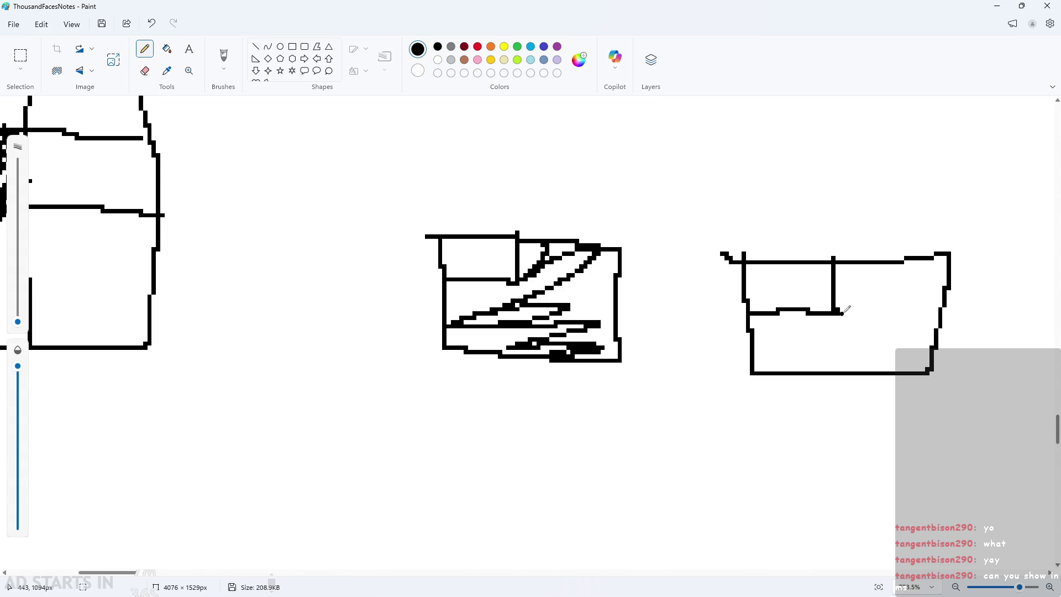
pyautogui.moveTo(837, 312); pyautogui.dragTo(841, 367)
pyautogui.moveTo(840, 303); pyautogui.dragTo(950, 313)
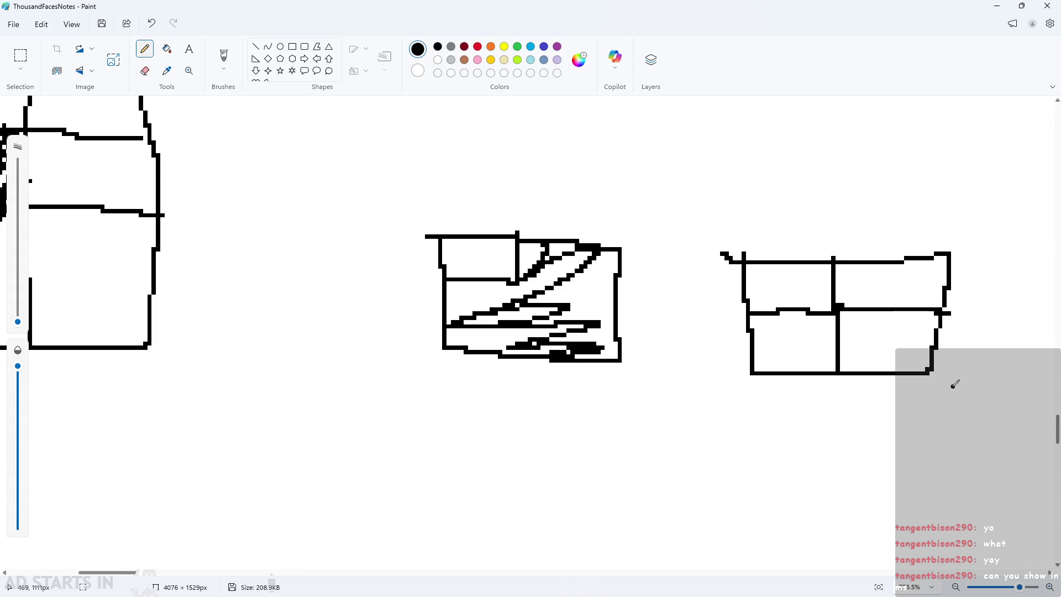
pyautogui.scroll(-1, 879, 334)
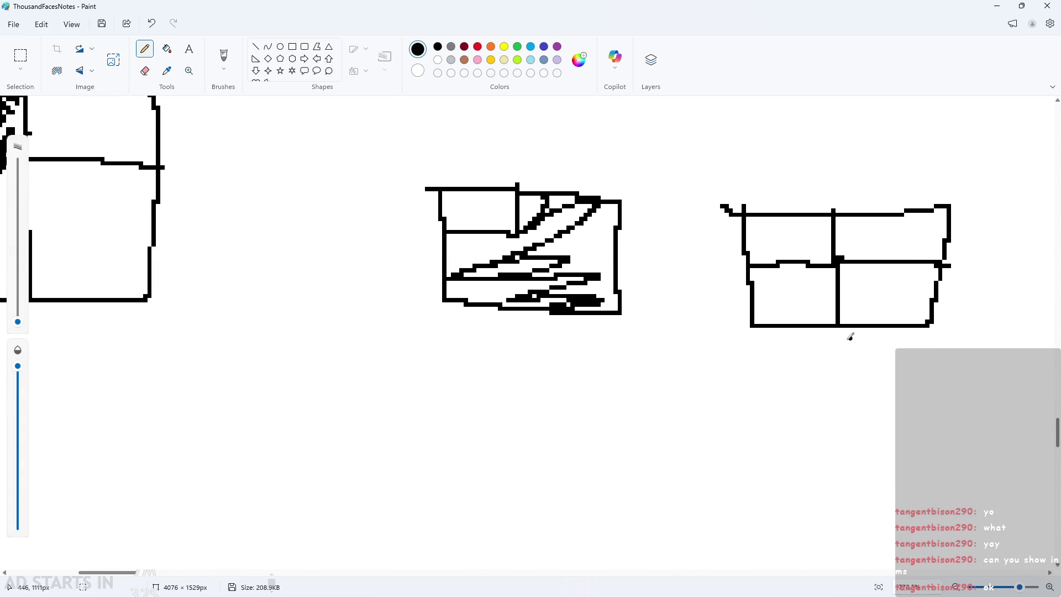
# Step: Draw an empty rectangle below, undoing all trial hatching in it and the four-cell box
pyautogui.moveTo(462, 371)
pyautogui.mouseDown()
pyautogui.moveTo(463, 485)
pyautogui.moveTo(640, 491)
pyautogui.moveTo(636, 370)
pyautogui.moveTo(462, 372)
pyautogui.mouseUp()
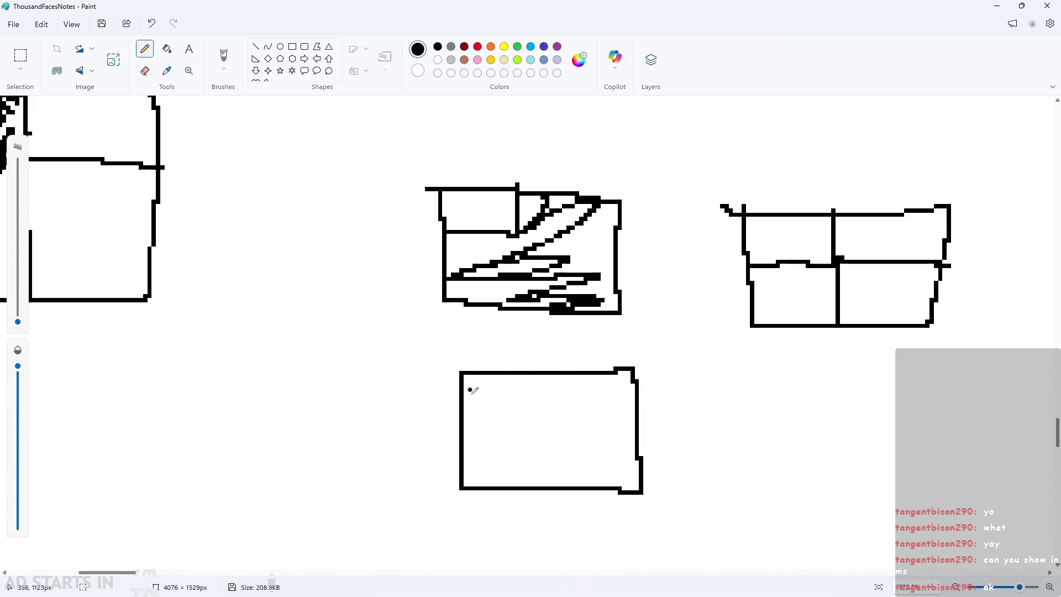
pyautogui.moveTo(468, 412); pyautogui.dragTo(534, 360)
pyautogui.moveTo(441, 472); pyautogui.dragTo(574, 381)
pyautogui.hotkey('ctrl', 'z')
pyautogui.hotkey('ctrl', 'z')
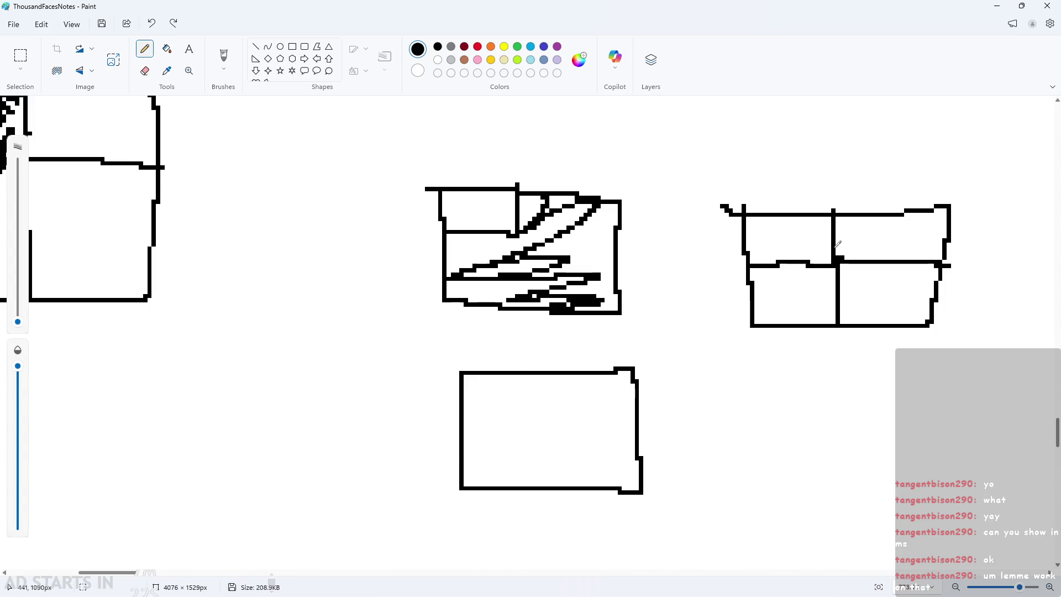
pyautogui.moveTo(778, 234)
pyautogui.mouseDown()
pyautogui.moveTo(778, 254)
pyautogui.moveTo(765, 228)
pyautogui.moveTo(802, 227)
pyautogui.moveTo(837, 269)
pyautogui.moveTo(928, 309)
pyautogui.moveTo(923, 324)
pyautogui.mouseUp()
pyautogui.hotkey('ctrl', 'z')
pyautogui.hotkey('ctrl', 'z')
pyautogui.hotkey('ctrl', 'z')
pyautogui.moveTo(751, 268)
pyautogui.mouseDown()
pyautogui.moveTo(779, 321)
pyautogui.moveTo(827, 267)
pyautogui.moveTo(917, 230)
pyautogui.moveTo(953, 235)
pyautogui.mouseUp()
pyautogui.click(848, 249)
pyautogui.hotkey('ctrl', 'z')
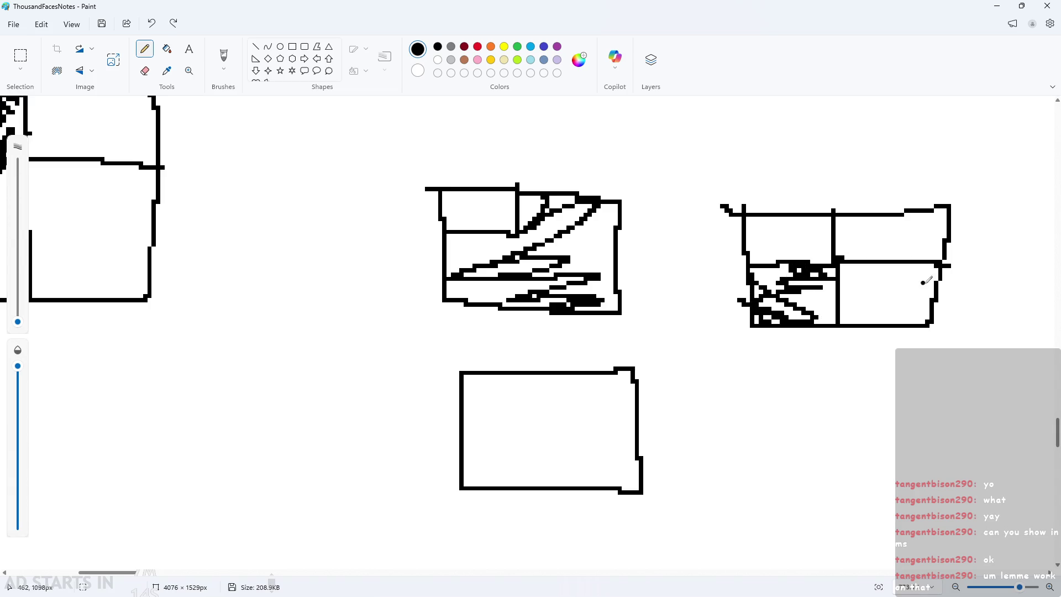
pyautogui.hotkey('ctrl', 'z')
pyautogui.moveTo(485, 362)
pyautogui.mouseDown()
pyautogui.moveTo(536, 364)
pyautogui.moveTo(608, 398)
pyautogui.moveTo(638, 481)
pyautogui.mouseUp()
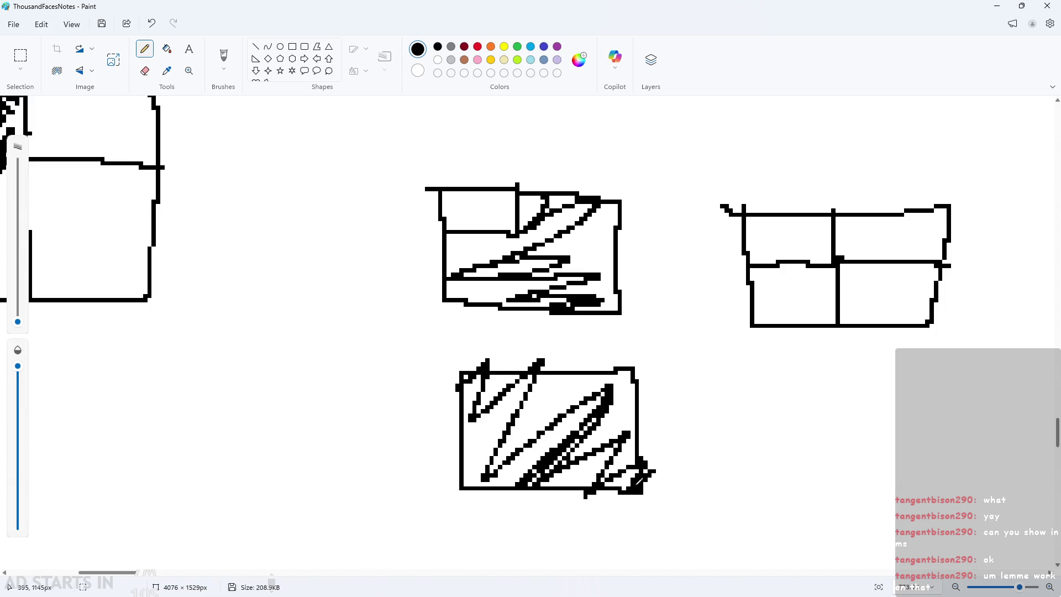
pyautogui.hotkey('ctrl', 'z')
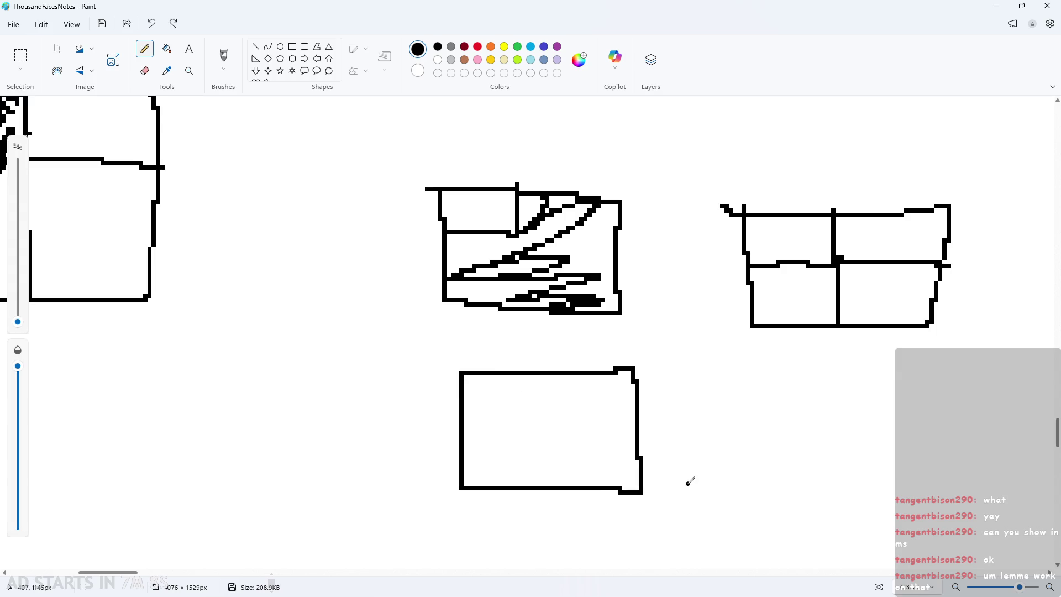
pyautogui.scroll(-3, 689, 481)
pyautogui.scroll(-1, 449, 432)
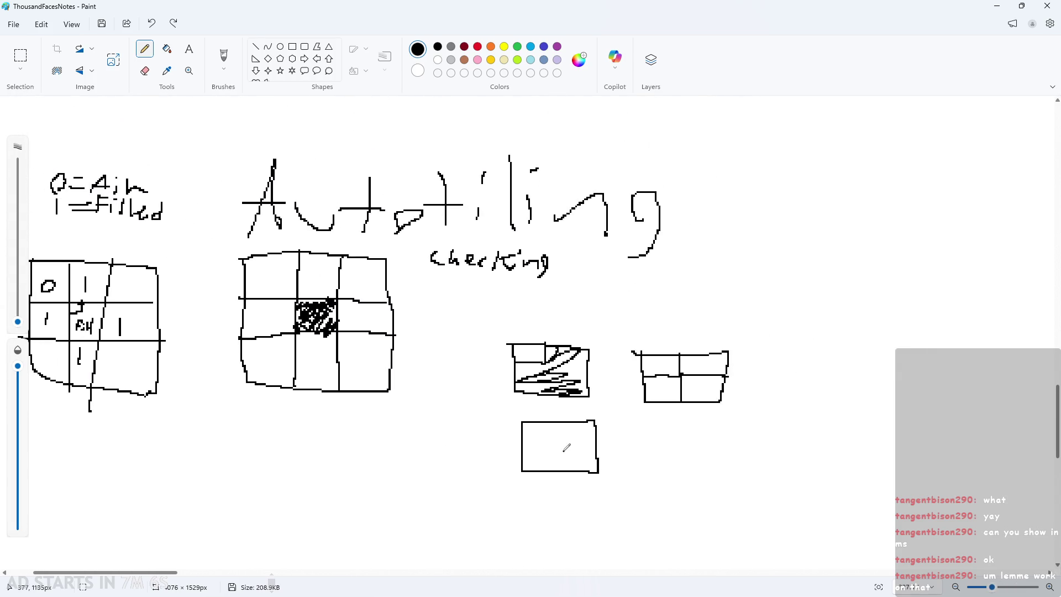
pyautogui.scroll(4, 566, 446)
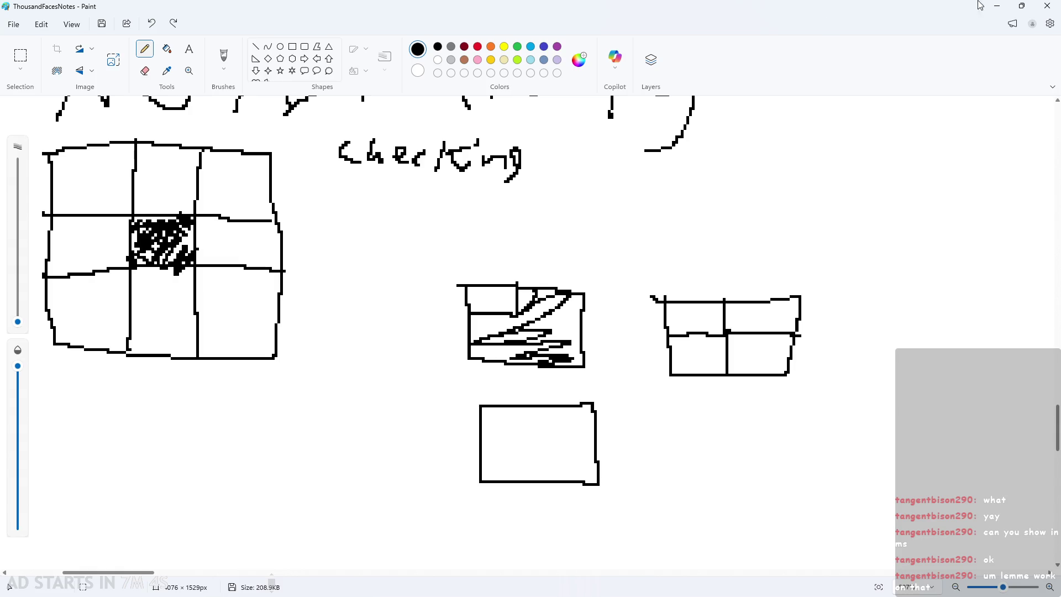
pyautogui.click(998, 5)
# Step: Open rom_level and paint stone autotile blocks up and to the right of the first
pyautogui.scroll(-2, 692, 469)
pyautogui.moveTo(692, 469); pyautogui.dragTo(688, 445)
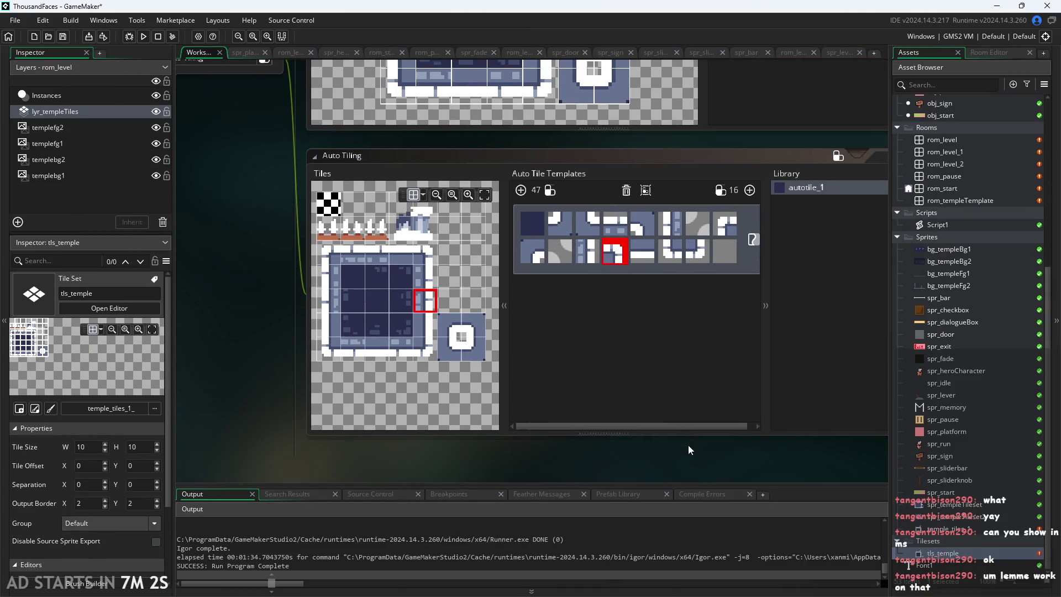
pyautogui.doubleClick(949, 144)
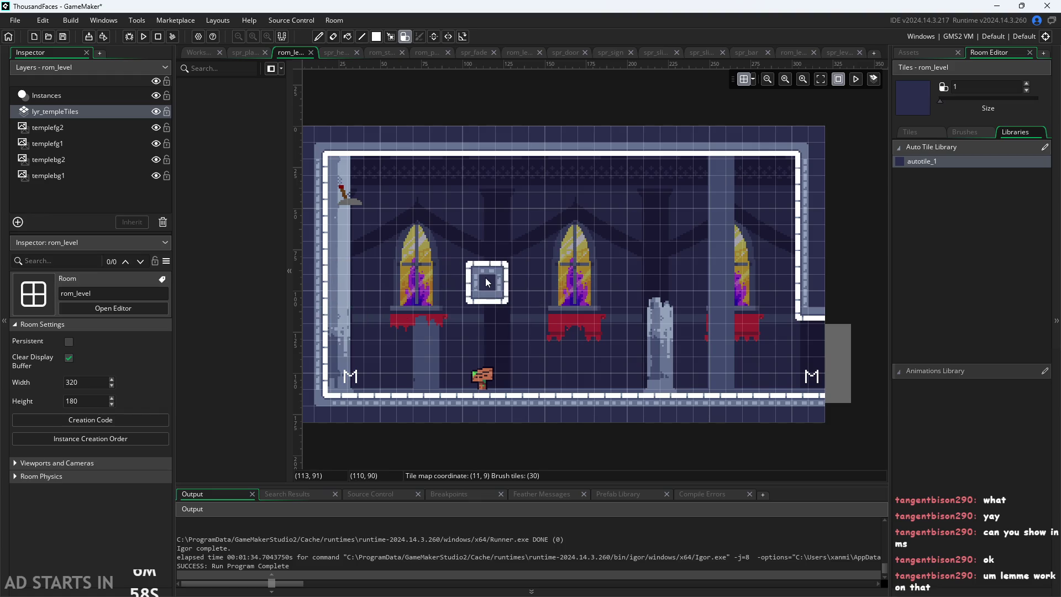
pyautogui.moveTo(485, 277); pyautogui.dragTo(519, 245)
pyautogui.scroll(3, 513, 263)
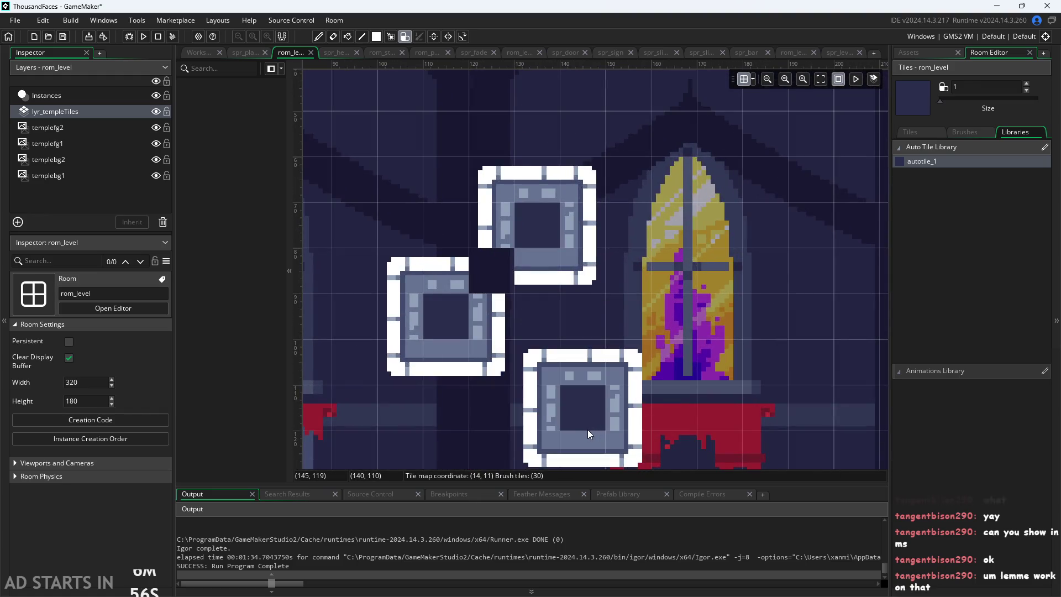
pyautogui.scroll(-2, 595, 434)
pyautogui.click(705, 322)
# Step: Erase the extra stone tiles, leaving two diagonal blocks, and minimize GameMaker
pyautogui.rightClick(718, 304)
pyautogui.rightClick(681, 364)
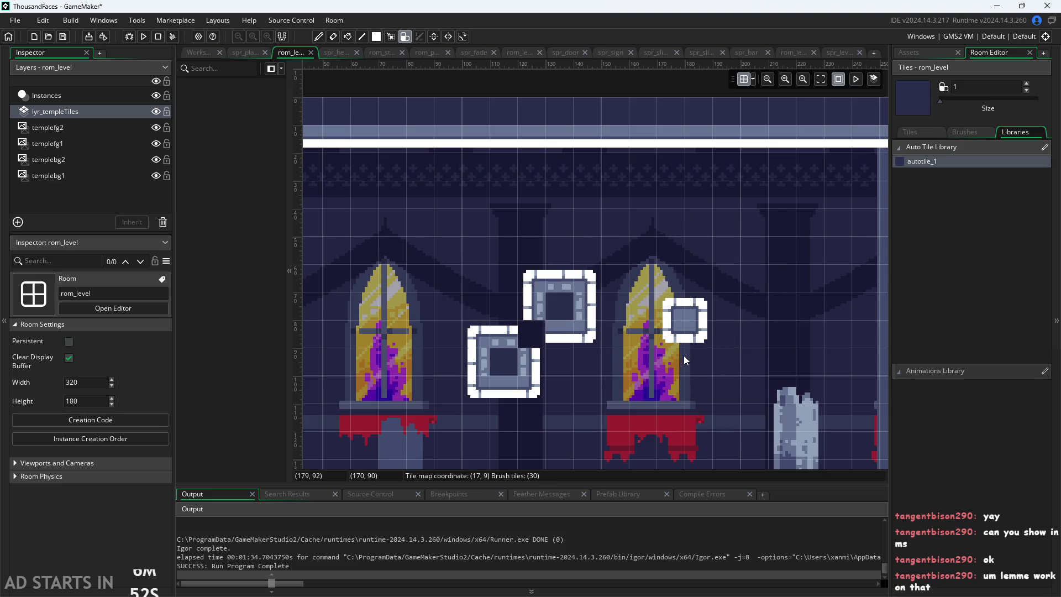
pyautogui.rightClick(691, 348)
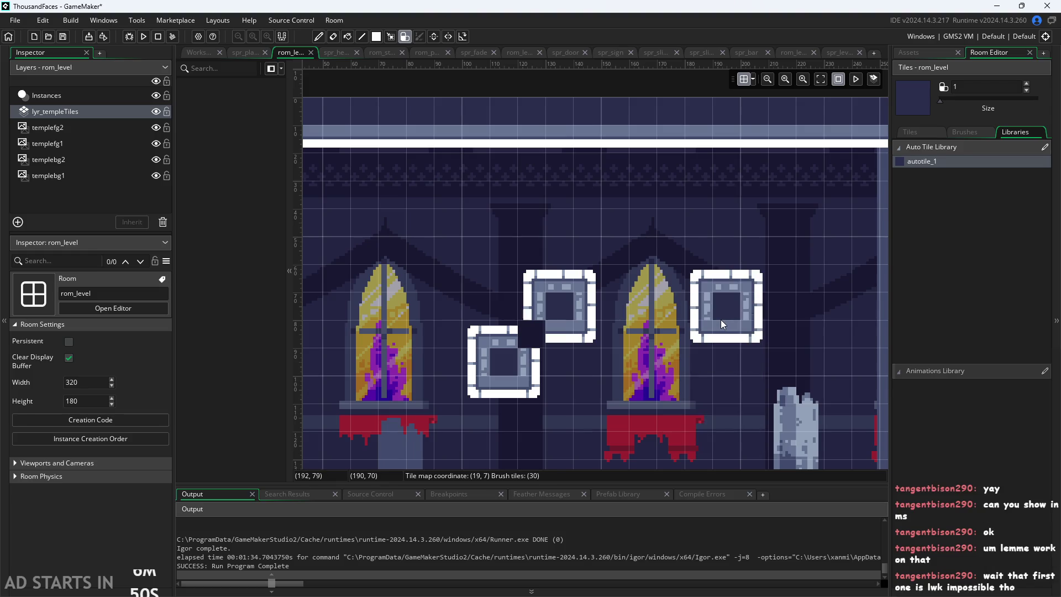
pyautogui.click(997, 7)
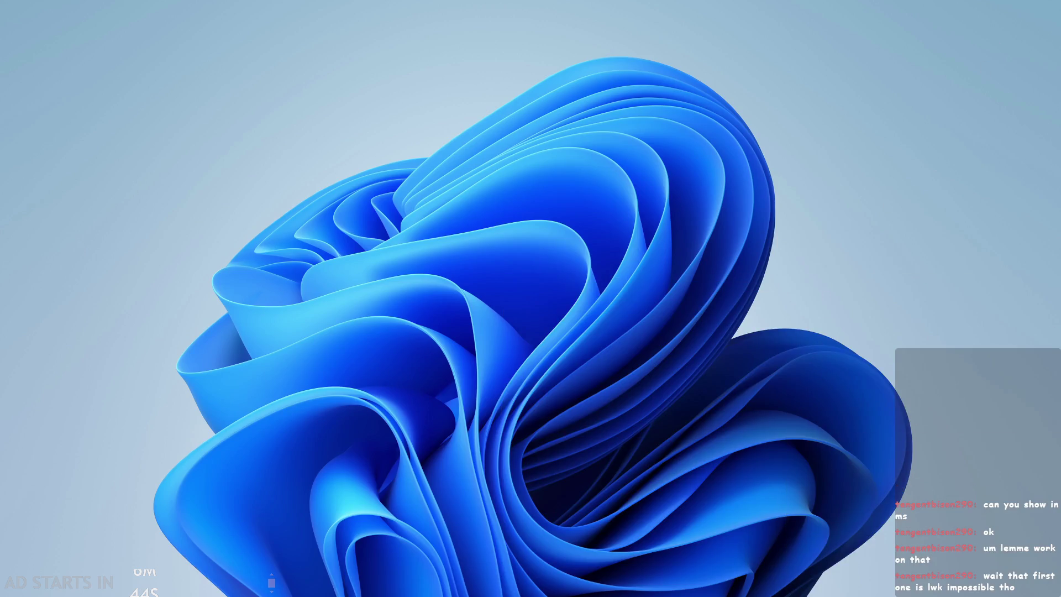
# Step: Back in Paint, zoom in and hatch the four-cell box's upper-left and lower-right cells
pyautogui.hotkey('alt', 'Tab')
pyautogui.hotkey('alt', 'Tab')
pyautogui.scroll(-4, 852, 350)
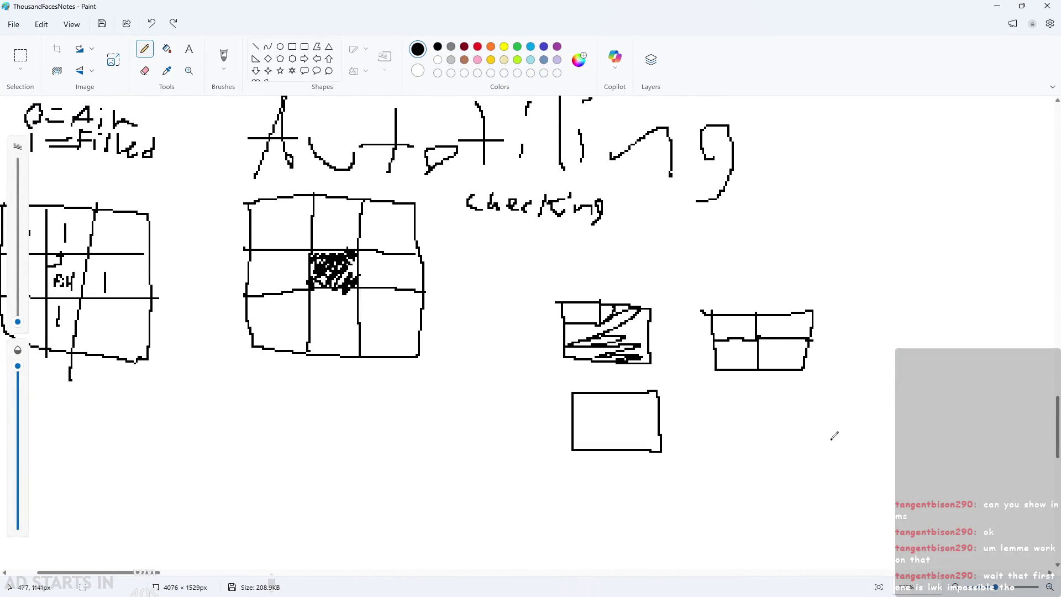
pyautogui.scroll(3, 792, 362)
pyautogui.moveTo(619, 301)
pyautogui.mouseDown()
pyautogui.moveTo(699, 282)
pyautogui.moveTo(714, 332)
pyautogui.moveTo(818, 331)
pyautogui.moveTo(793, 408)
pyautogui.mouseUp()
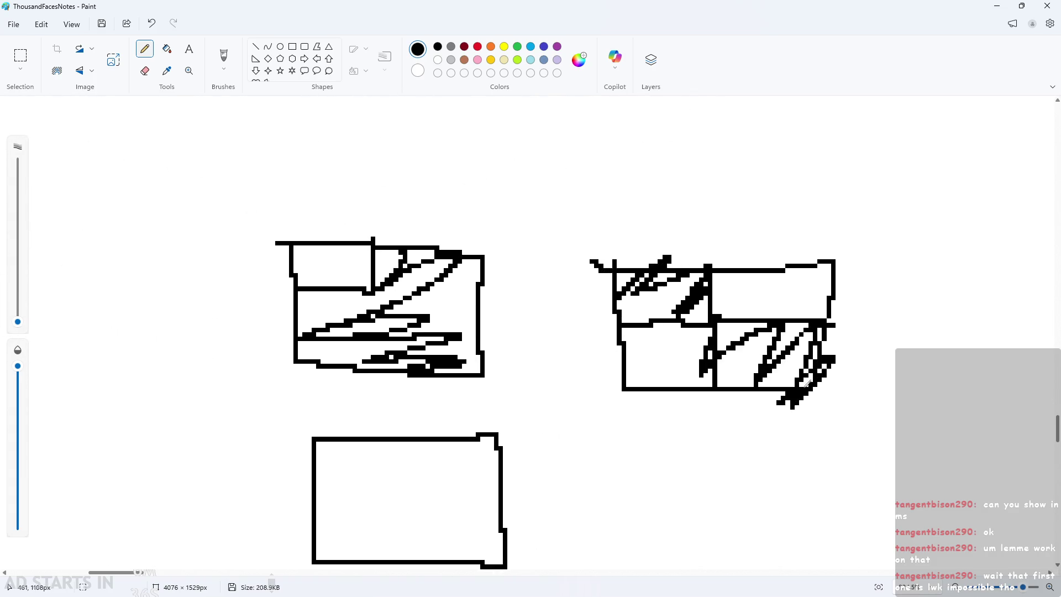
# Step: Return to GameMaker's room editor showing the lyr_templeTiles tile layer
pyautogui.click(1001, 11)
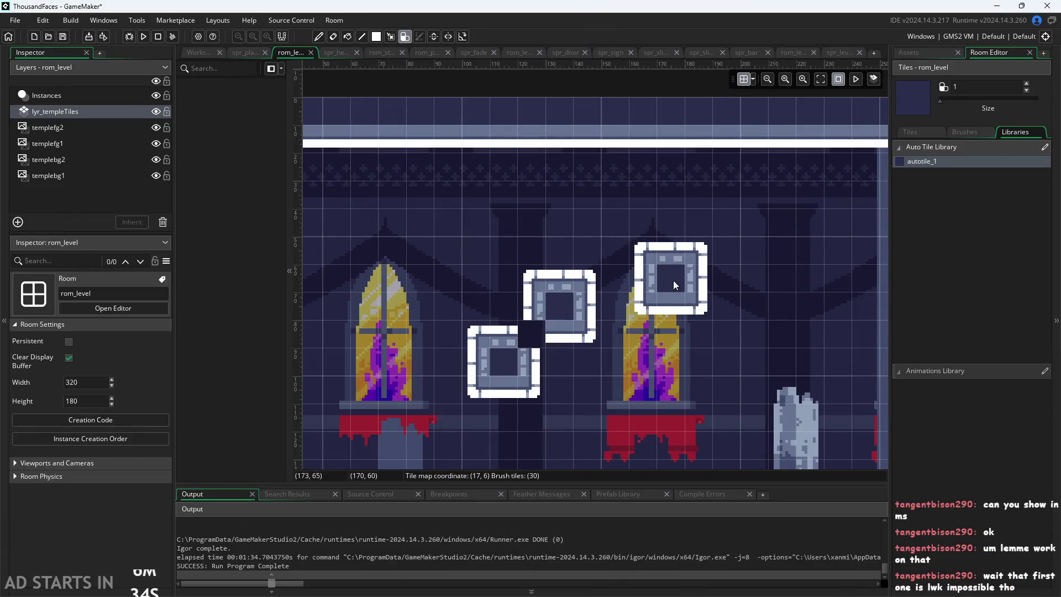
pyautogui.scroll(3, 544, 377)
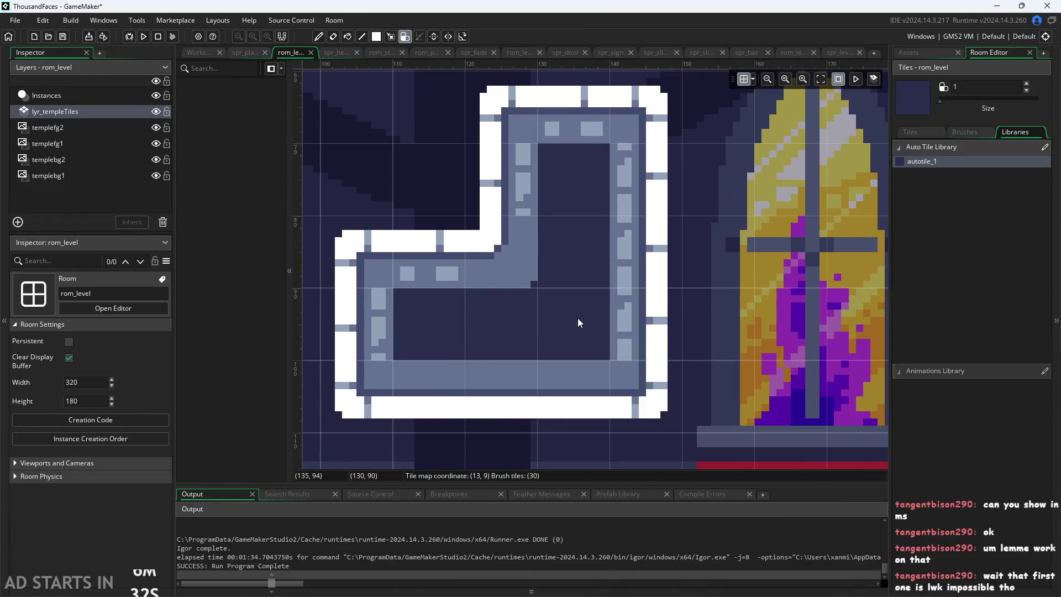
pyautogui.click(873, 80)
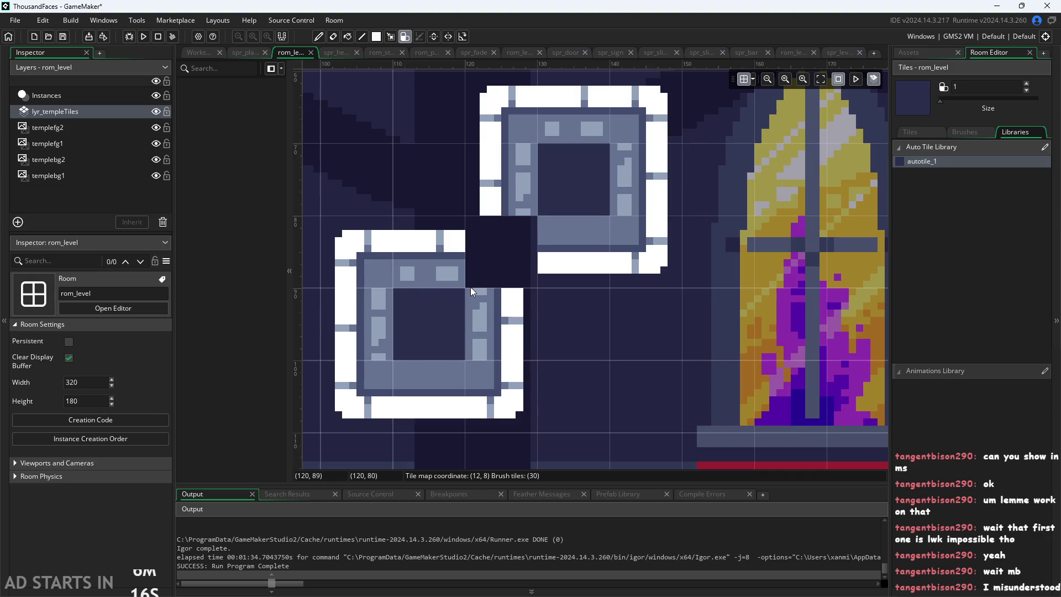
# Step: Check the two stepped stone blocks across the room, then build and run the game
pyautogui.scroll(-6, 677, 326)
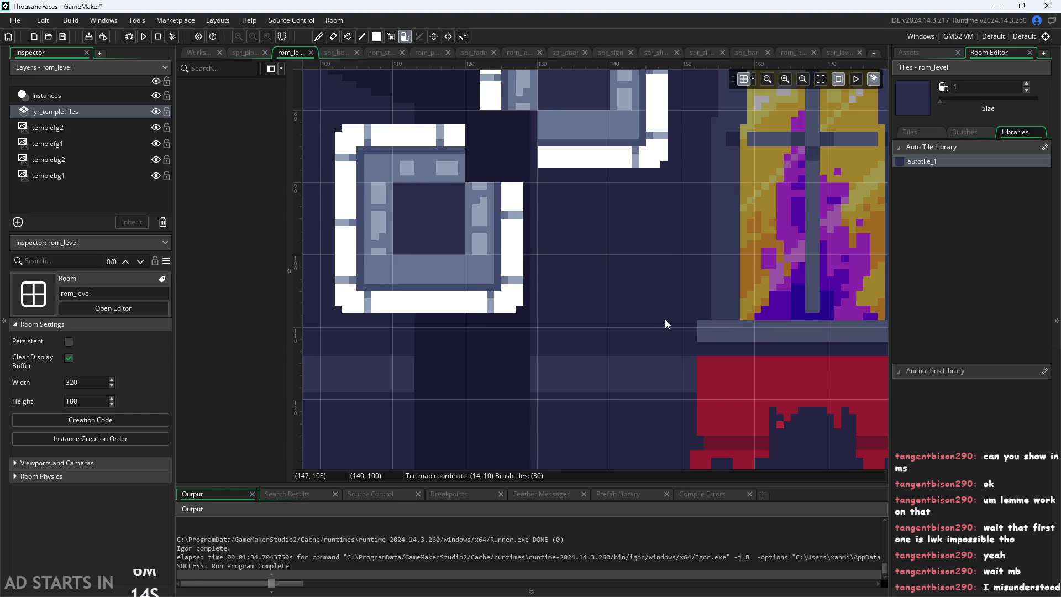
pyautogui.scroll(-2, 578, 246)
pyautogui.scroll(2, 632, 332)
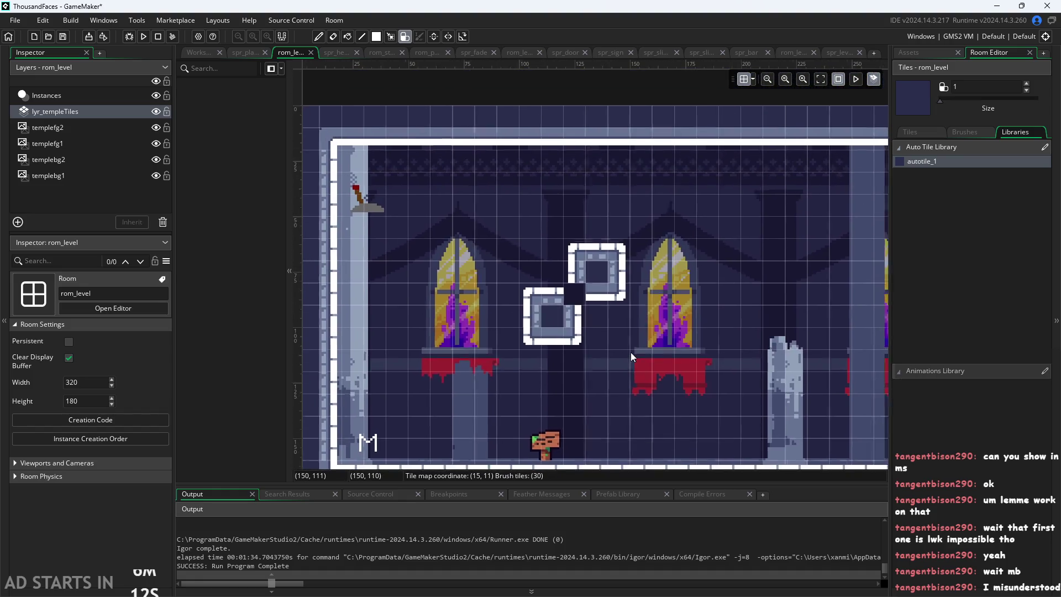
pyautogui.scroll(-3, 665, 217)
pyautogui.scroll(2, 644, 260)
pyautogui.scroll(1, 643, 318)
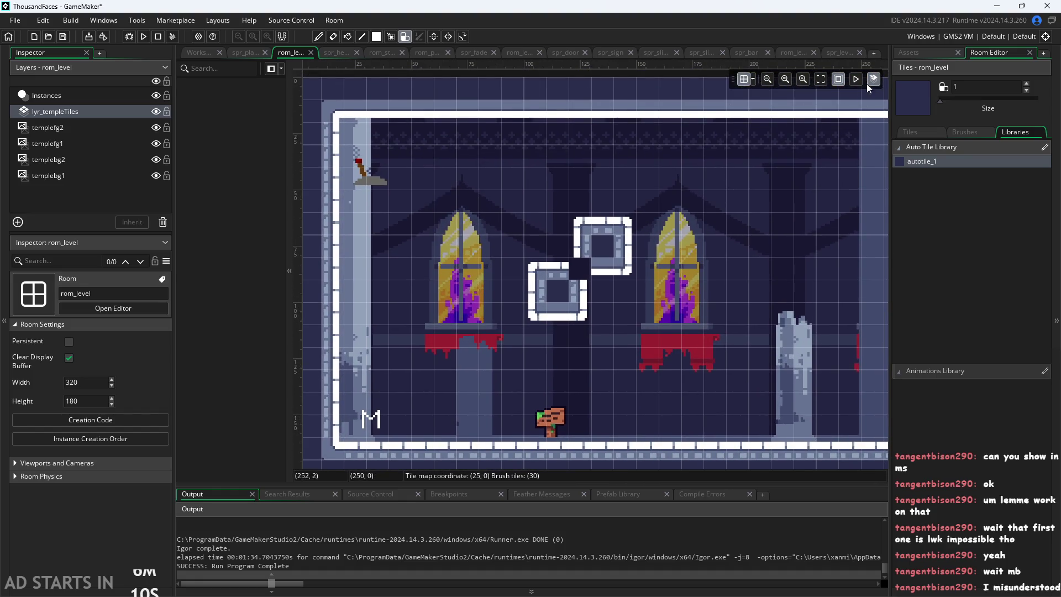
pyautogui.scroll(-2, 644, 318)
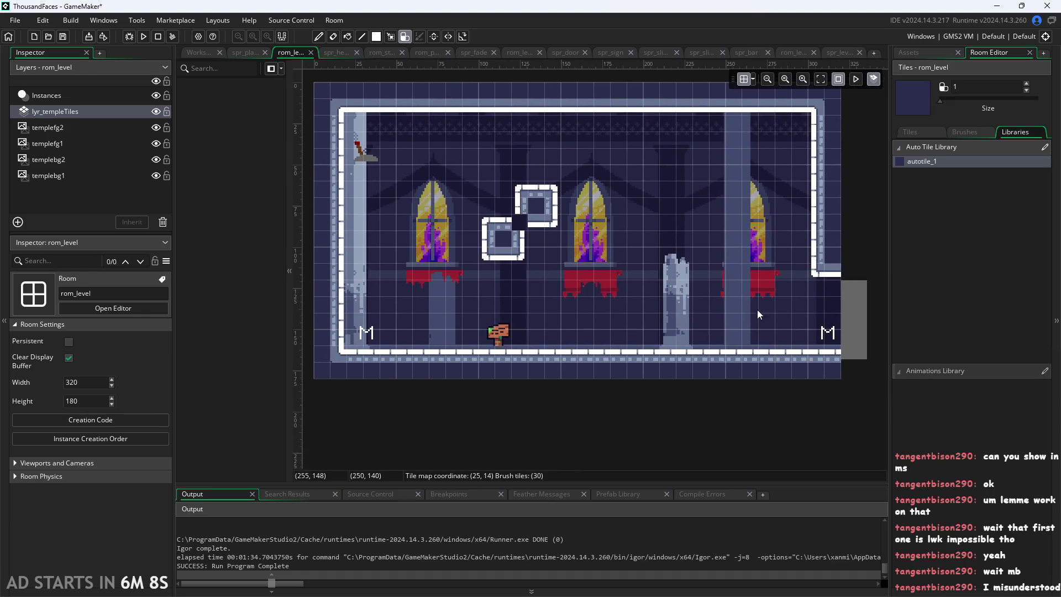
pyautogui.scroll(1, 842, 226)
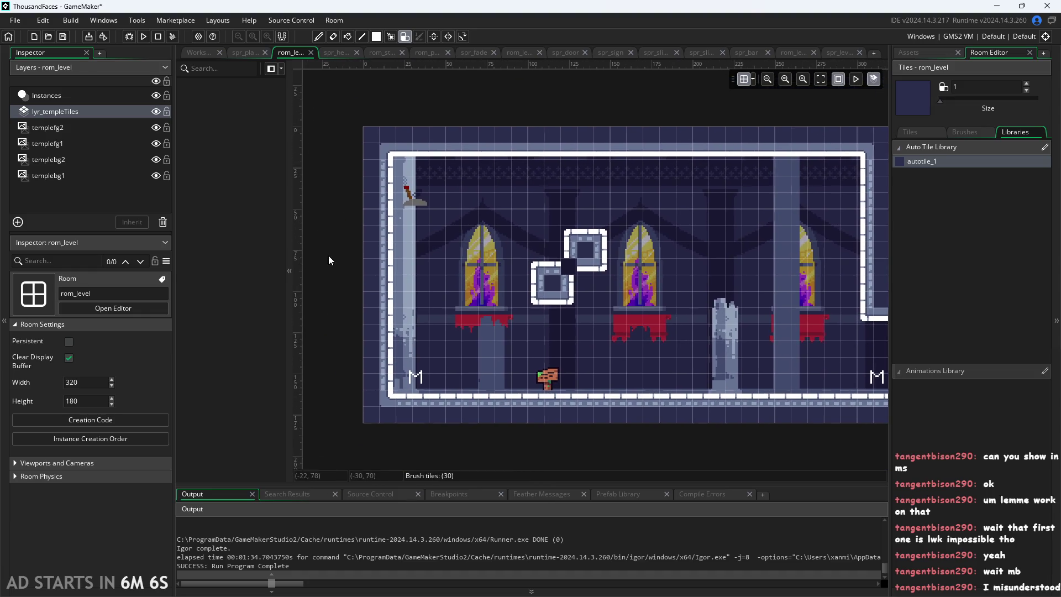
pyautogui.scroll(3, 328, 255)
pyautogui.scroll(2, 448, 305)
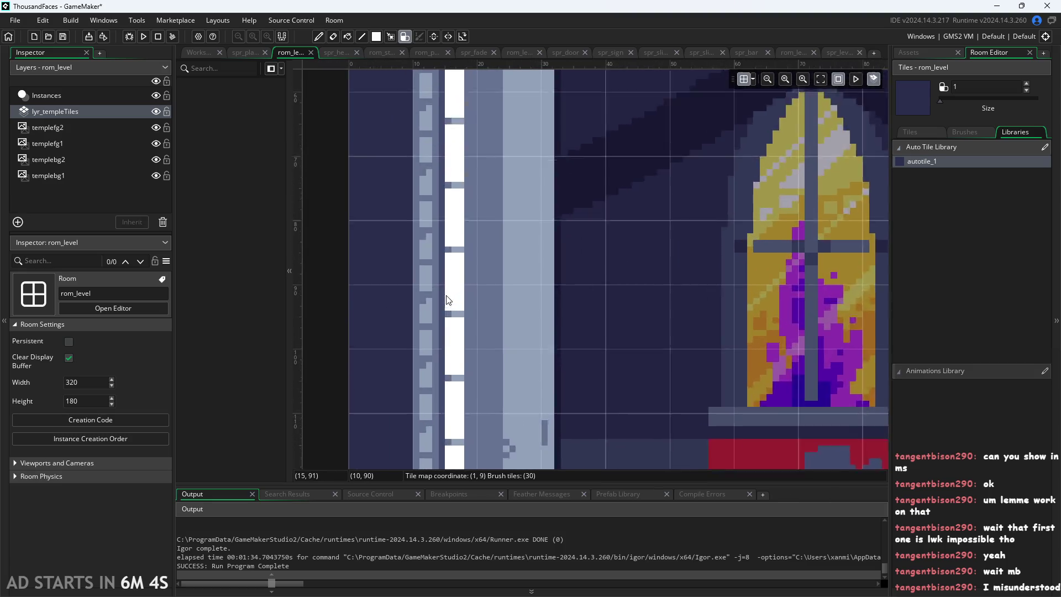
pyautogui.scroll(-2, 629, 389)
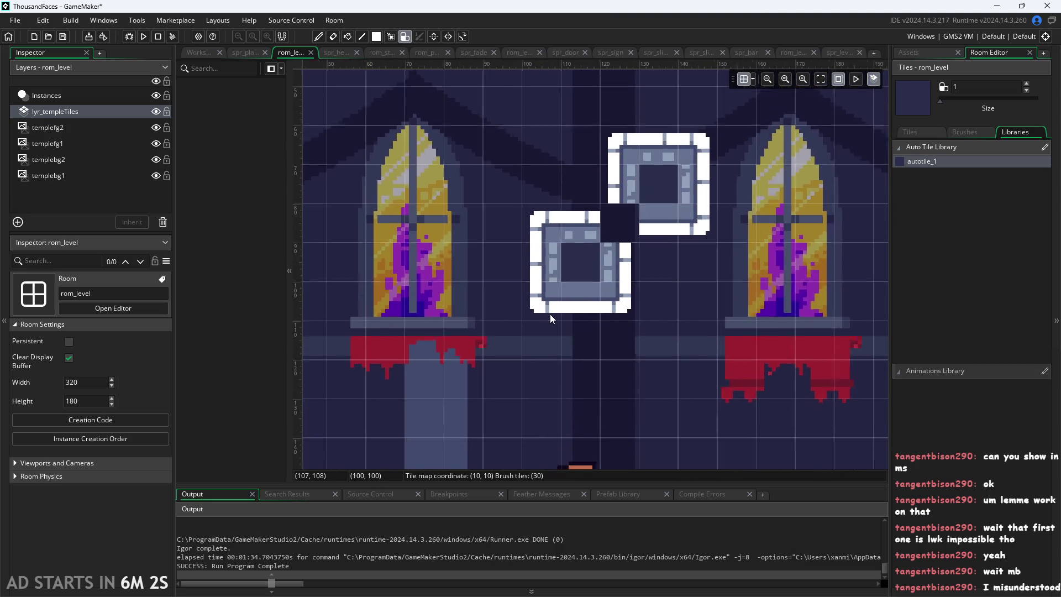
pyautogui.scroll(2, 549, 313)
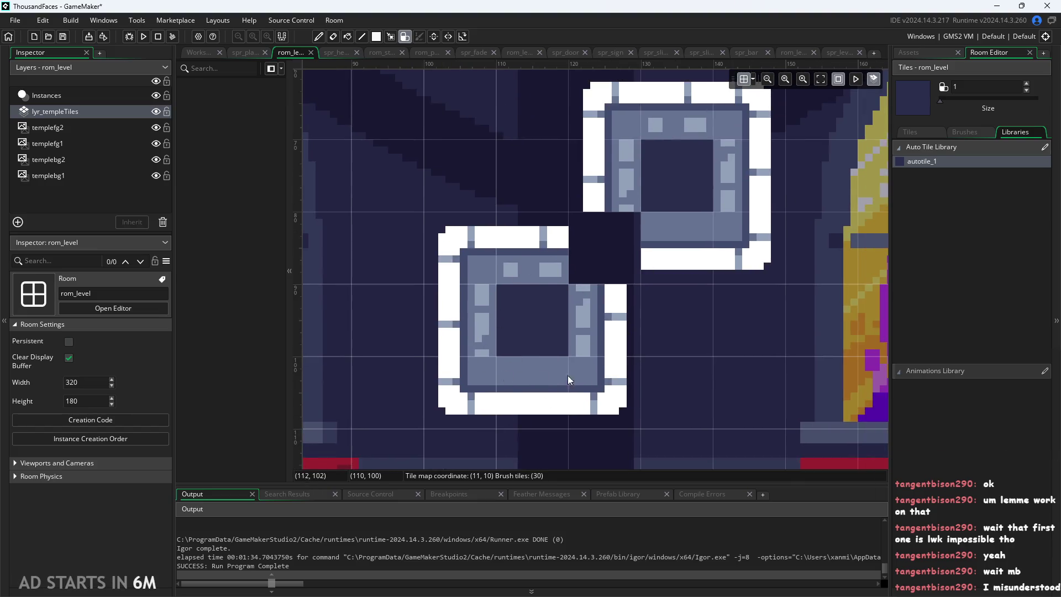
pyautogui.scroll(-3, 542, 375)
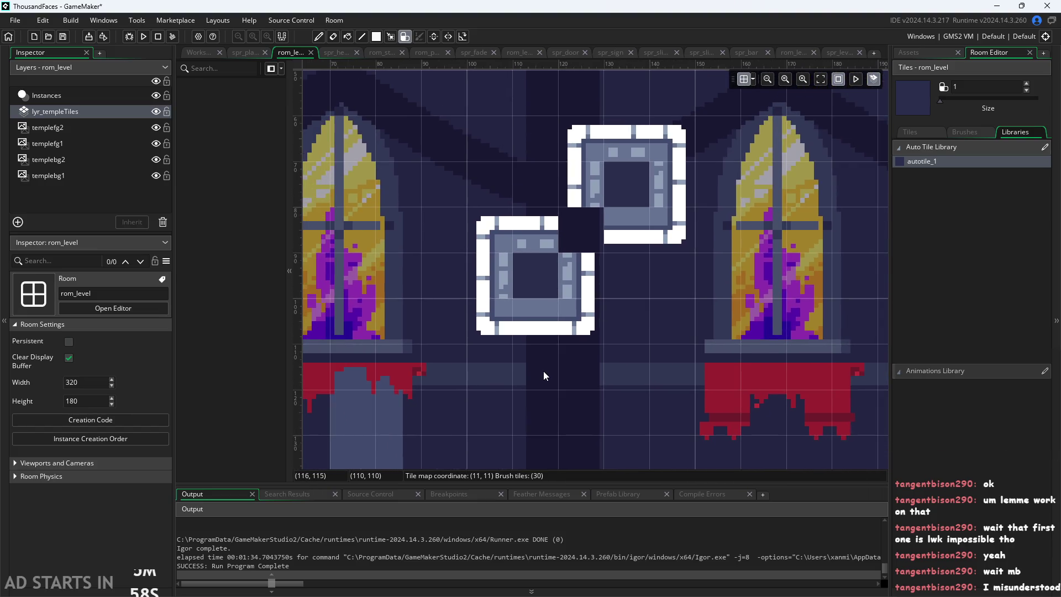
pyautogui.scroll(-3, 490, 351)
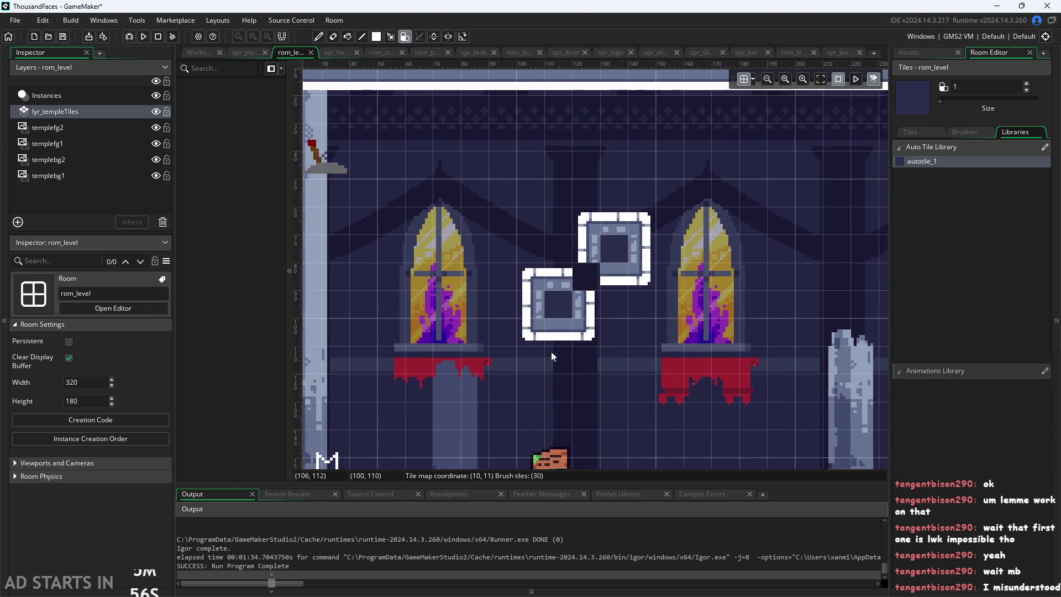
pyautogui.scroll(-3, 621, 369)
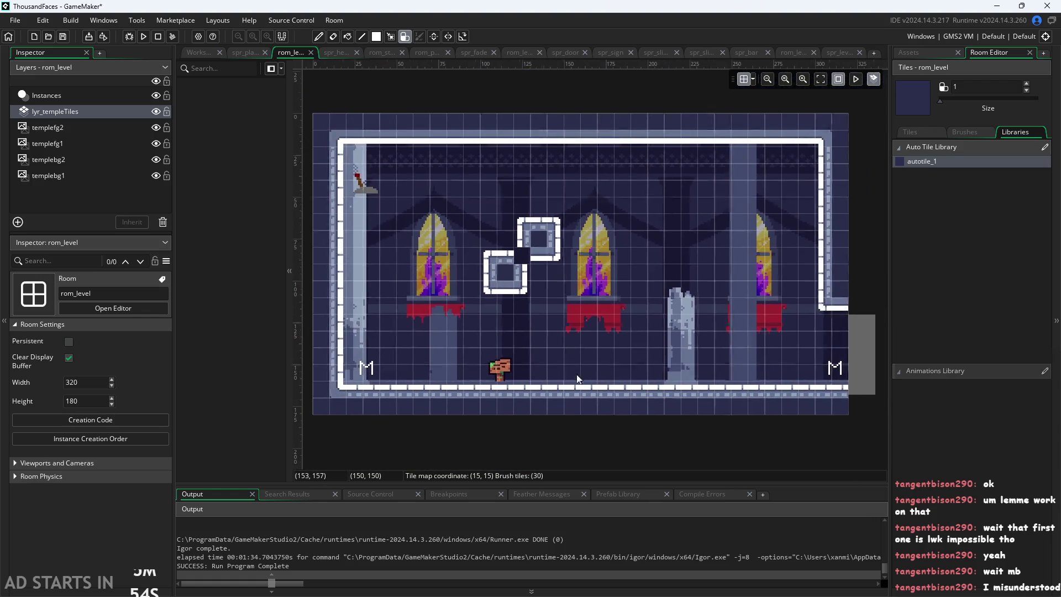
pyautogui.scroll(2, 601, 387)
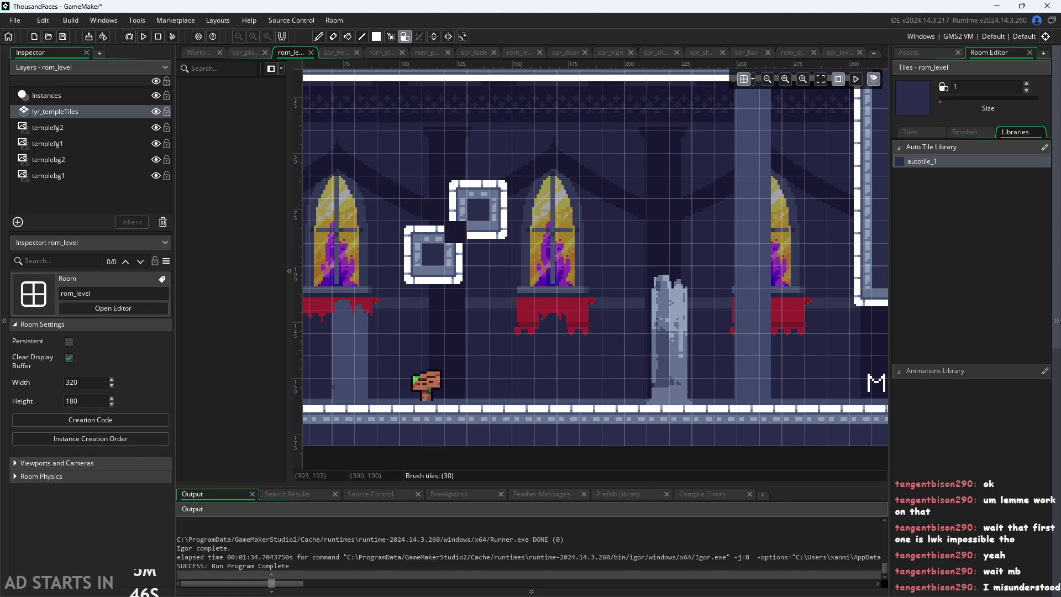
pyautogui.moveTo(721, 376); pyautogui.dragTo(525, 294)
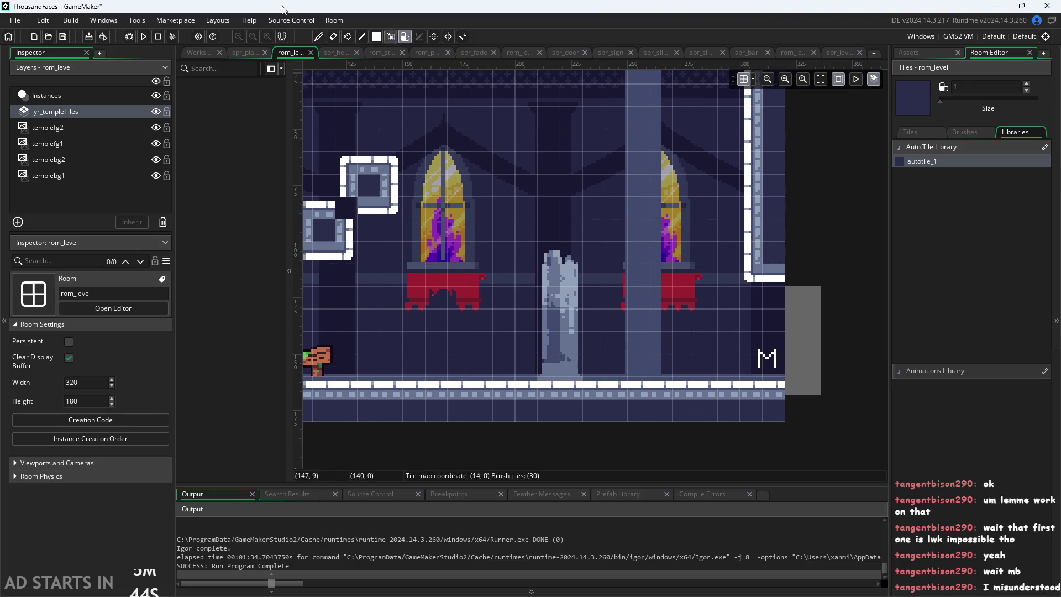
pyautogui.click(144, 36)
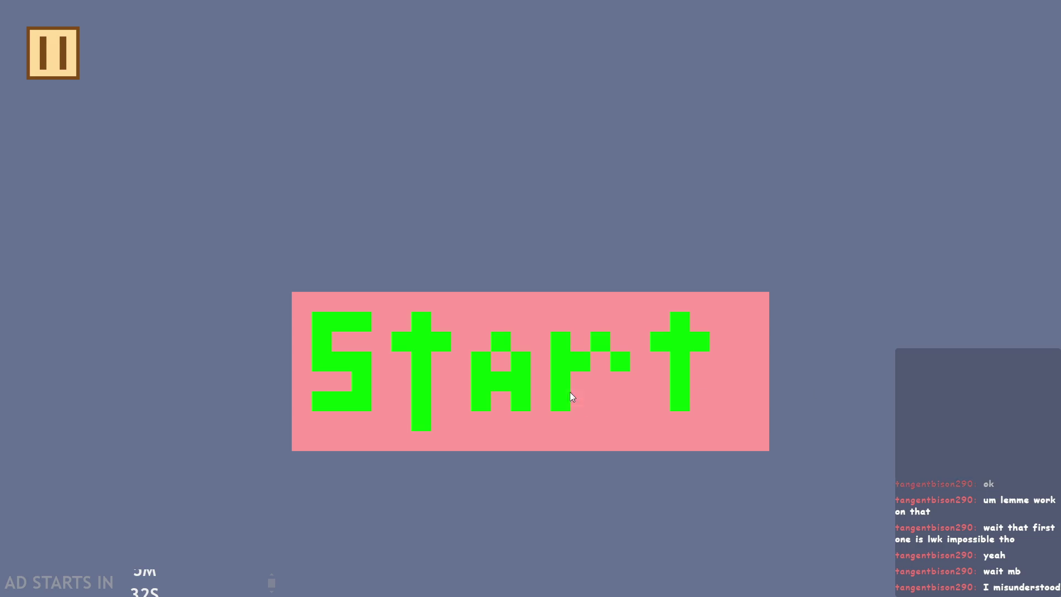
# Step: Start the game and jump the character right toward the stone blocks
pyautogui.click(520, 367)
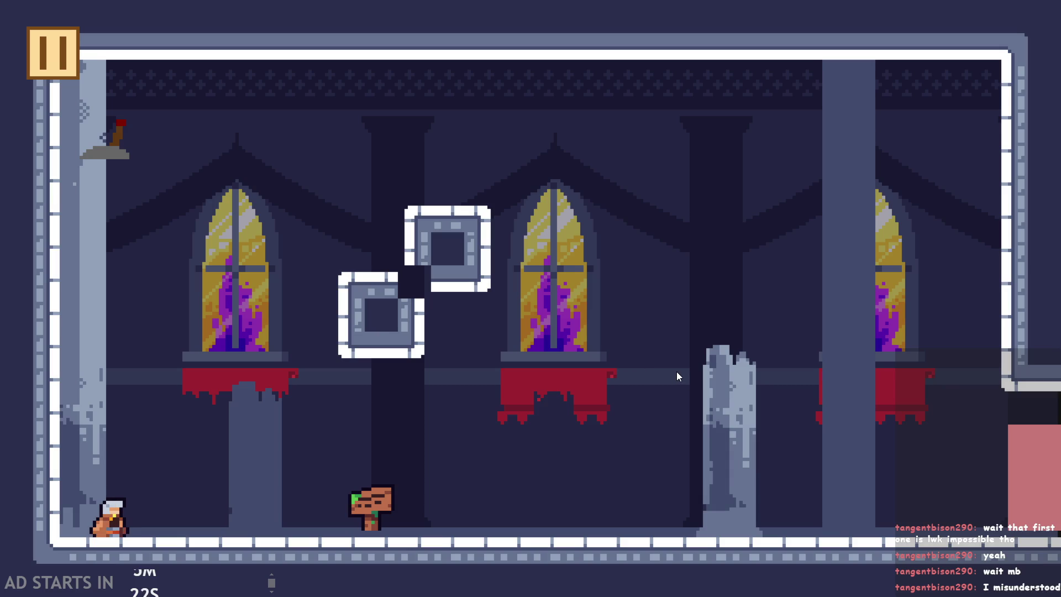
pyautogui.press('space')
pyautogui.press('Right')
pyautogui.press('Right')
pyautogui.press('Left')
pyautogui.press('space')
# Step: Jump onto the broken column, drop past it, run back to the signpost, and quit
pyautogui.press('Right')
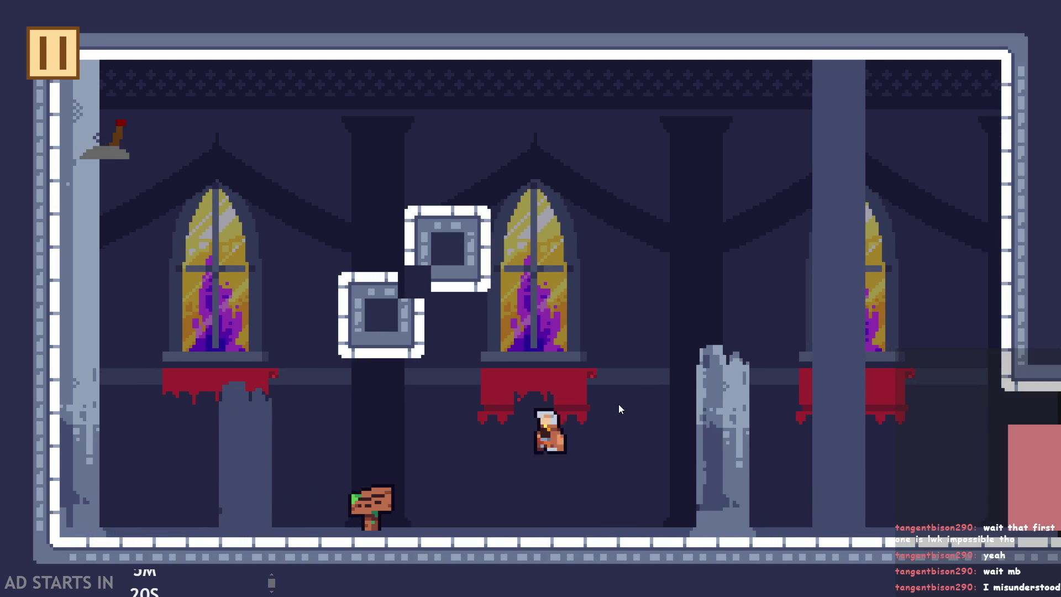
pyautogui.press('space')
pyautogui.press('Right')
pyautogui.press('space')
pyautogui.press('Left')
pyautogui.press('Left')
pyautogui.press('space')
pyautogui.press('Right')
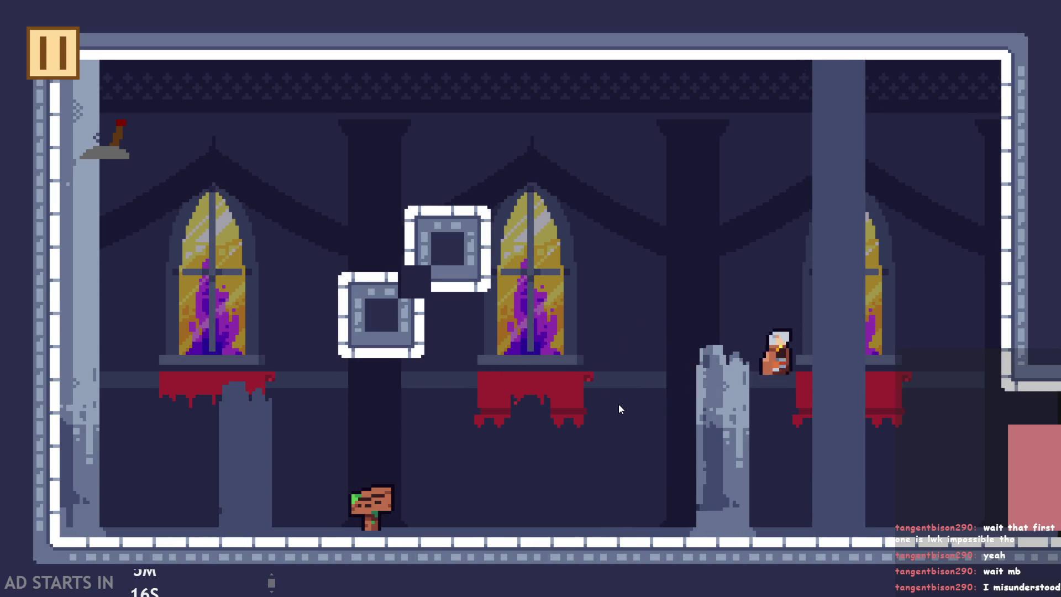
pyautogui.press('space')
pyautogui.press('Left')
pyautogui.press('Left')
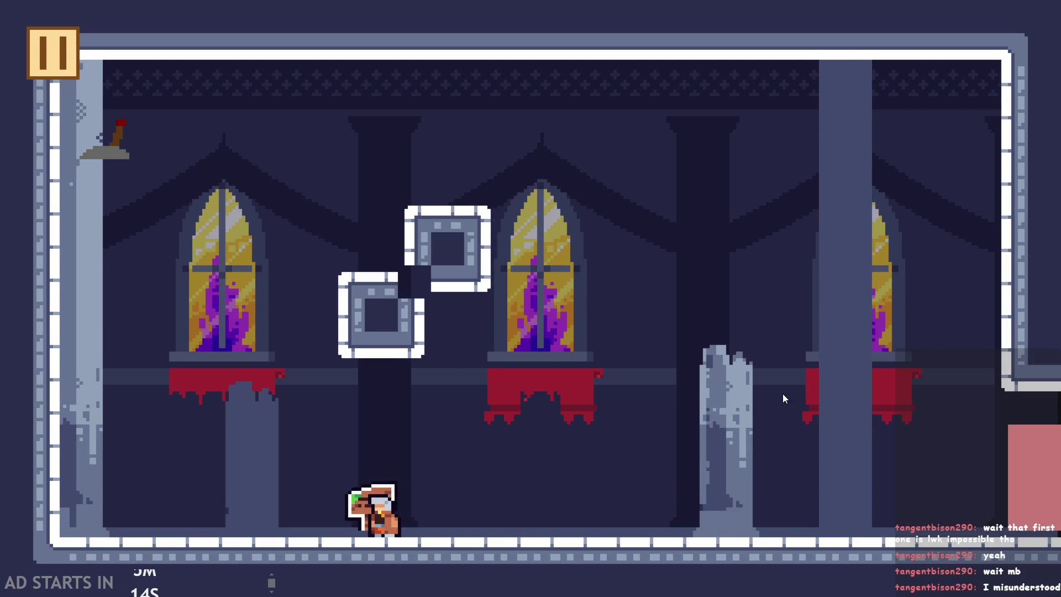
pyautogui.press('Right')
pyautogui.press('Left')
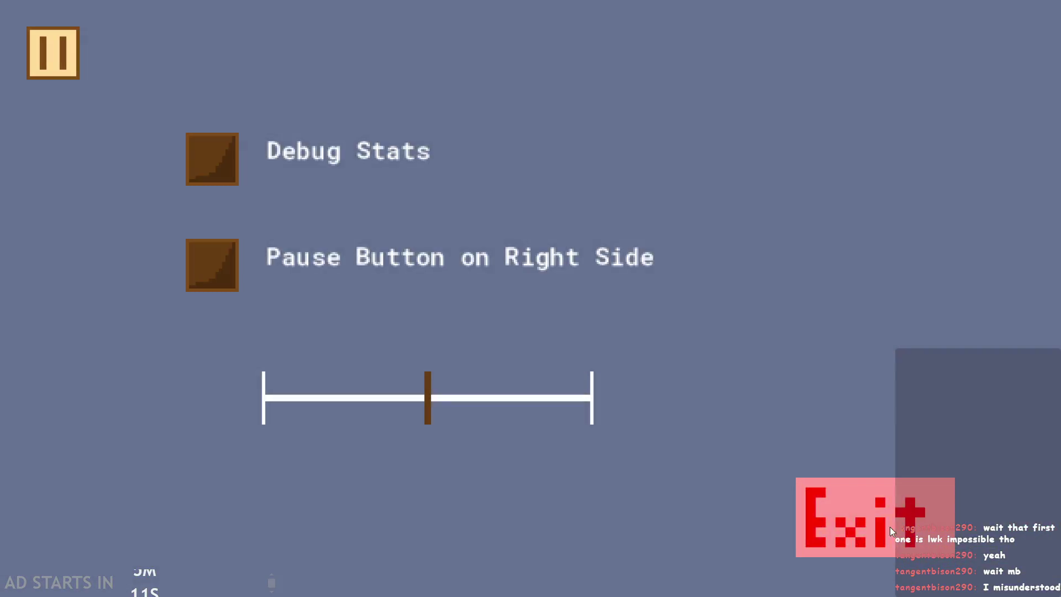
pyautogui.click(889, 526)
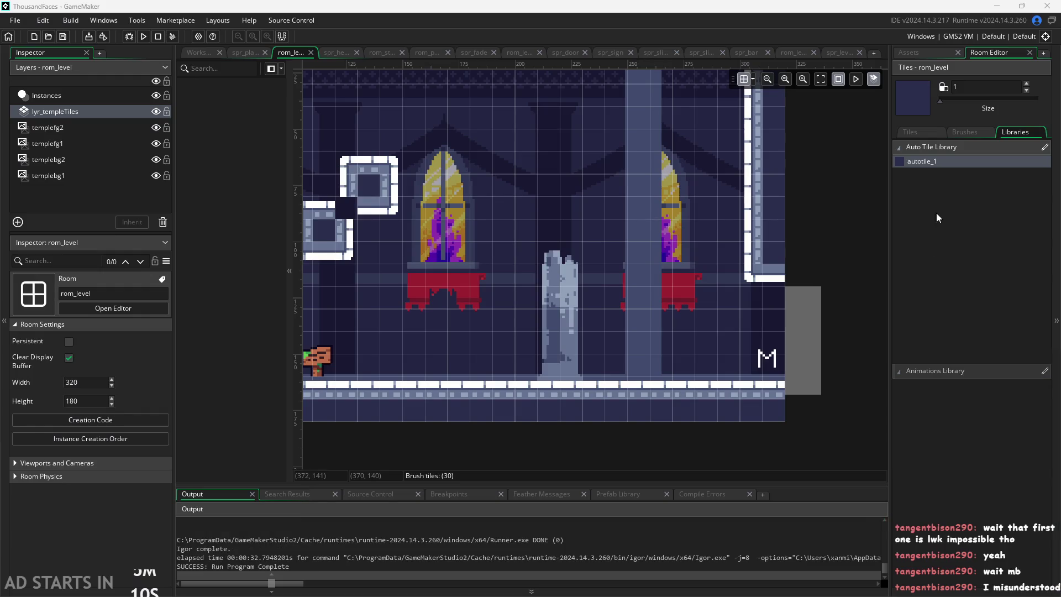
# Step: Erase the two stone block tiles and paint a new wall section off the left wall
pyautogui.moveTo(429, 258); pyautogui.dragTo(611, 277)
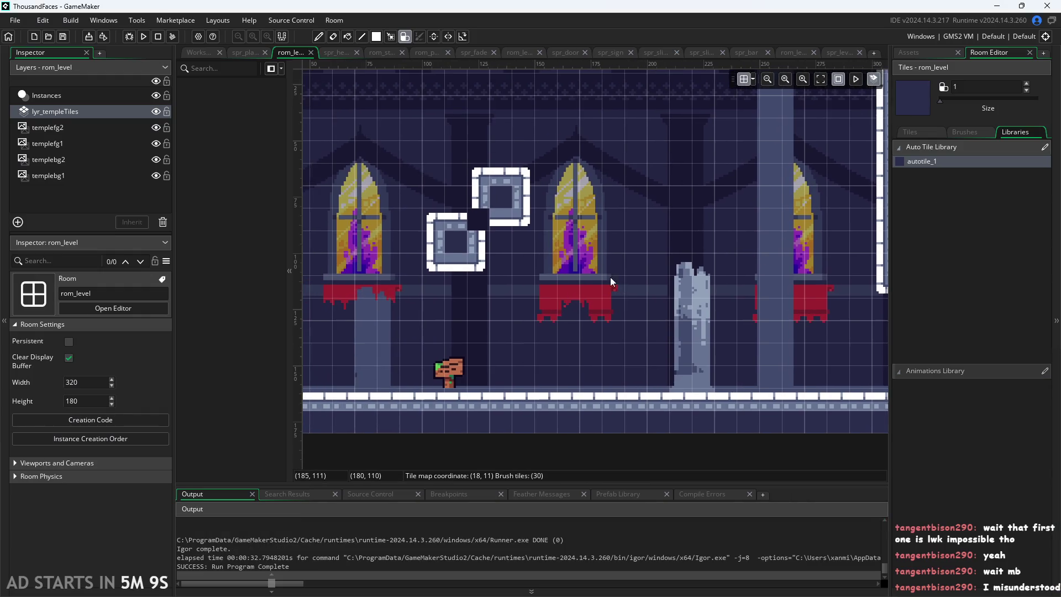
pyautogui.rightClick(457, 239)
pyautogui.scroll(-2, 568, 279)
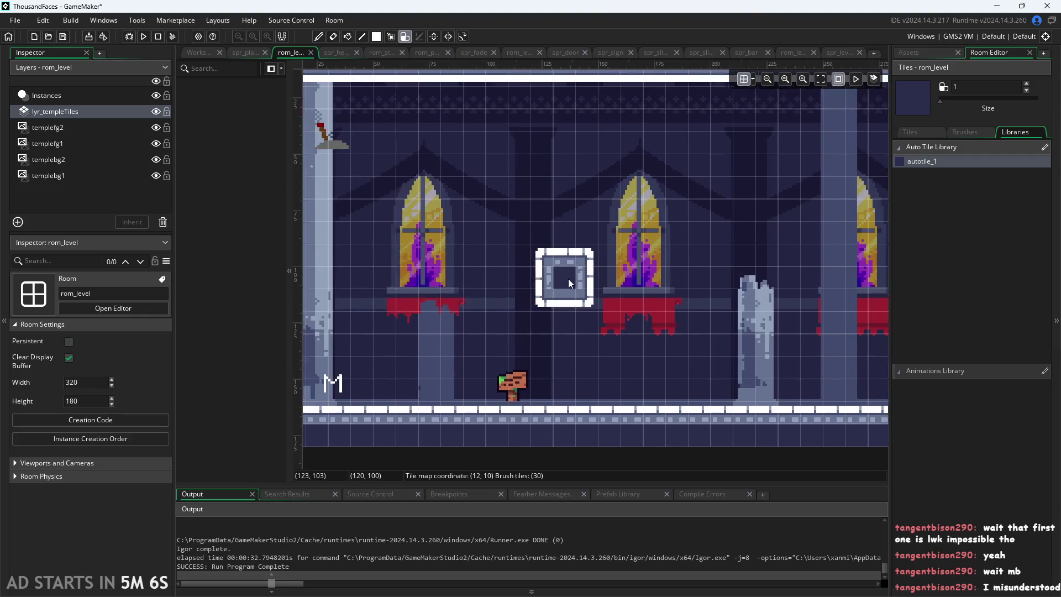
pyautogui.click(382, 157)
pyautogui.moveTo(420, 168)
pyautogui.mouseDown()
pyautogui.moveTo(465, 202)
pyautogui.moveTo(433, 186)
pyautogui.mouseUp()
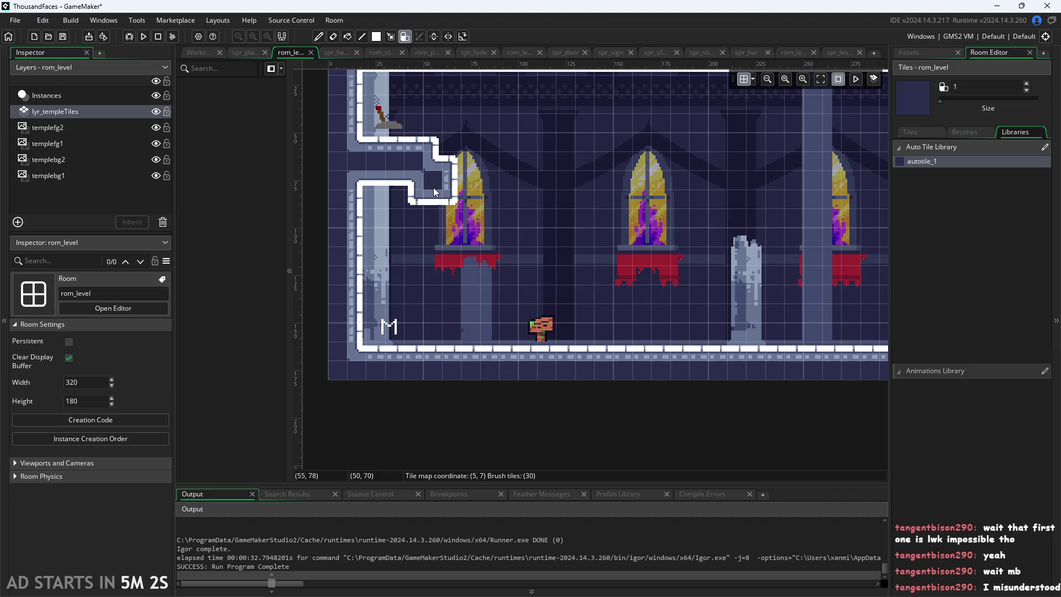
pyautogui.scroll(4, 434, 187)
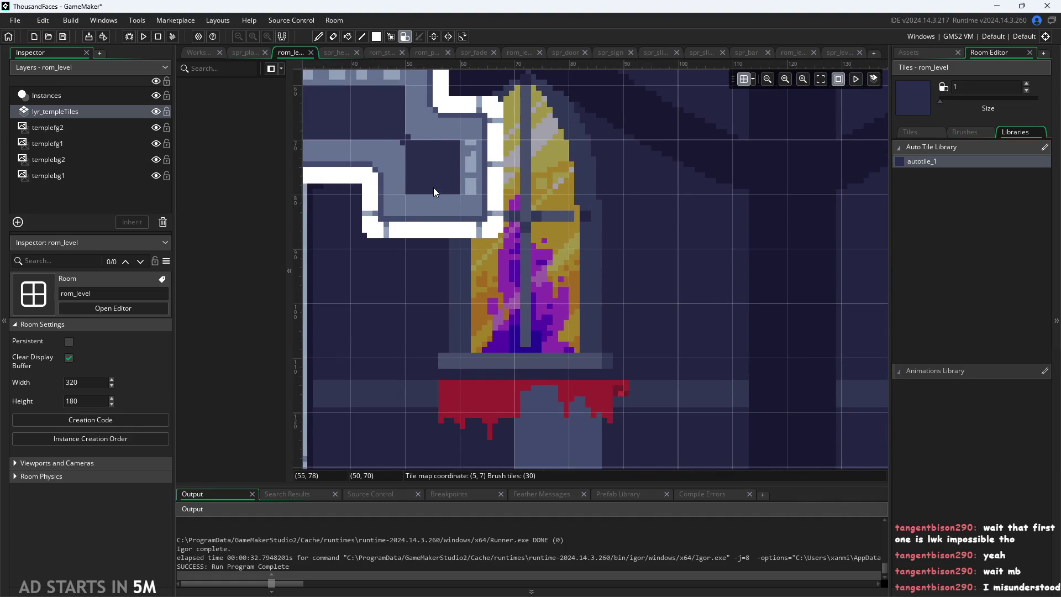
pyautogui.moveTo(433, 187)
pyautogui.mouseDown()
pyautogui.moveTo(446, 211)
pyautogui.moveTo(470, 214)
pyautogui.moveTo(440, 212)
pyautogui.mouseUp()
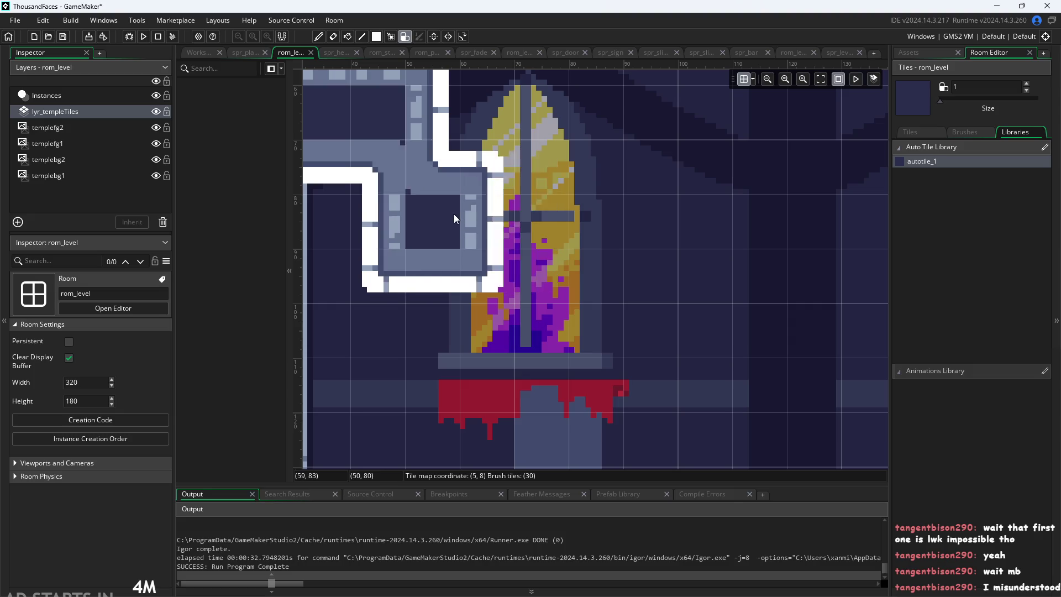
pyautogui.scroll(-2, 469, 208)
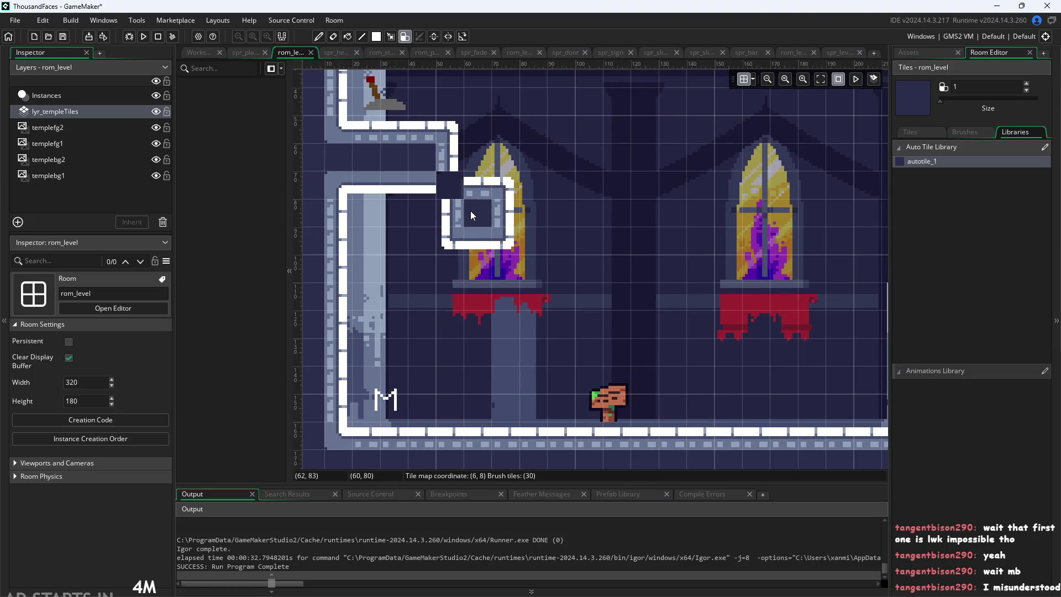
# Step: Extend the upper platform into a new block, undo the floor arch, and relaunch the game
pyautogui.moveTo(493, 189)
pyautogui.mouseDown()
pyautogui.moveTo(471, 191)
pyautogui.moveTo(550, 203)
pyautogui.moveTo(675, 290)
pyautogui.moveTo(672, 276)
pyautogui.moveTo(724, 303)
pyautogui.moveTo(783, 307)
pyautogui.moveTo(844, 351)
pyautogui.moveTo(547, 339)
pyautogui.mouseUp()
pyautogui.moveTo(679, 357)
pyautogui.mouseDown()
pyautogui.moveTo(684, 382)
pyautogui.moveTo(676, 320)
pyautogui.moveTo(666, 393)
pyautogui.moveTo(719, 354)
pyautogui.mouseUp()
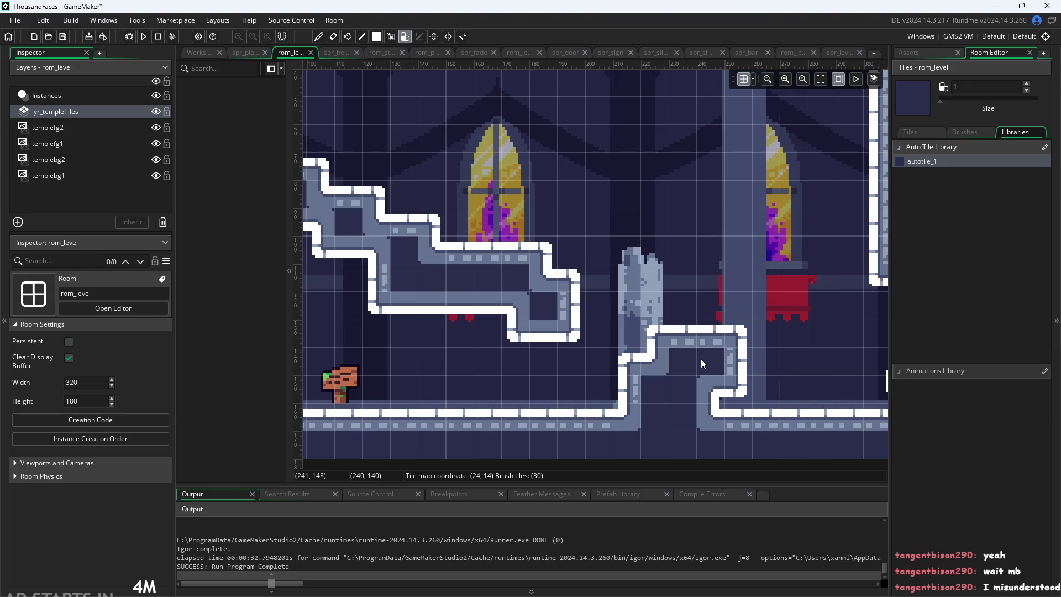
pyautogui.hotkey('ctrl', 'z')
pyautogui.press('F5')
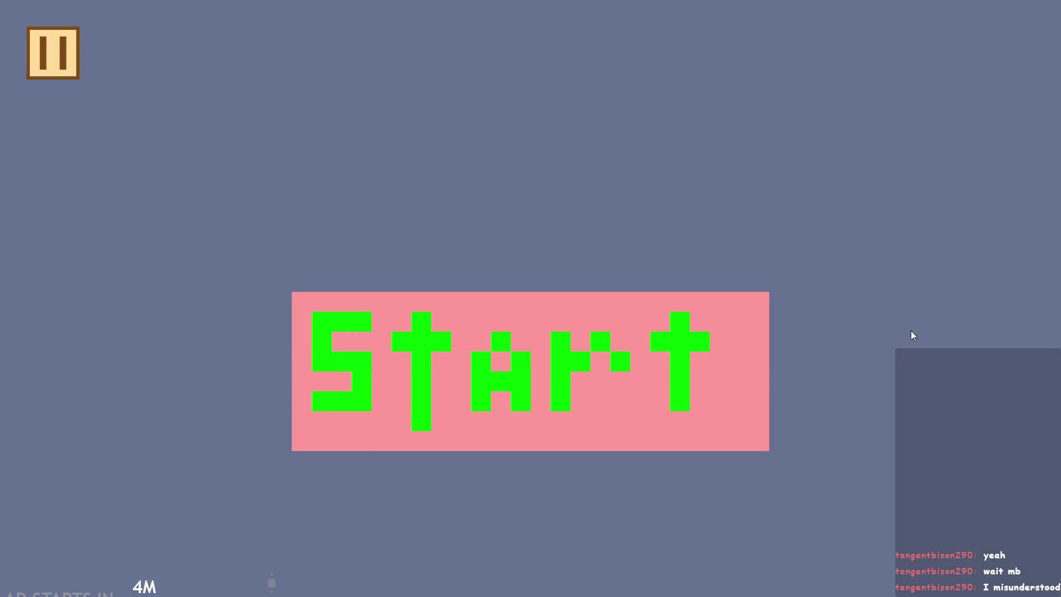
pyautogui.click(388, 351)
pyautogui.press('Right')
pyautogui.press('space')
pyautogui.press('Left')
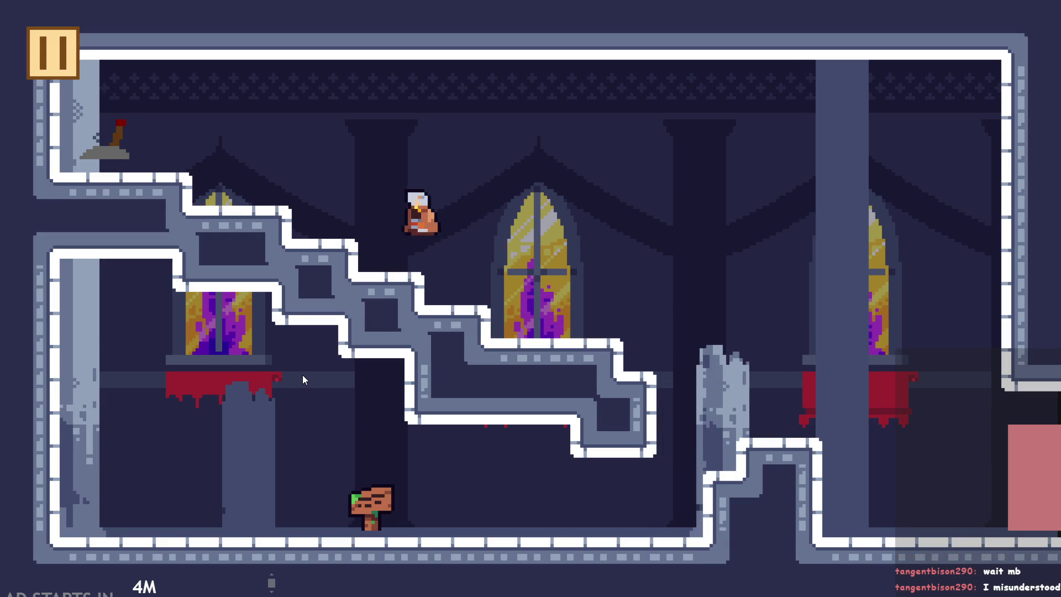
pyautogui.press('Right')
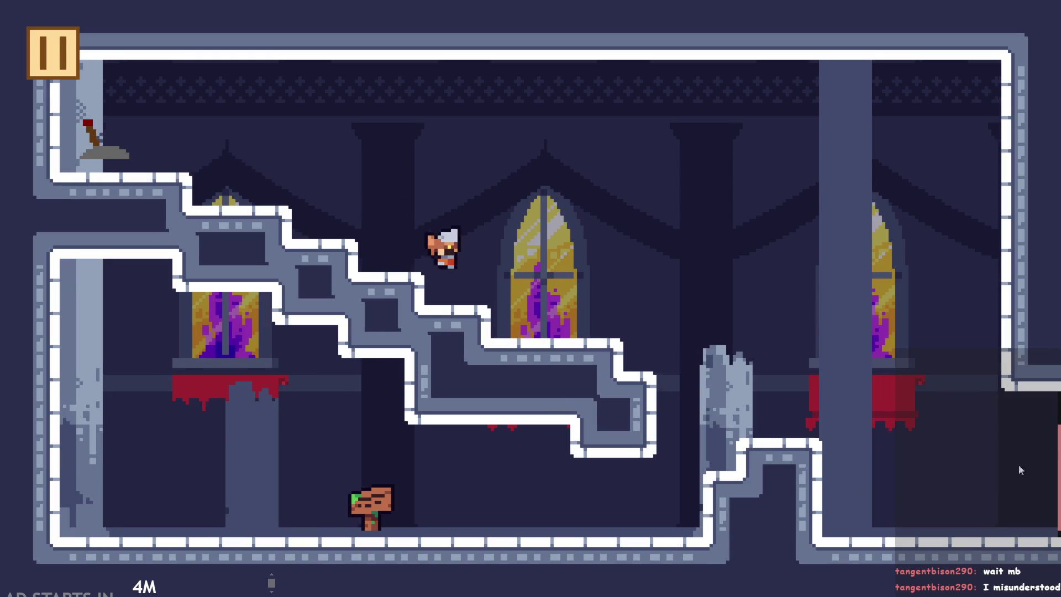
pyautogui.press('Right')
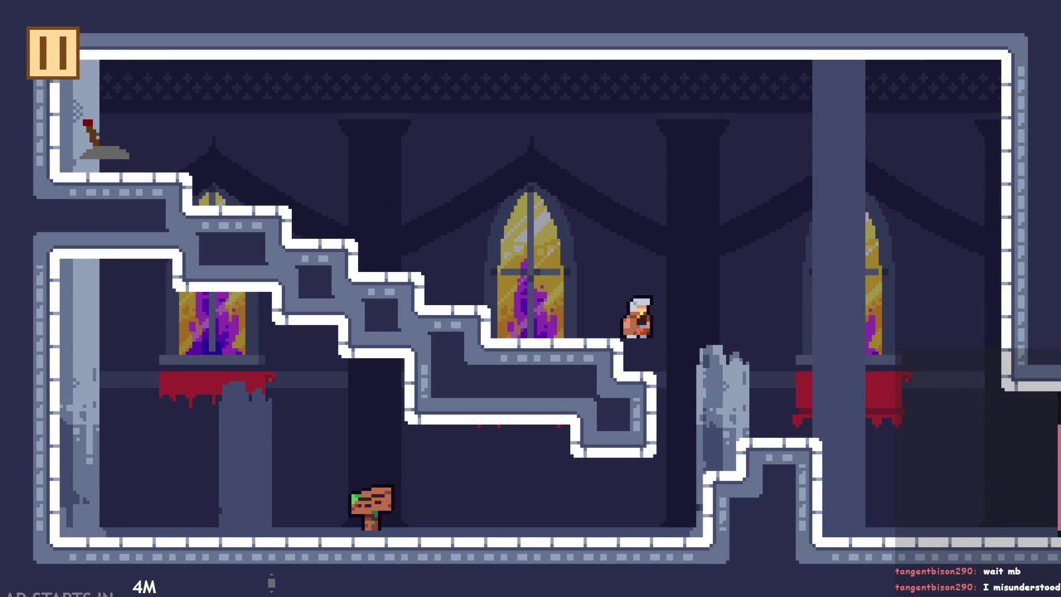
pyautogui.press('Right')
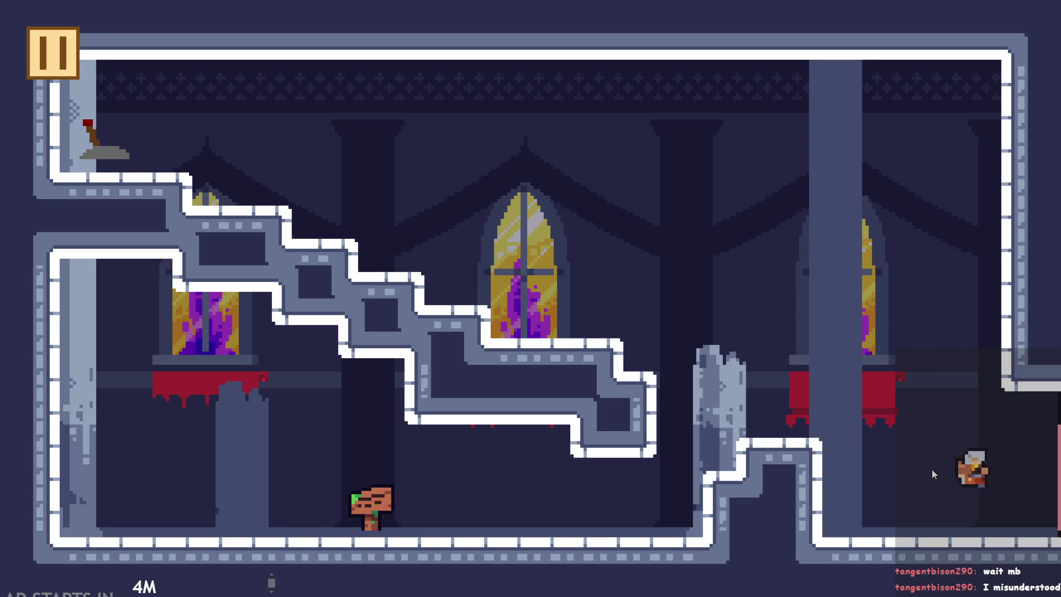
pyautogui.press('Right')
pyautogui.press('Left')
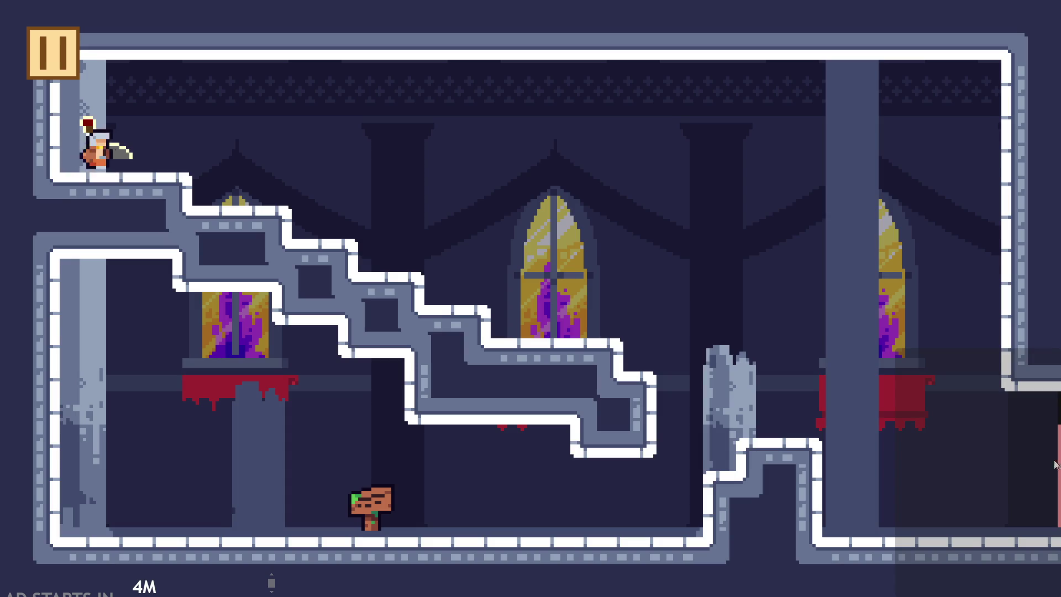
pyautogui.click(1054, 466)
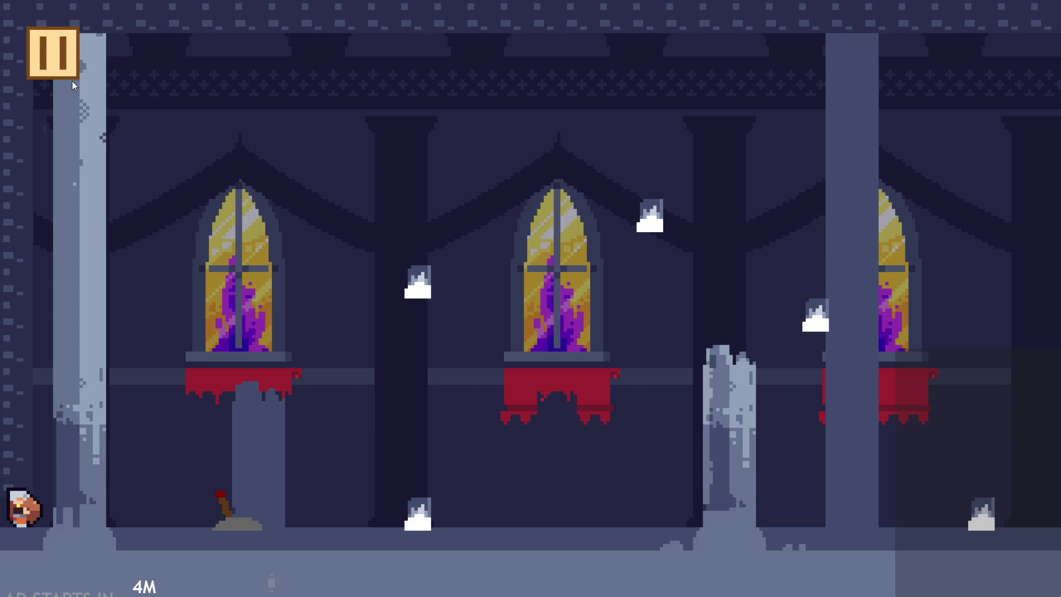
pyautogui.click(74, 83)
pyautogui.click(864, 506)
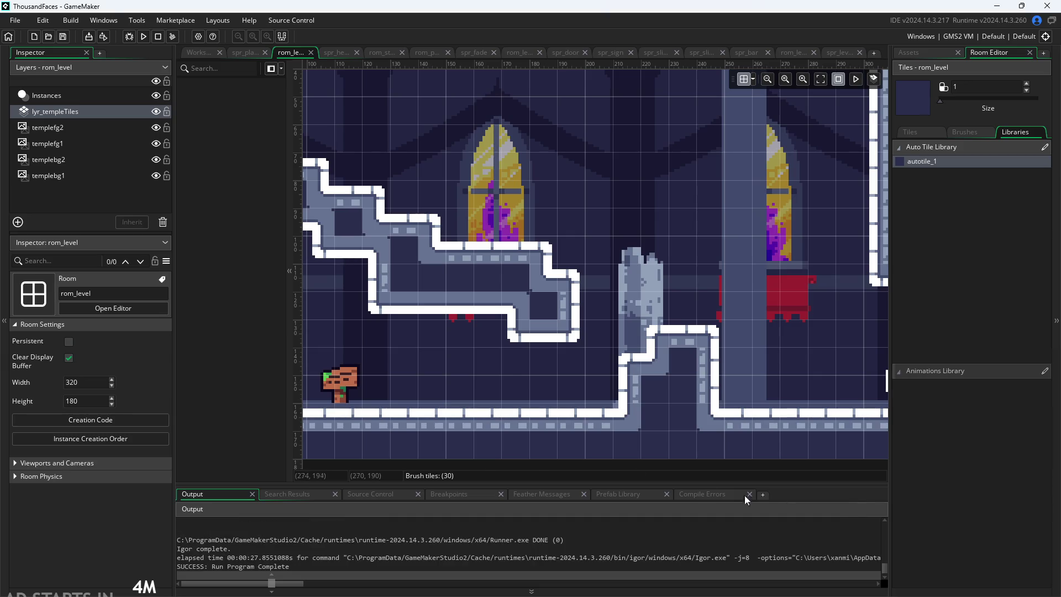
# Step: Paint and erase a test auto-tile block, then run the game again
pyautogui.click(456, 353)
pyautogui.scroll(-2, 456, 353)
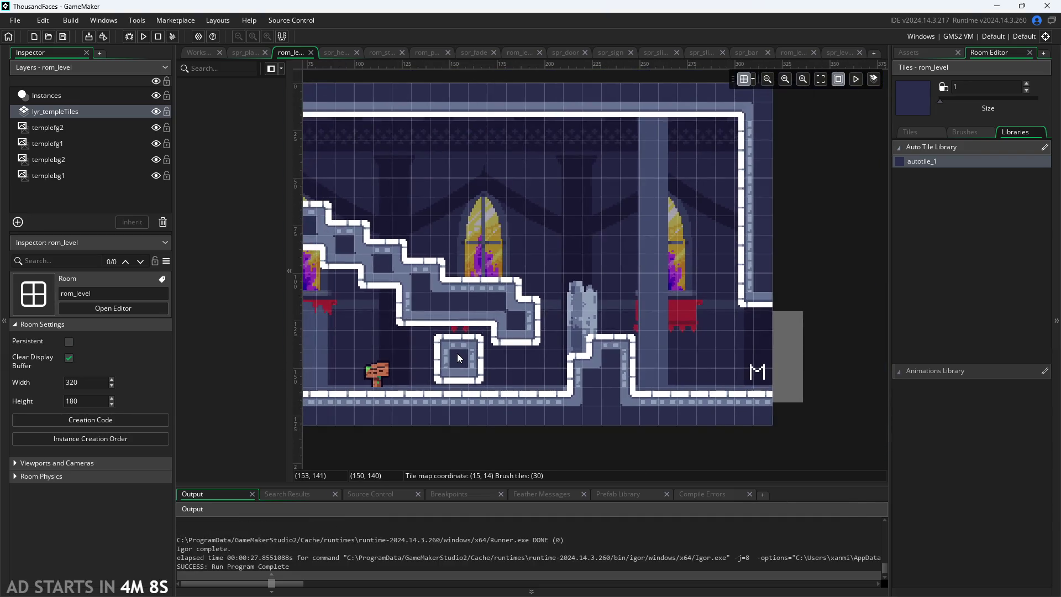
pyautogui.rightClick(457, 354)
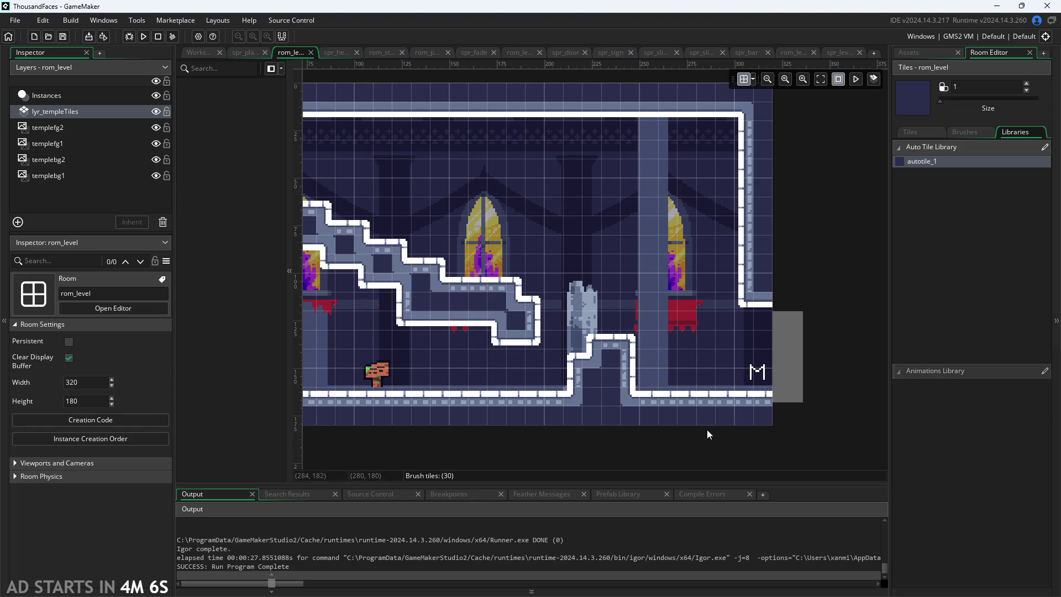
pyautogui.click(147, 42)
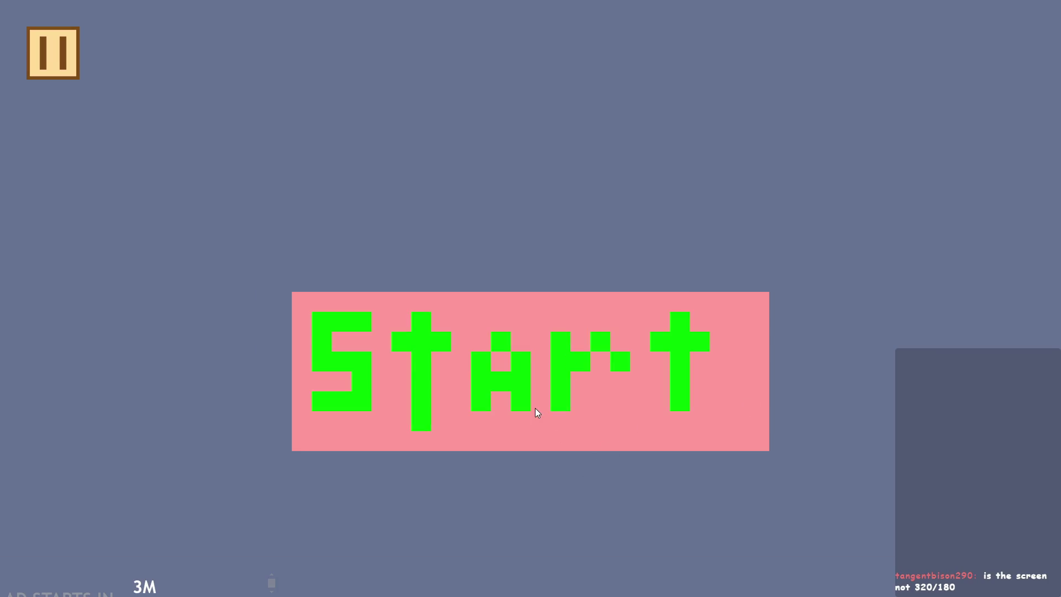
# Step: Start playing, toggle the pause menu, and jump right onto the signpost
pyautogui.click(535, 412)
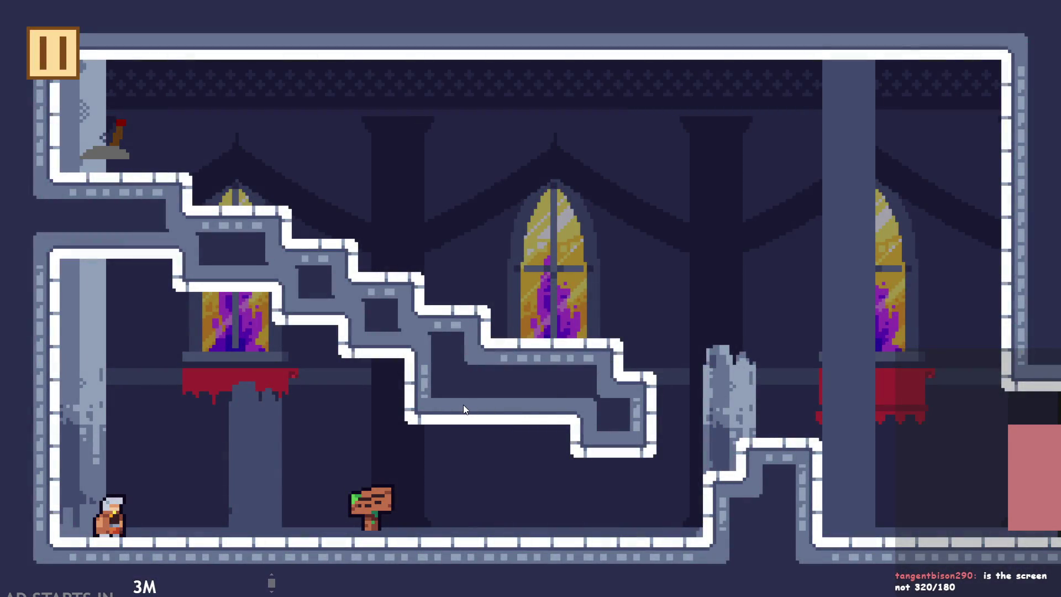
pyautogui.click(53, 53)
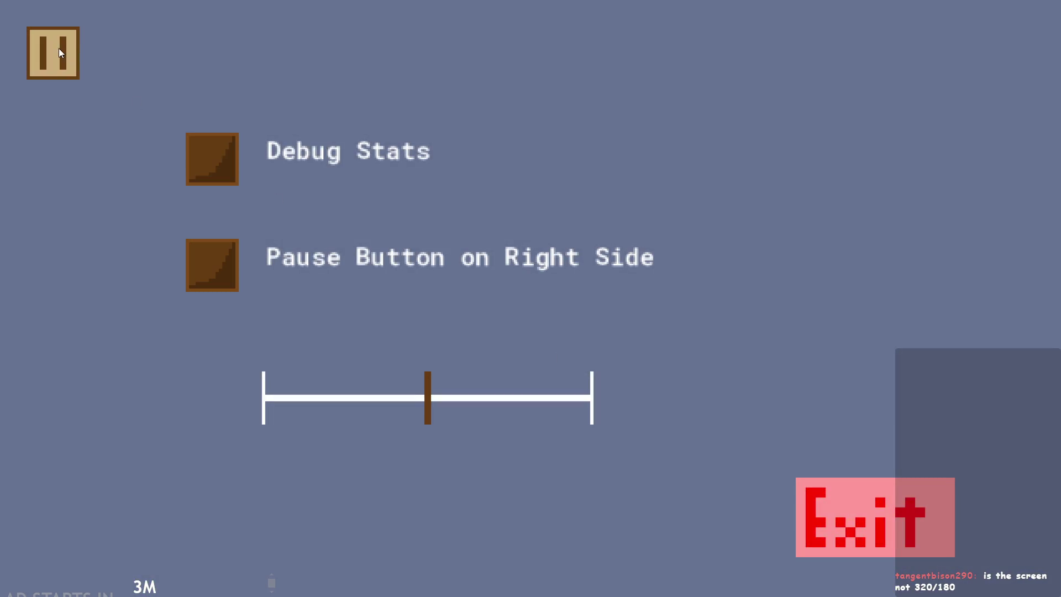
pyautogui.click(59, 48)
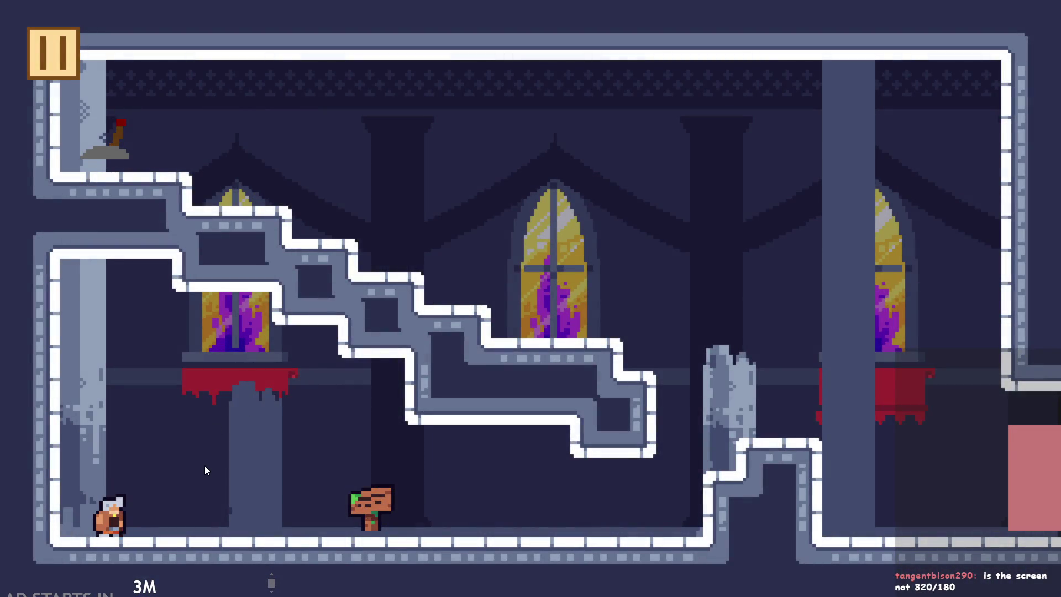
pyautogui.press('space')
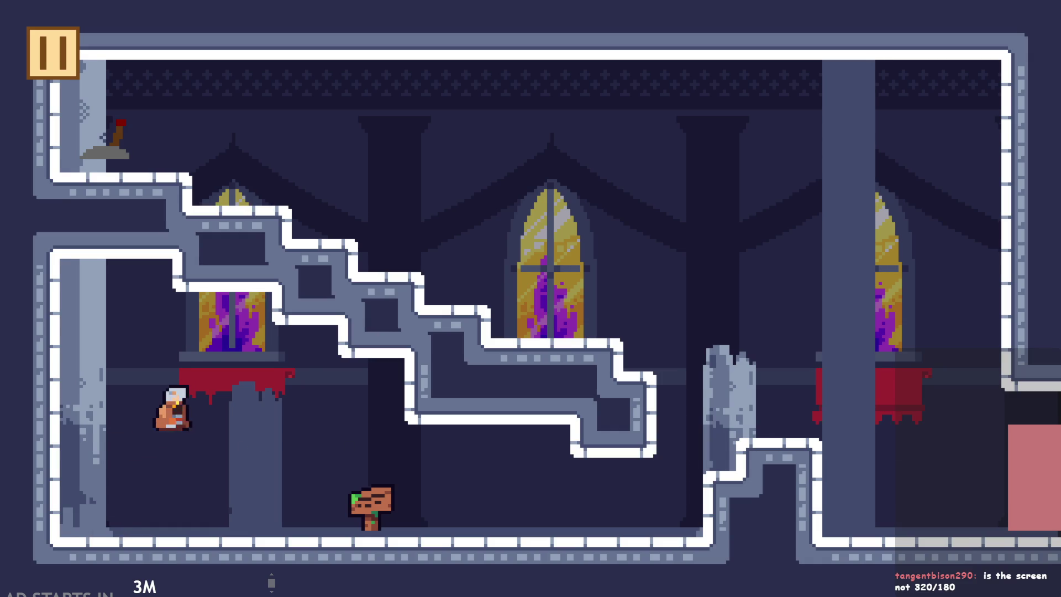
pyautogui.press('space')
pyautogui.press('Right')
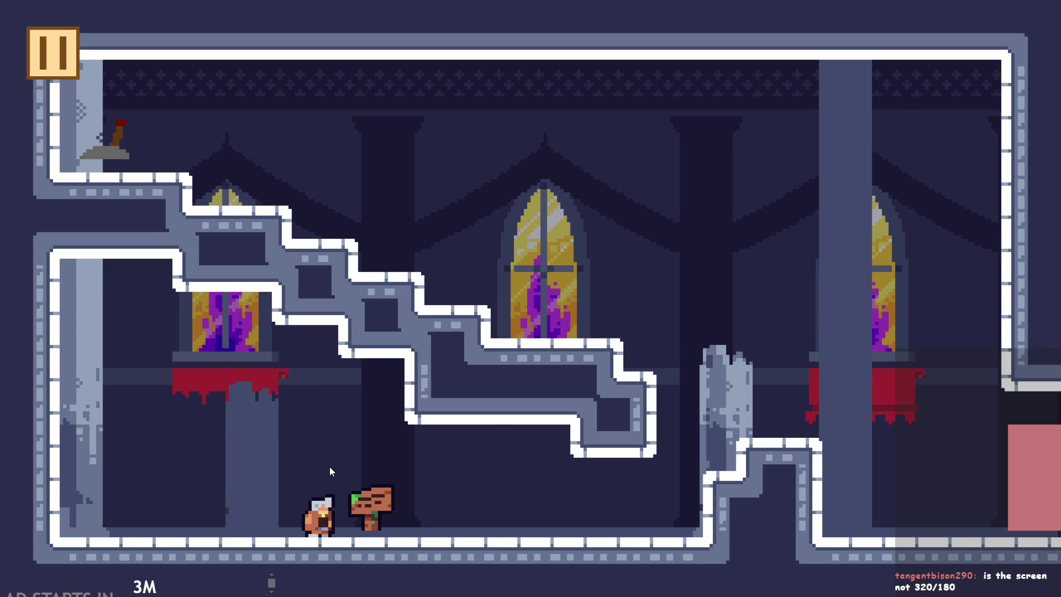
pyautogui.press('space')
pyautogui.press('Right')
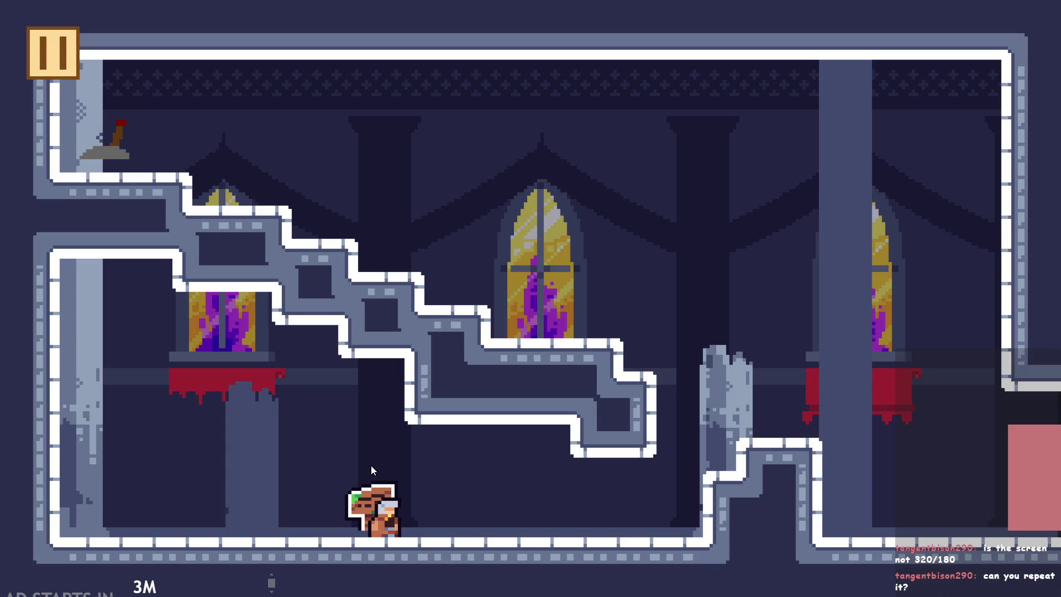
# Step: Read the signpost's message, then climb the stone stairs and flip the lever
pyautogui.press('Up')
pyautogui.press('Right')
pyautogui.press('Left')
pyautogui.press('space')
pyautogui.press('Right')
pyautogui.press('Left')
pyautogui.press('space')
pyautogui.press('space')
pyautogui.press('Up')
pyautogui.press('Right')
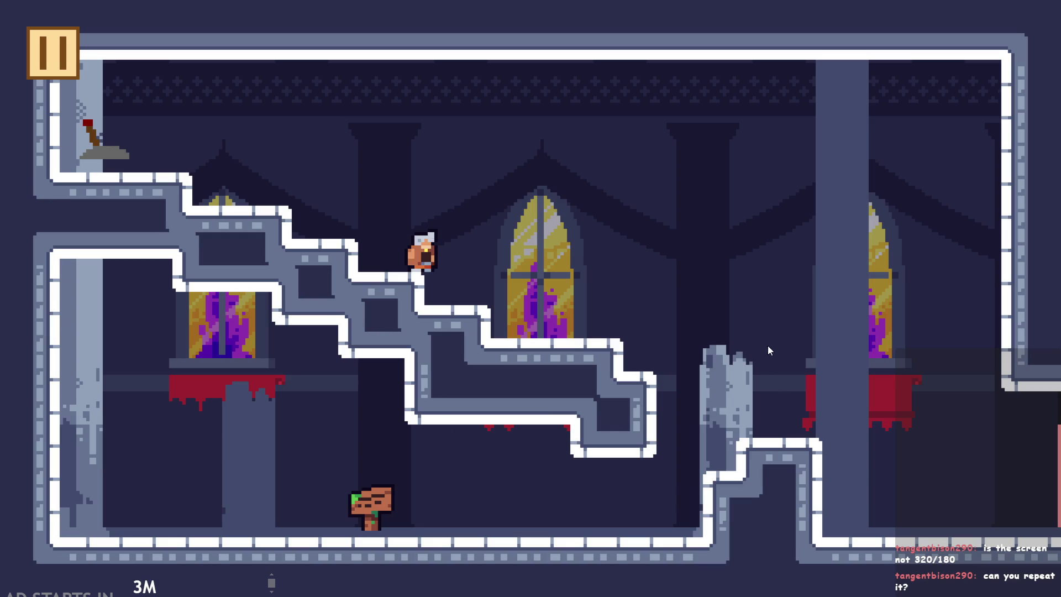
# Step: Jump between the upper-left ledge and lower stair ledge, then exit from the pause menu
pyautogui.press('Left')
pyautogui.press('space')
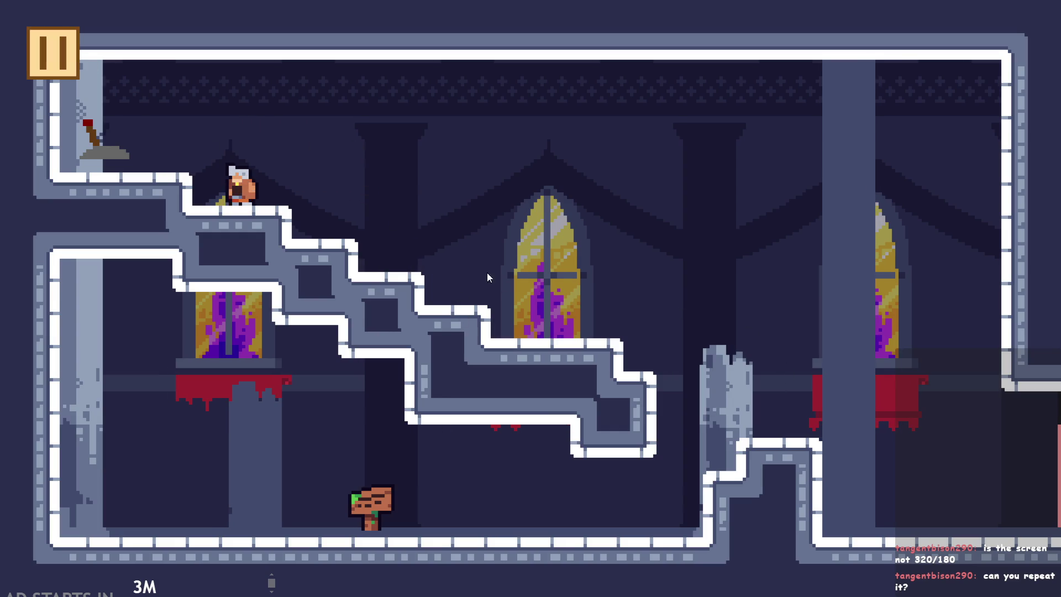
pyautogui.press('space')
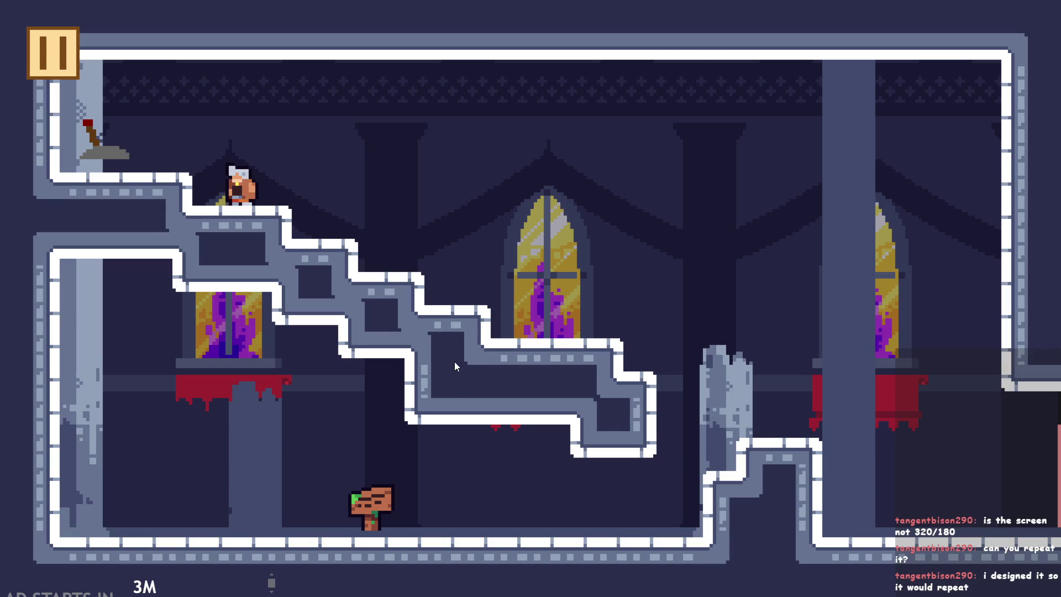
pyautogui.press('Right')
pyautogui.press('space')
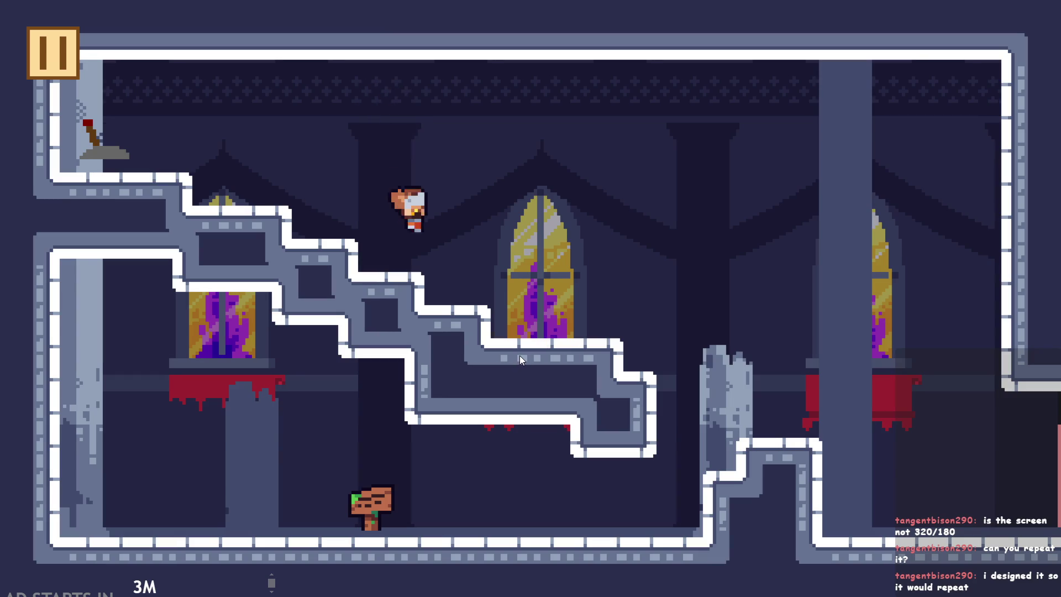
pyautogui.press('Left')
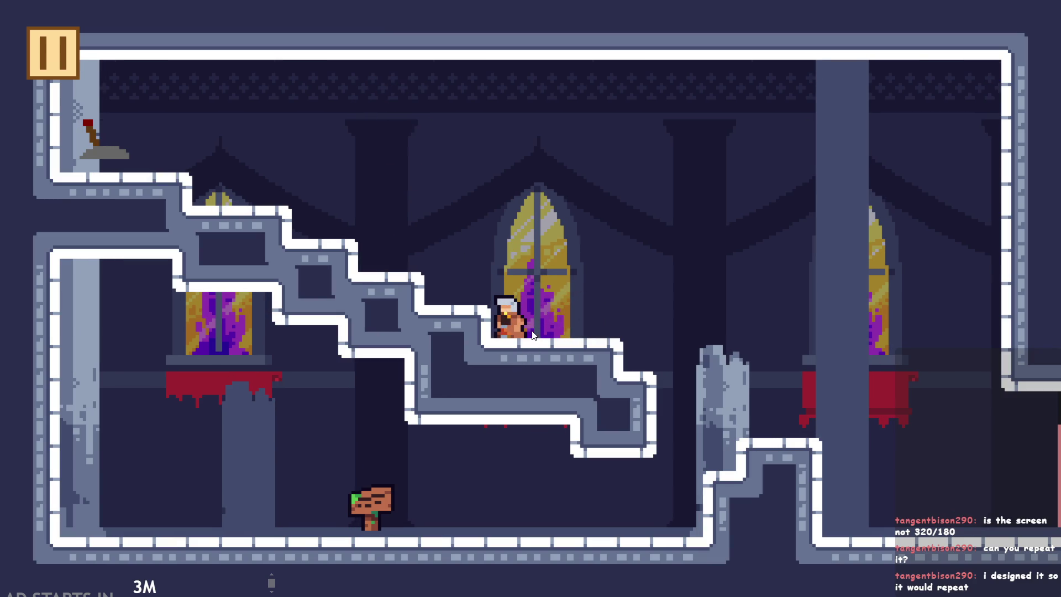
pyautogui.click(56, 61)
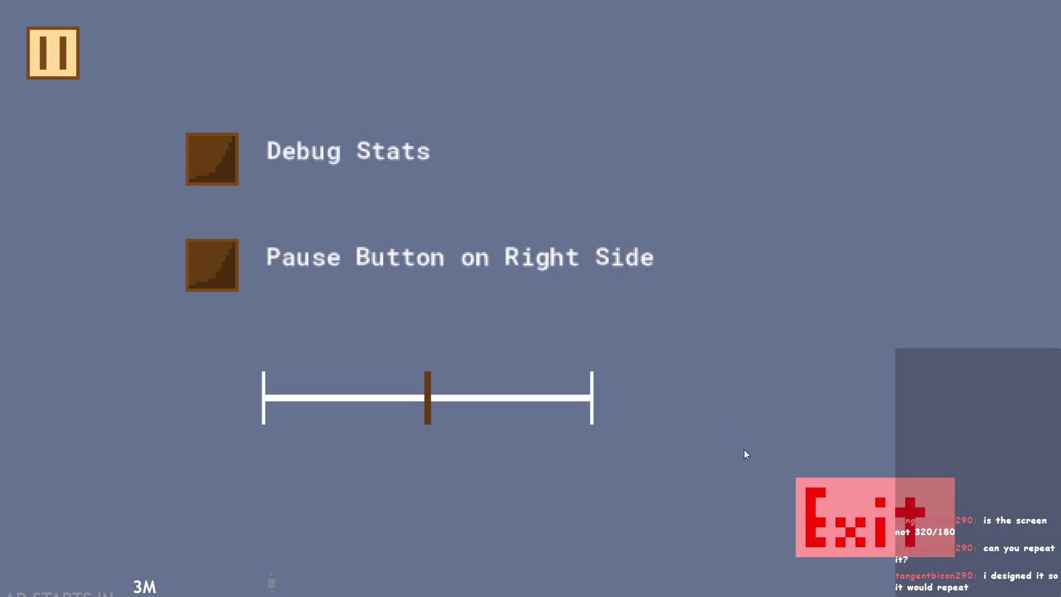
pyautogui.click(852, 507)
pyautogui.scroll(-10, 794, 443)
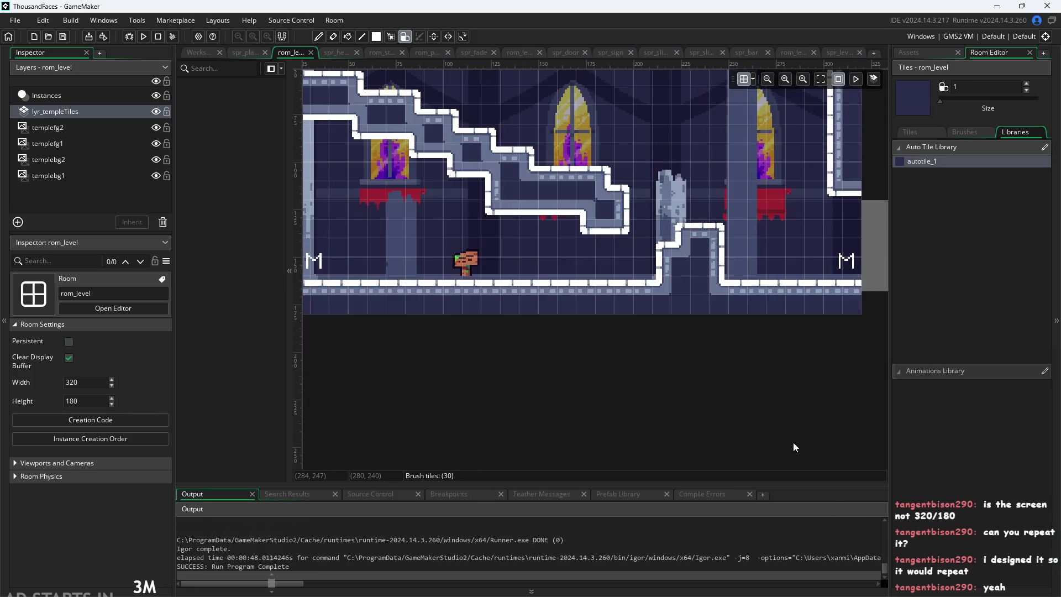
pyautogui.scroll(-2, 883, 237)
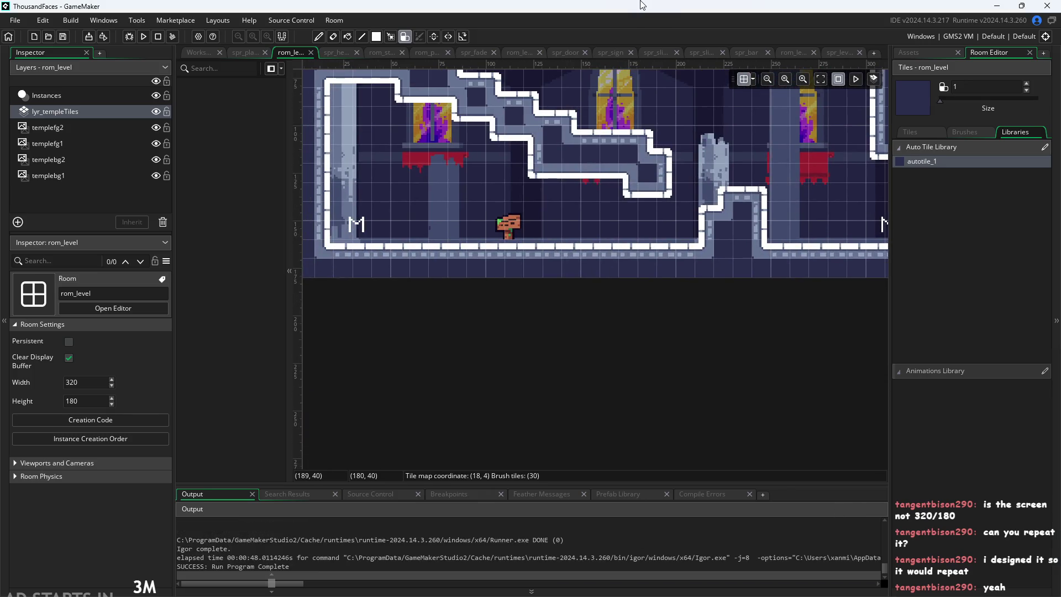
pyautogui.scroll(2, 851, 270)
pyautogui.scroll(-2, 630, 310)
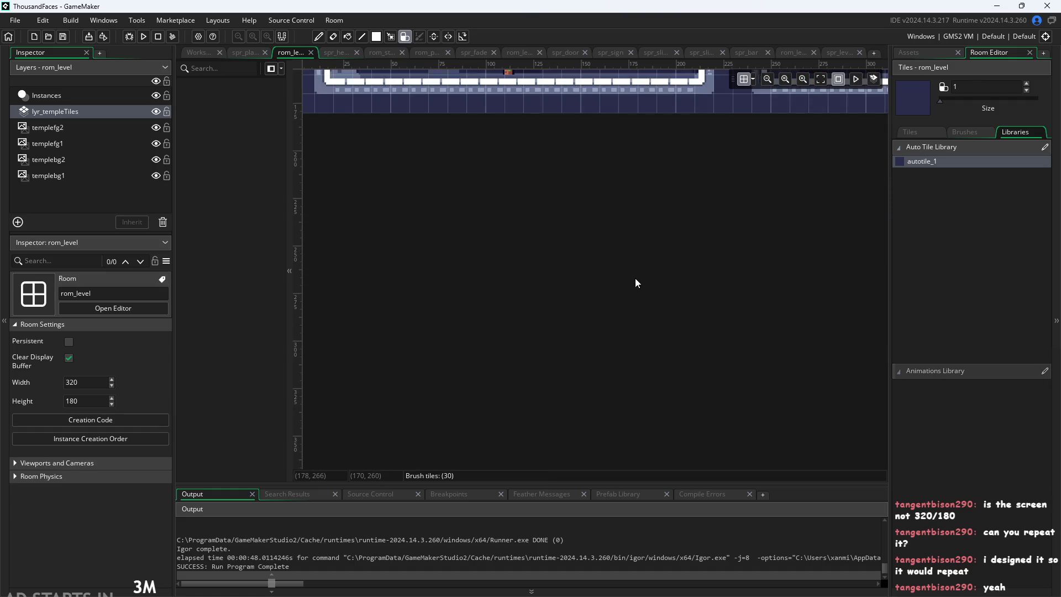
pyautogui.scroll(1, 624, 332)
pyautogui.scroll(-5, 608, 343)
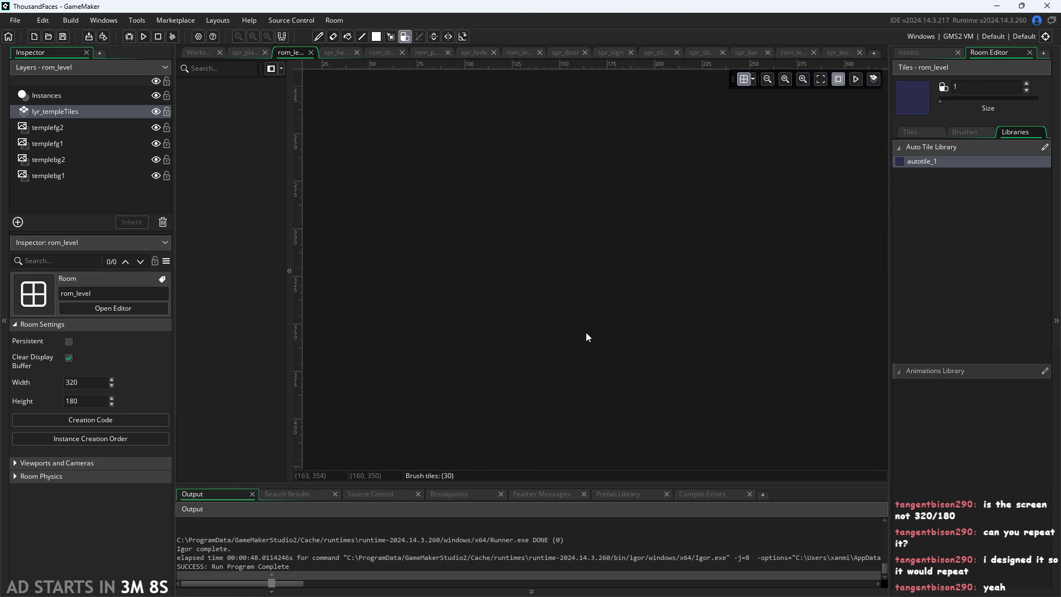
pyautogui.scroll(5, 585, 333)
pyautogui.scroll(-2, 620, 363)
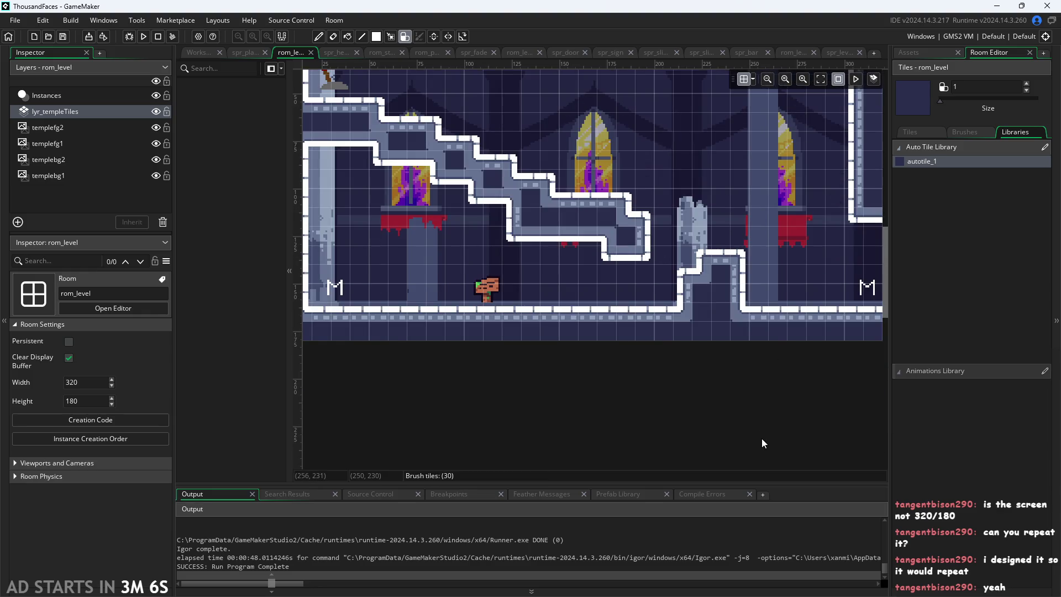
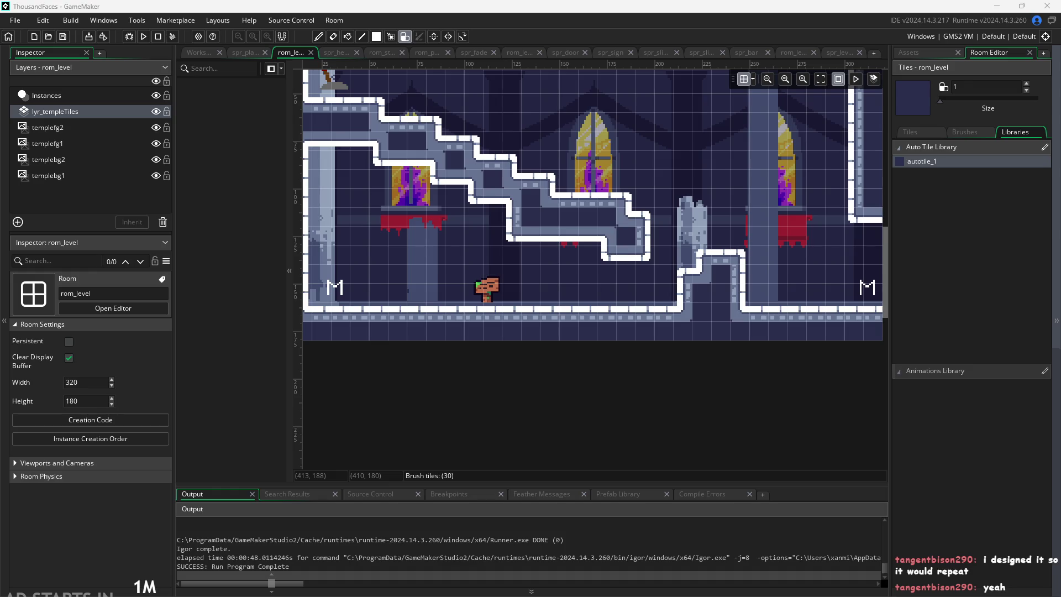
# Step: Re-centre the temple room view, show the Asset Browser, and open the bg_templeBg1 sprite
pyautogui.scroll(-5, 642, 427)
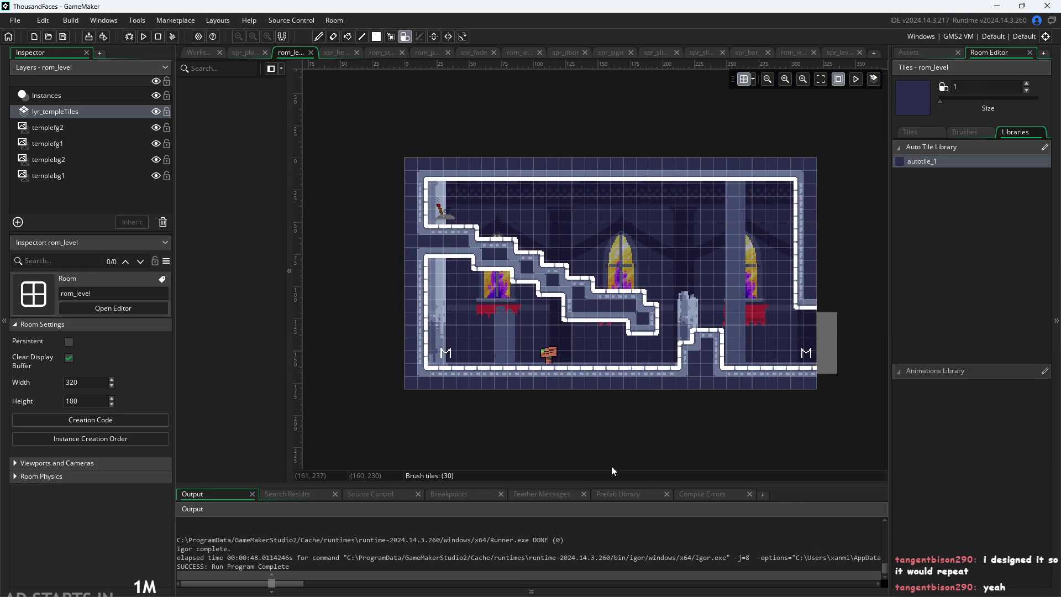
pyautogui.scroll(5, 657, 445)
pyautogui.moveTo(629, 449); pyautogui.dragTo(657, 463)
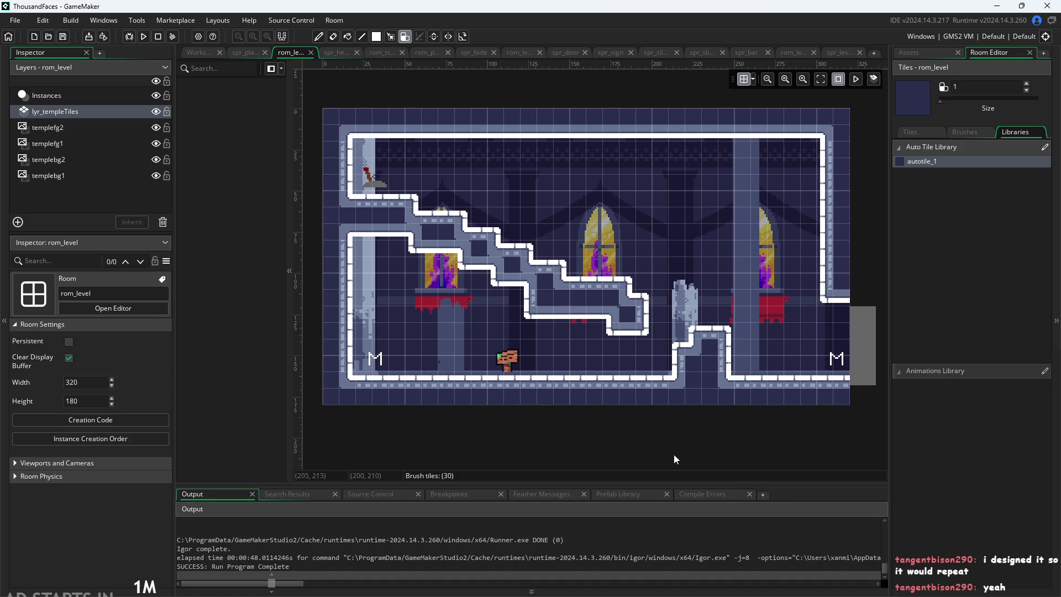
pyautogui.moveTo(854, 396)
pyautogui.mouseDown()
pyautogui.moveTo(759, 425)
pyautogui.moveTo(833, 421)
pyautogui.moveTo(704, 430)
pyautogui.moveTo(870, 307)
pyautogui.mouseUp()
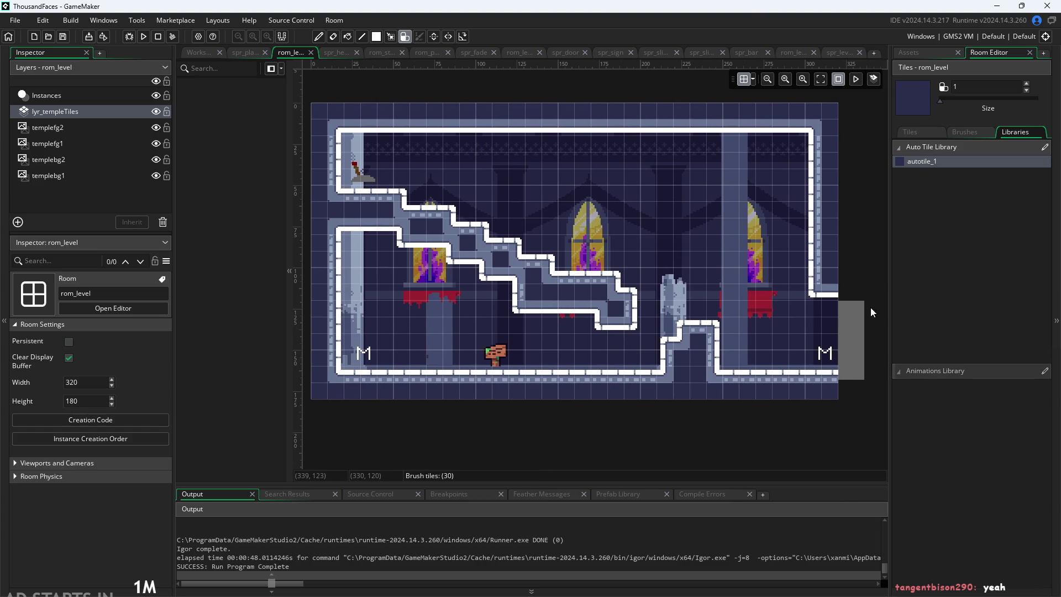
pyautogui.click(935, 54)
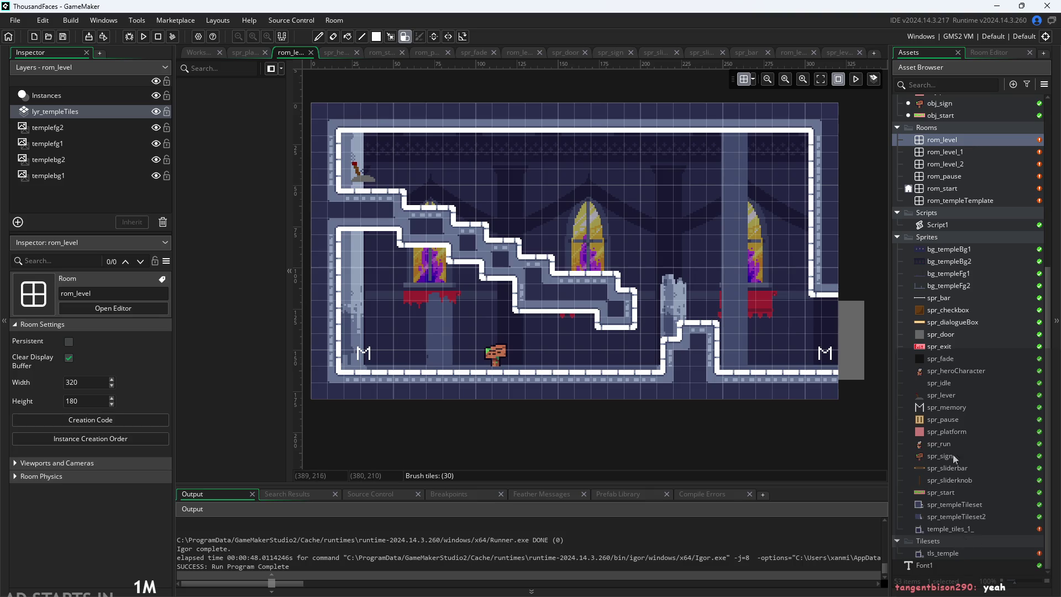
pyautogui.doubleClick(970, 250)
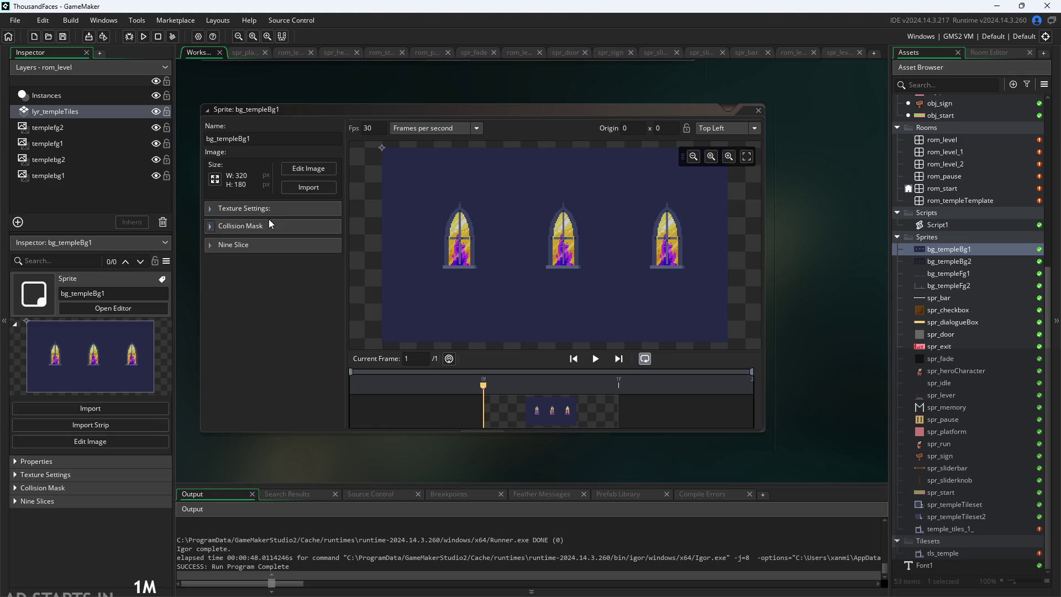
# Step: Open the bg_templeBg2, bg_templeFg1 and bg_templeFg2 sprite editors in turn
pyautogui.click(940, 263)
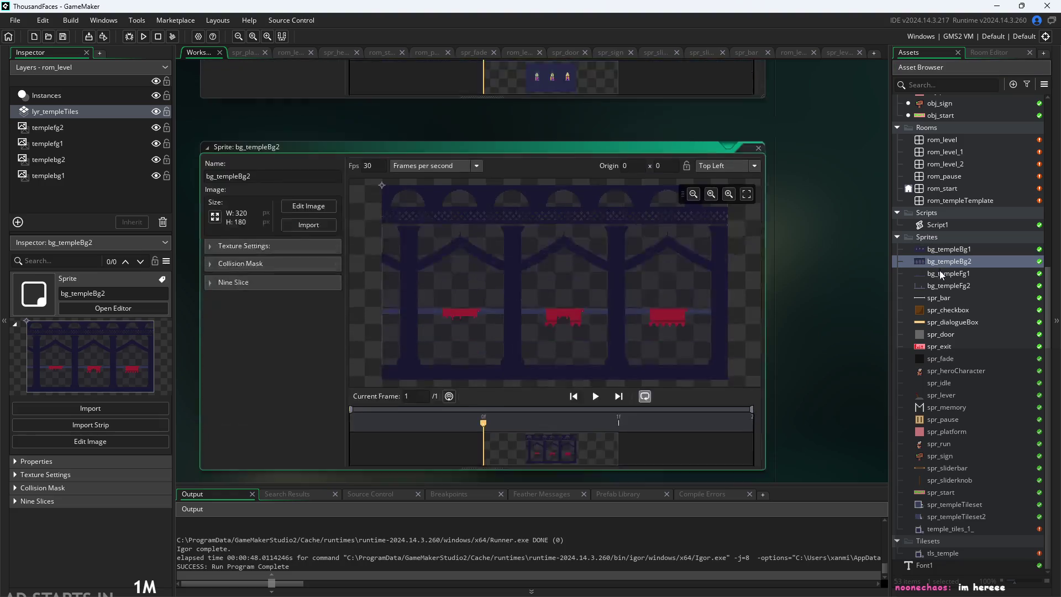
pyautogui.doubleClick(941, 274)
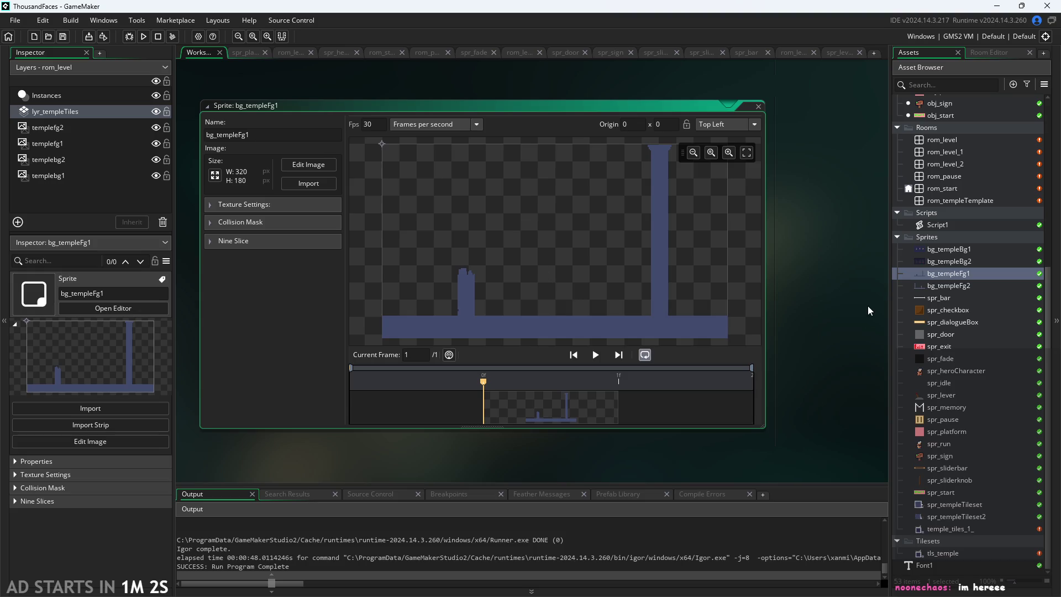
pyautogui.scroll(1, 867, 299)
pyautogui.moveTo(866, 291)
pyautogui.mouseDown()
pyautogui.moveTo(883, 304)
pyautogui.moveTo(877, 284)
pyautogui.mouseUp()
pyautogui.scroll(-3, 849, 307)
pyautogui.doubleClick(948, 285)
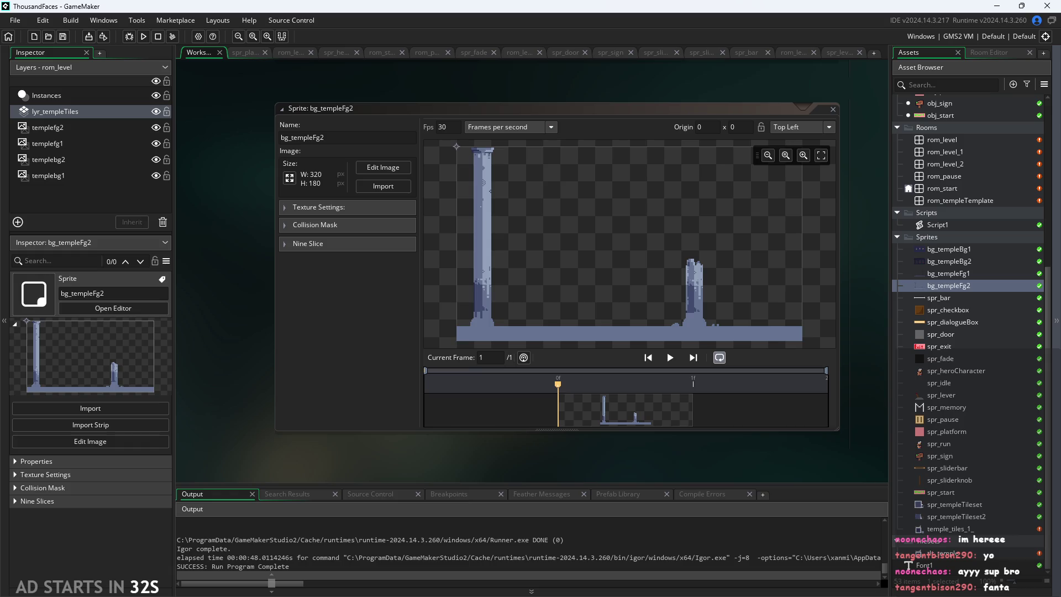
pyautogui.moveTo(639, 472)
pyautogui.mouseDown()
pyautogui.moveTo(623, 462)
pyautogui.moveTo(642, 454)
pyautogui.mouseUp()
pyautogui.scroll(2, 642, 453)
pyautogui.scroll(-2, 642, 453)
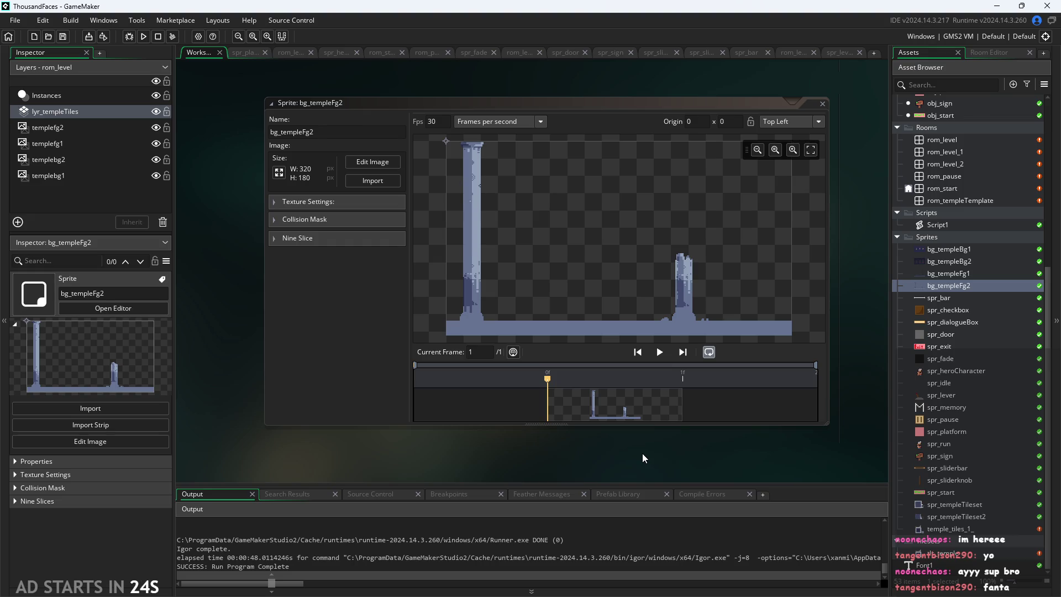
pyautogui.moveTo(642, 453); pyautogui.dragTo(637, 462)
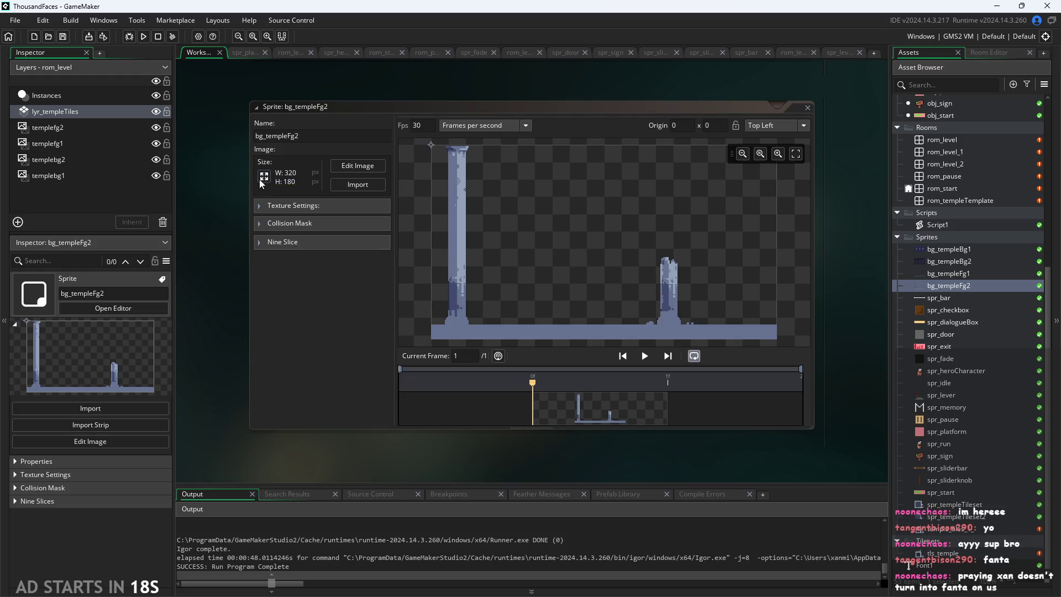
pyautogui.moveTo(823, 232); pyautogui.dragTo(823, 254)
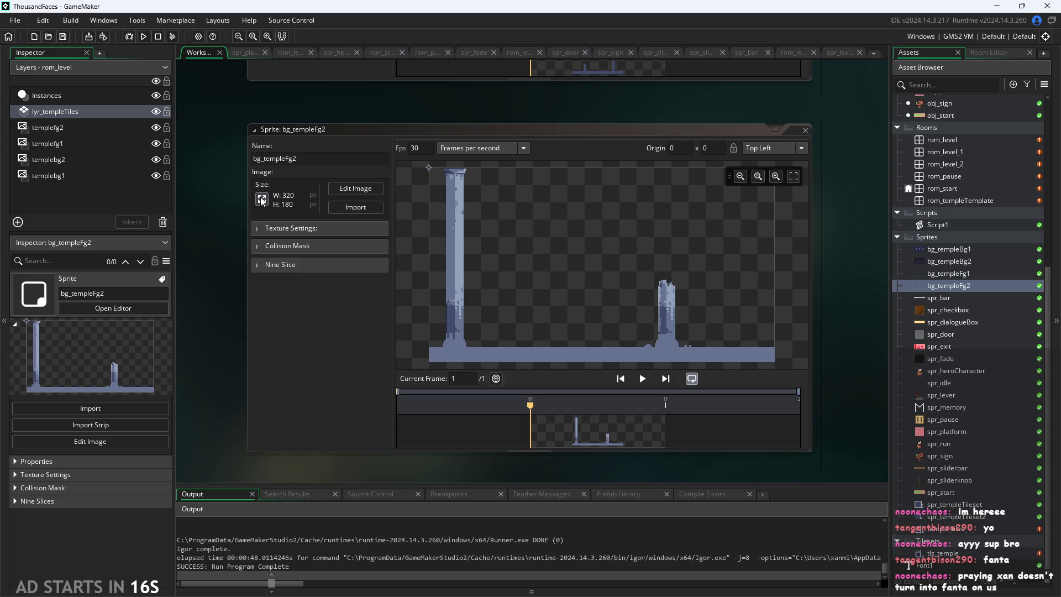
pyautogui.click(260, 196)
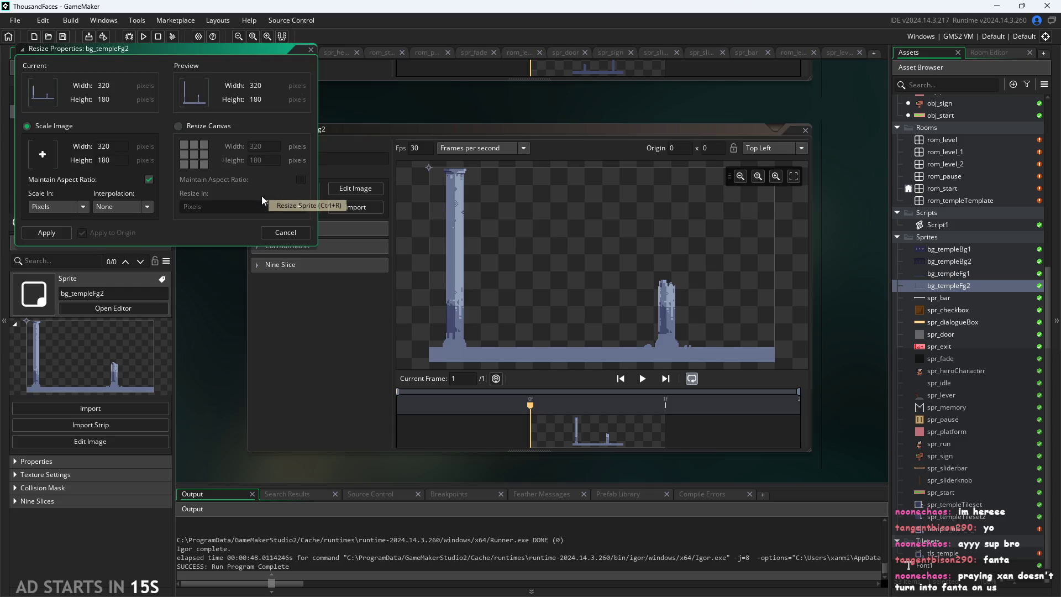
pyautogui.click(279, 234)
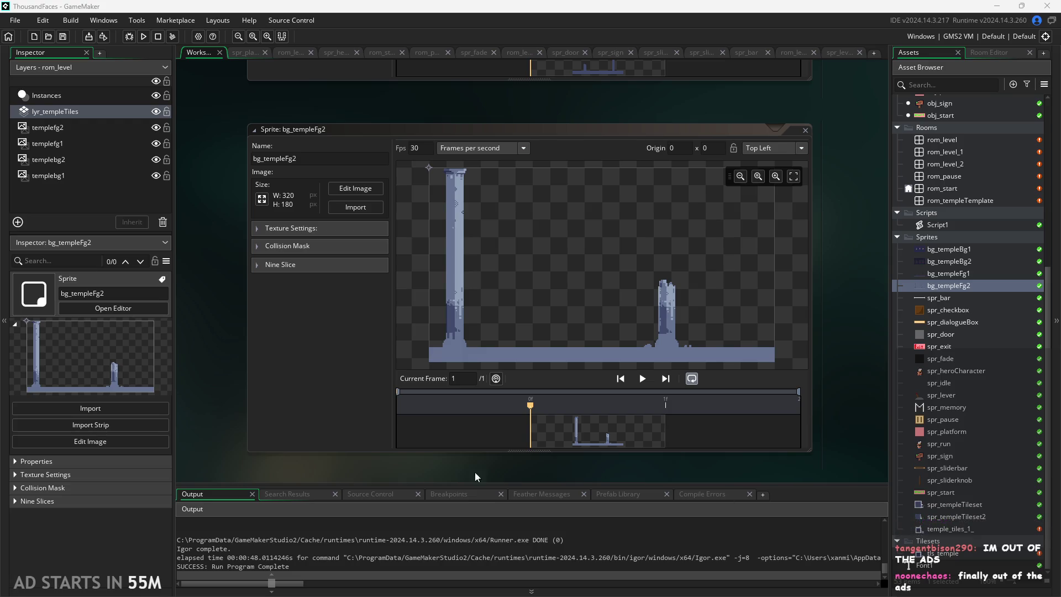
# Step: Zoom and pan the workspace to bring the bg_templeBg2 sprite window into view
pyautogui.moveTo(357, 472)
pyautogui.mouseDown()
pyautogui.moveTo(412, 465)
pyautogui.moveTo(343, 471)
pyautogui.mouseUp()
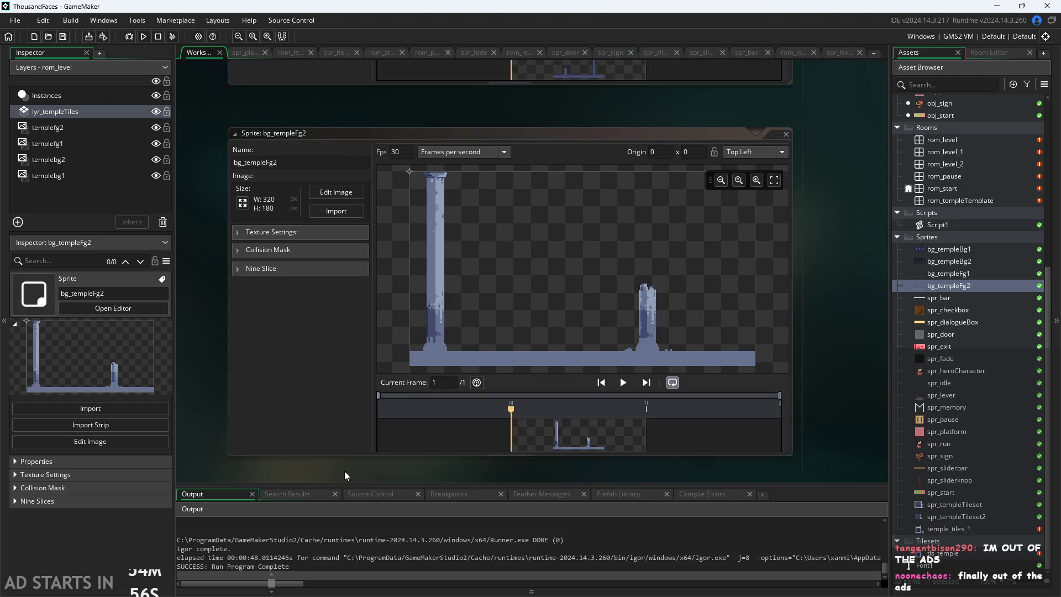
pyautogui.scroll(-1, 344, 475)
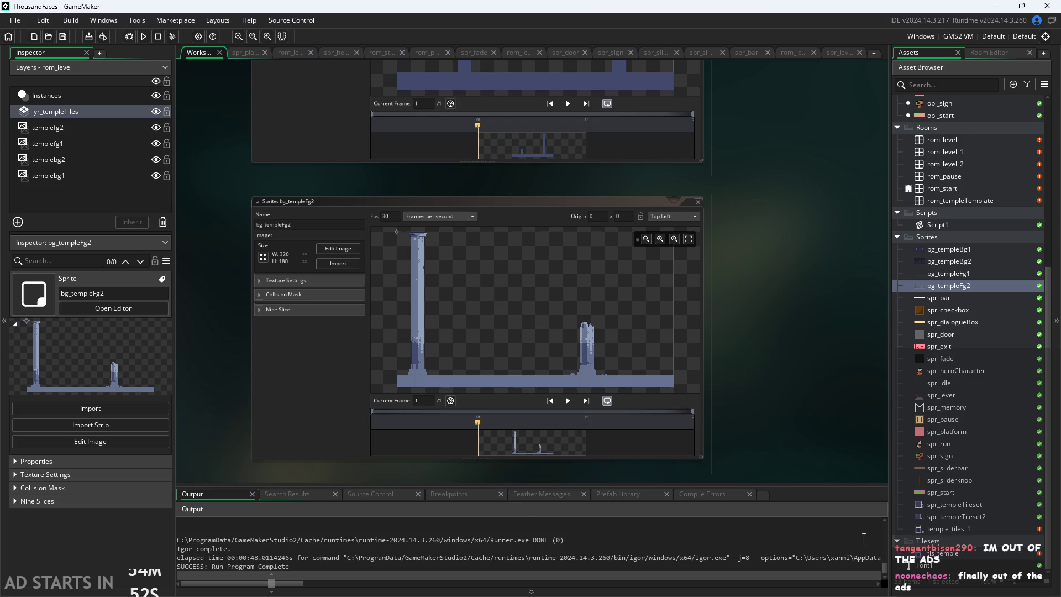
pyautogui.scroll(2, 797, 366)
pyautogui.scroll(-2, 824, 387)
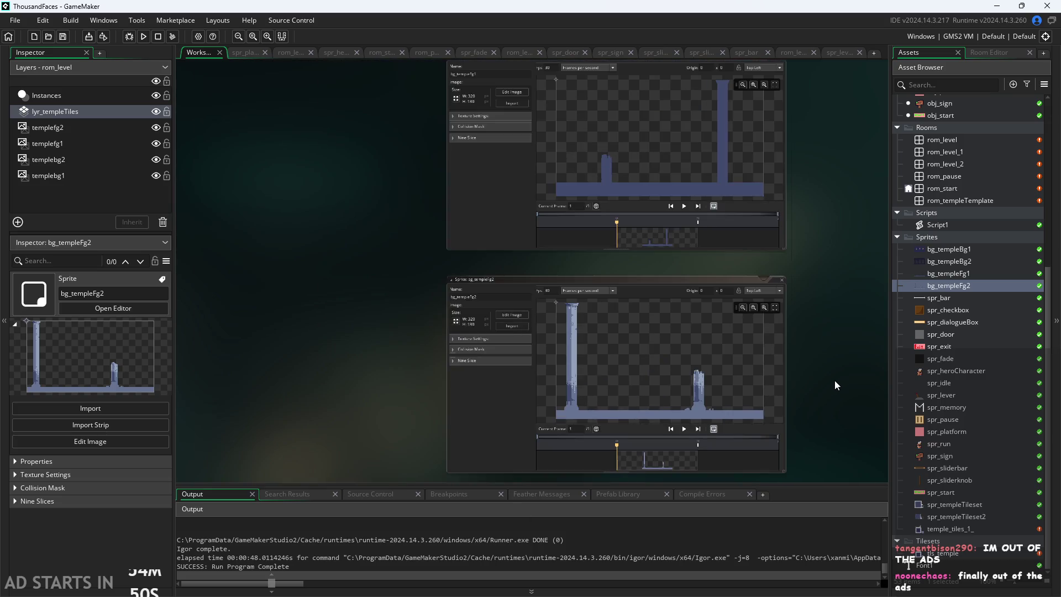
pyautogui.scroll(1, 821, 387)
pyautogui.scroll(2, 814, 395)
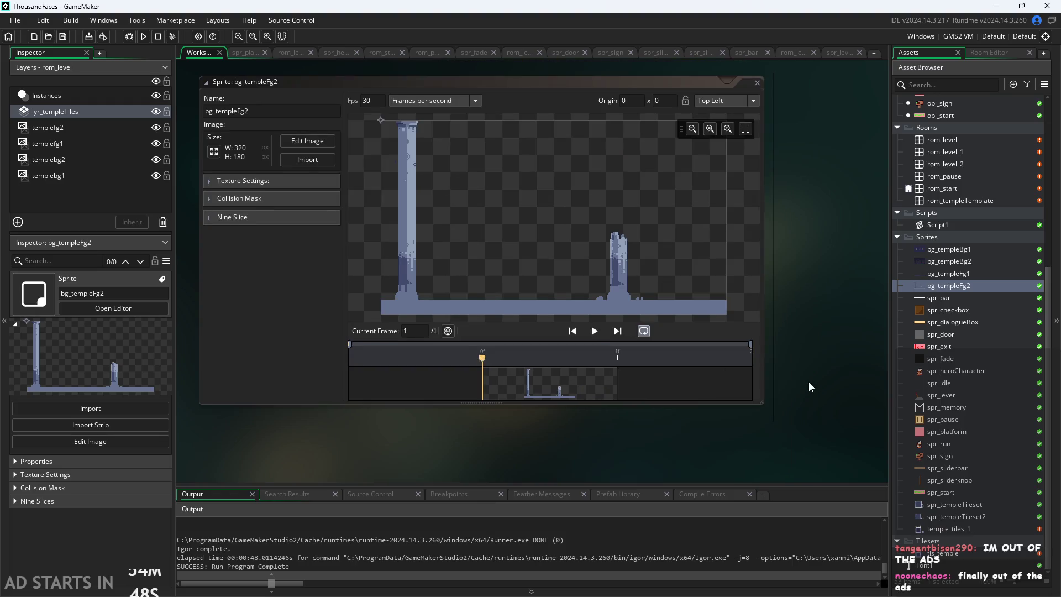
pyautogui.scroll(-1, 862, 430)
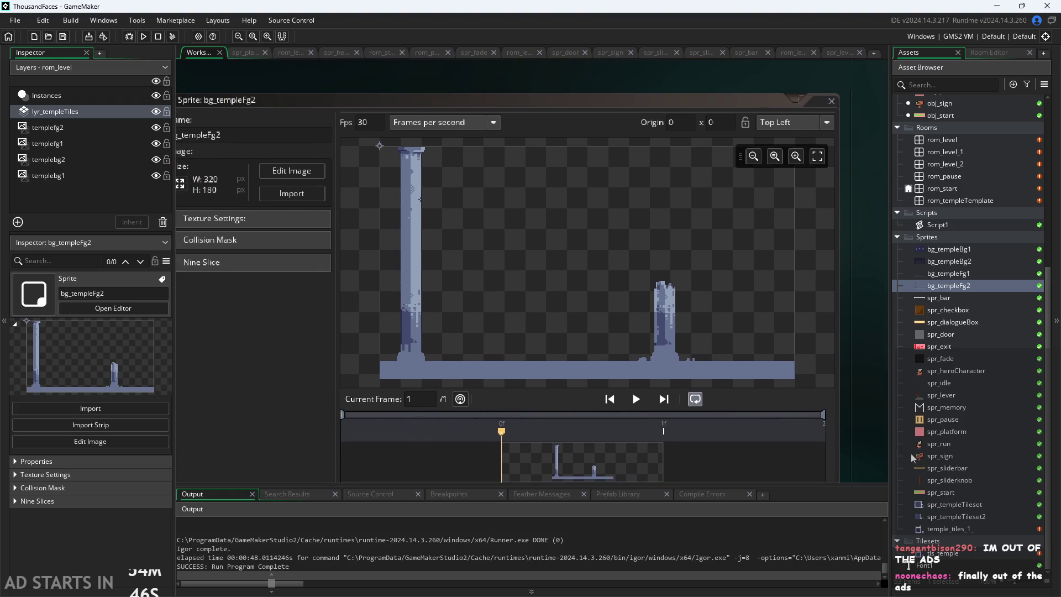
pyautogui.scroll(1, 898, 440)
pyautogui.scroll(-1, 875, 441)
pyautogui.scroll(1, 960, 422)
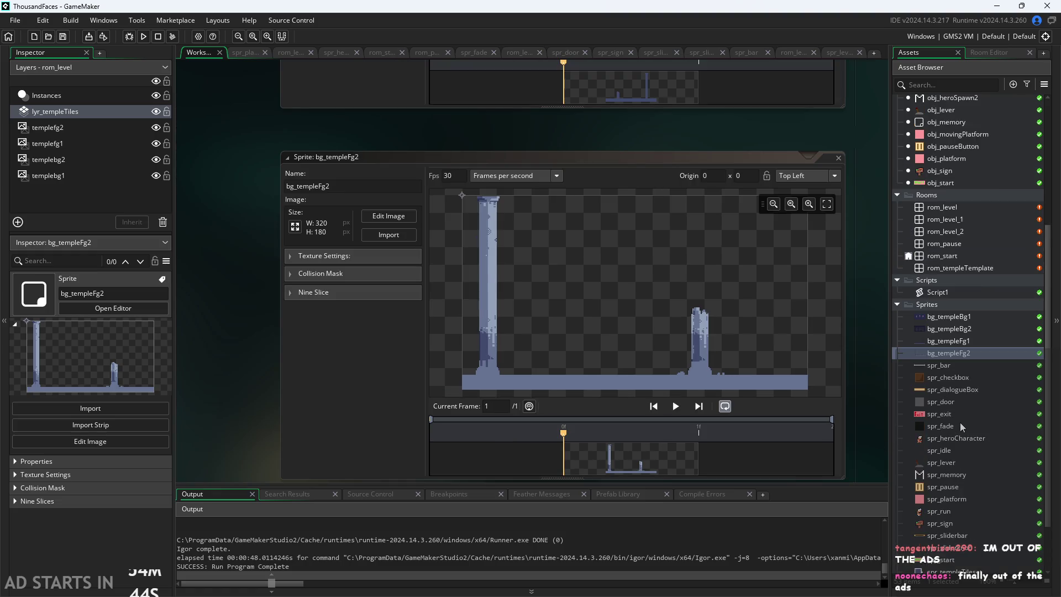
pyautogui.scroll(4, 843, 365)
pyautogui.scroll(-3, 824, 399)
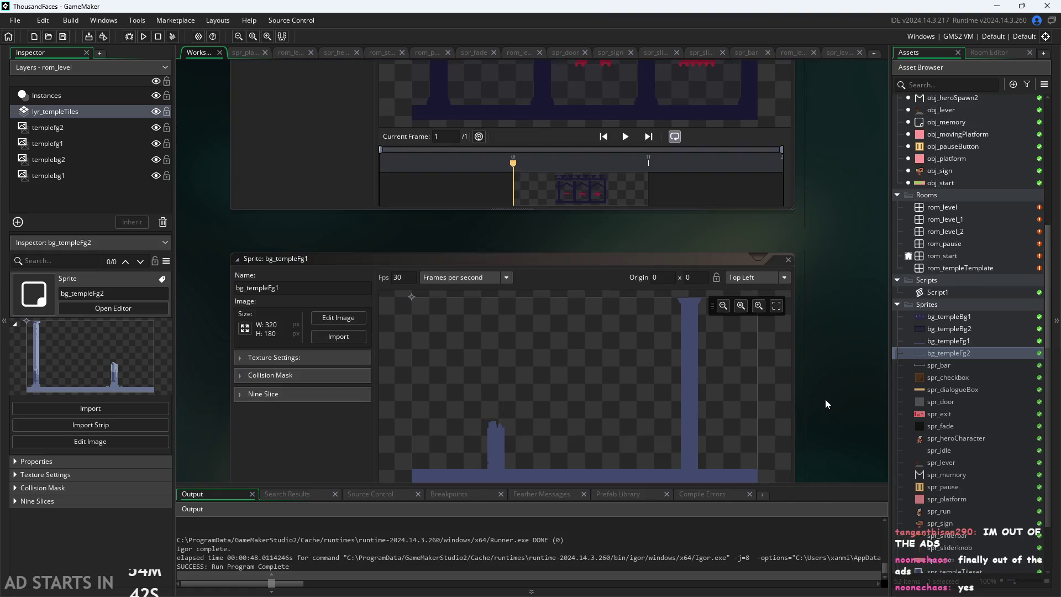
pyautogui.scroll(-3, 824, 399)
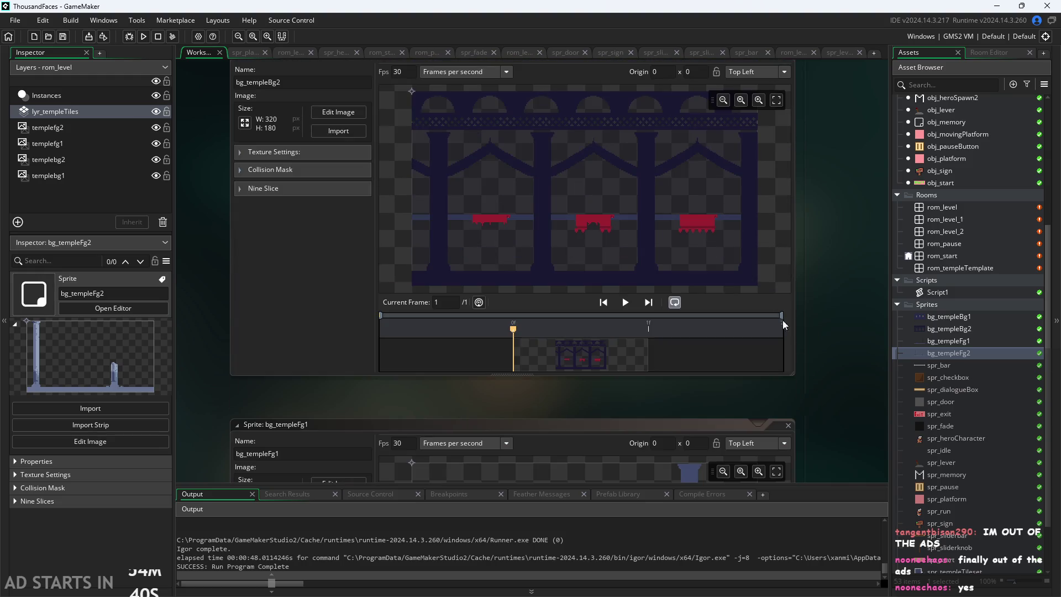
pyautogui.scroll(-1, 768, 280)
pyautogui.scroll(1, 788, 284)
pyautogui.moveTo(719, 313)
pyautogui.mouseDown()
pyautogui.moveTo(679, 311)
pyautogui.moveTo(654, 288)
pyautogui.mouseUp()
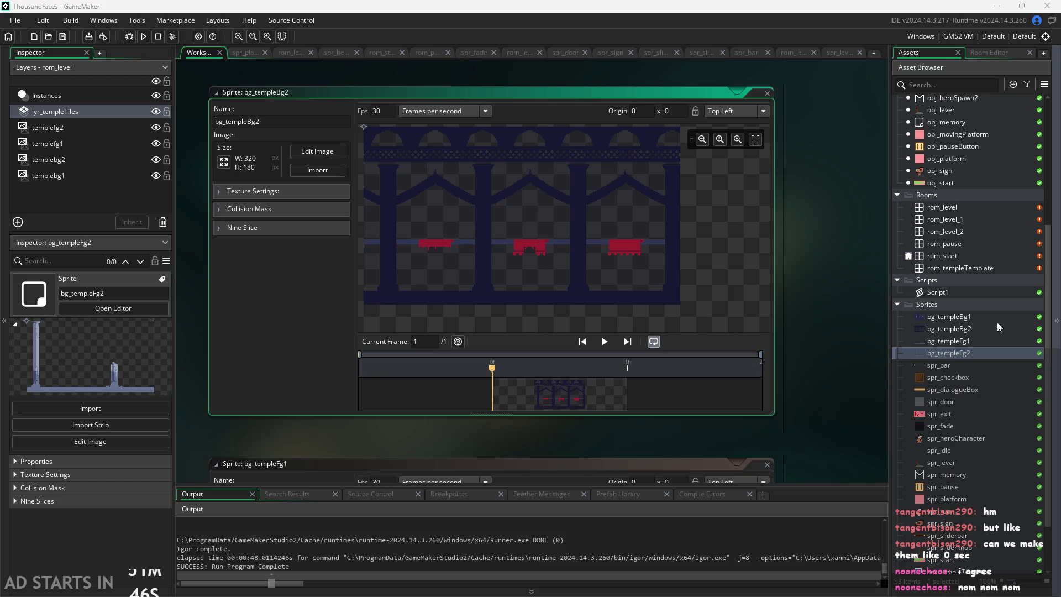
pyautogui.click(835, 362)
pyautogui.moveTo(834, 360); pyautogui.dragTo(835, 349)
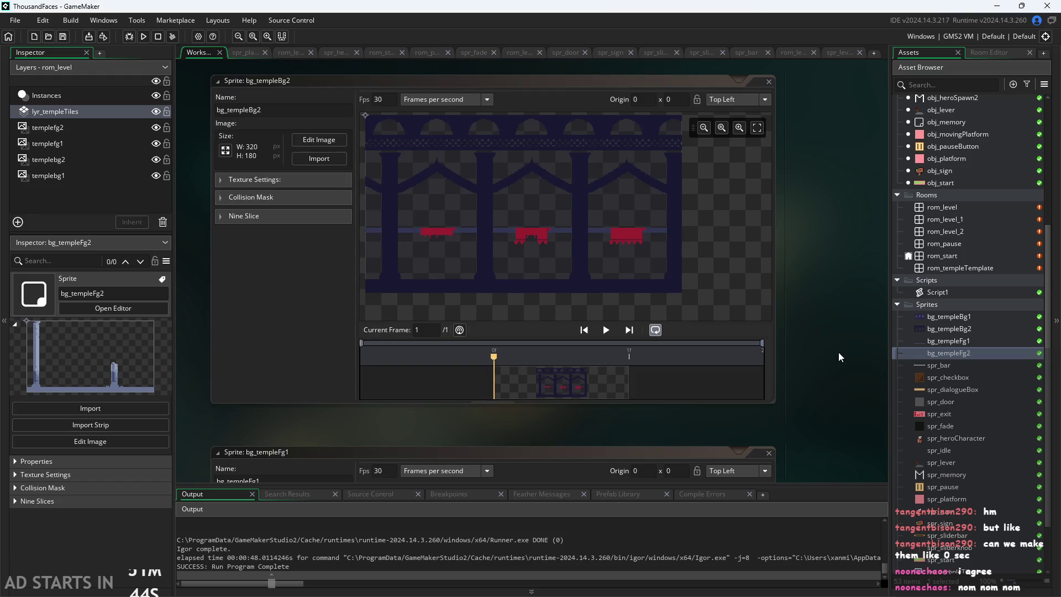
pyautogui.keyDown('ctrl'); pyautogui.scroll(-2, 871, 408); pyautogui.keyUp('ctrl')
pyautogui.scroll(2, 877, 442)
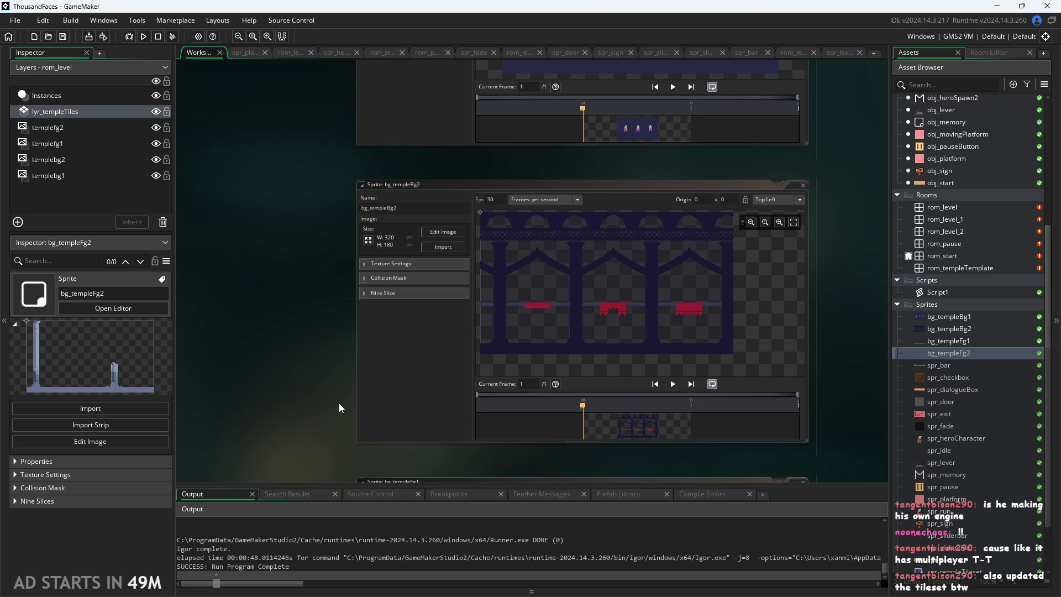
# Step: Open the temple_tiles_1_ sprite from the Asset Browser
pyautogui.scroll(2, 339, 408)
pyautogui.scroll(-2, 339, 408)
pyautogui.hscroll(3, 340, 407)
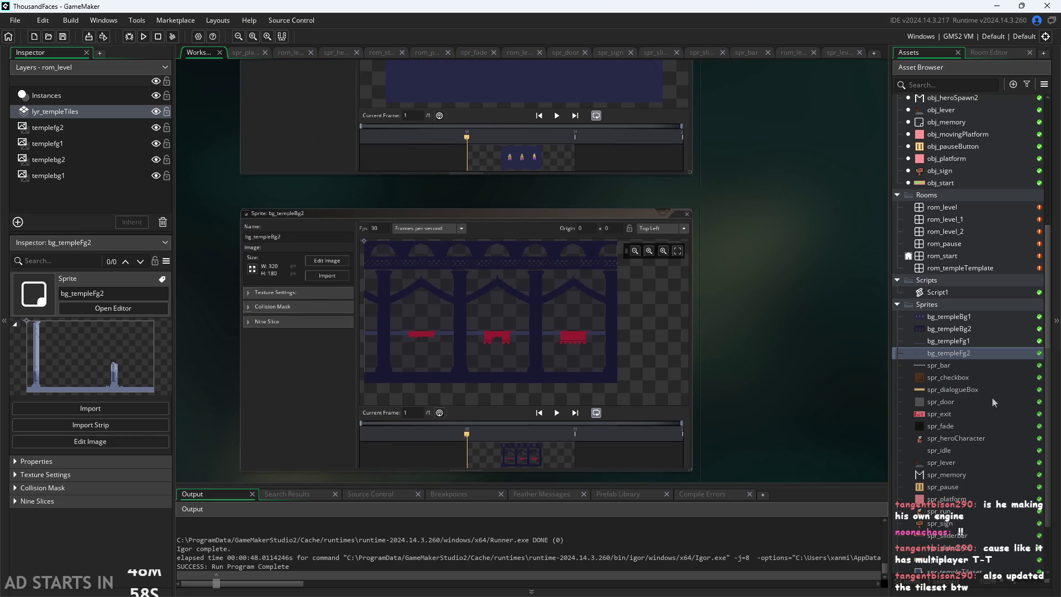
pyautogui.scroll(-3, 993, 401)
pyautogui.doubleClick(952, 529)
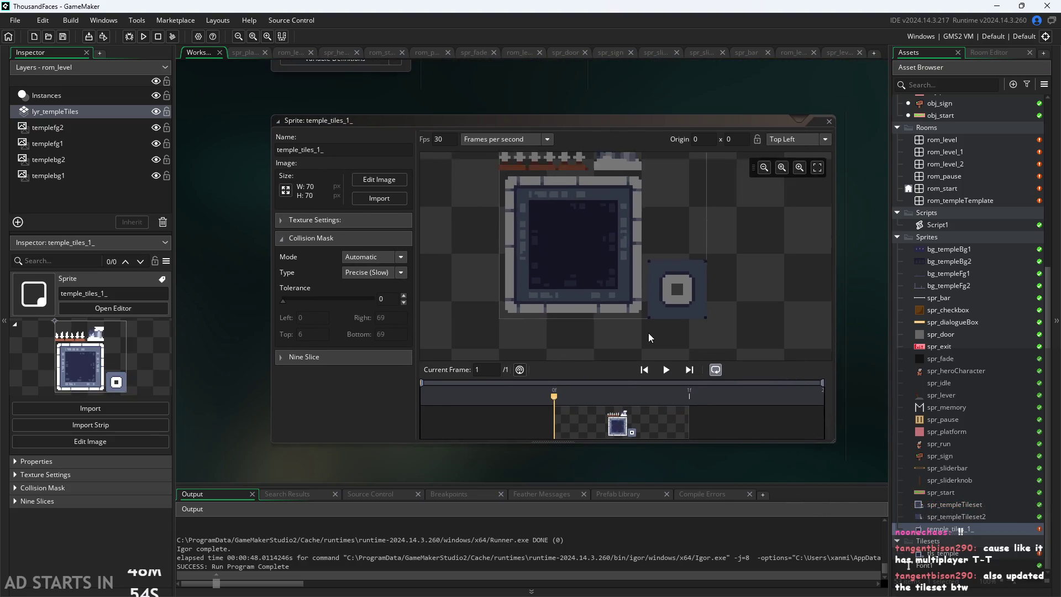
pyautogui.scroll(-1, 648, 336)
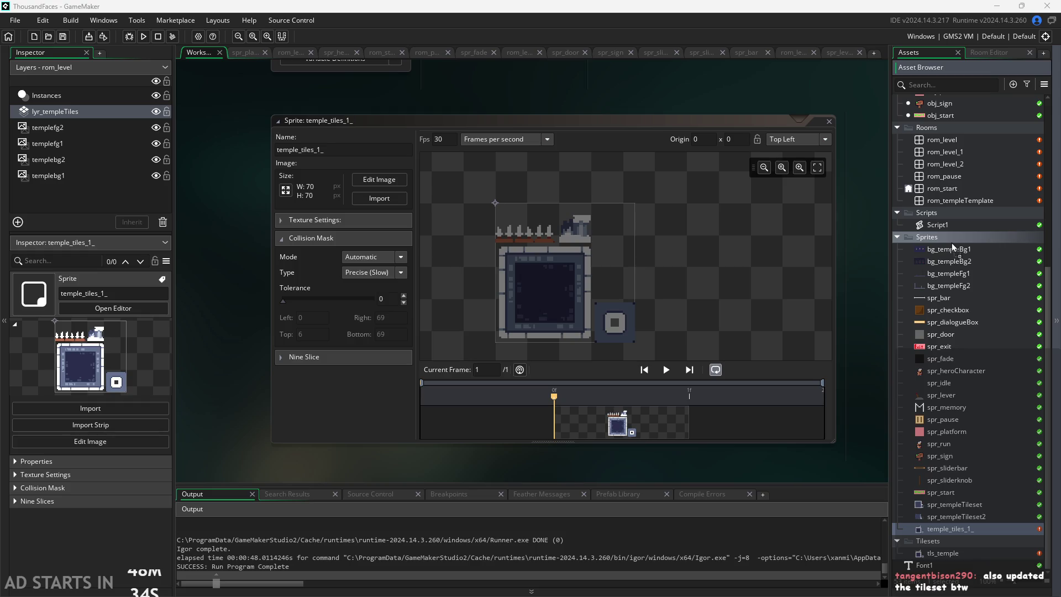
# Step: Create the temple_tileset sprite, then open the tls_temple tileset
pyautogui.click(572, 325)
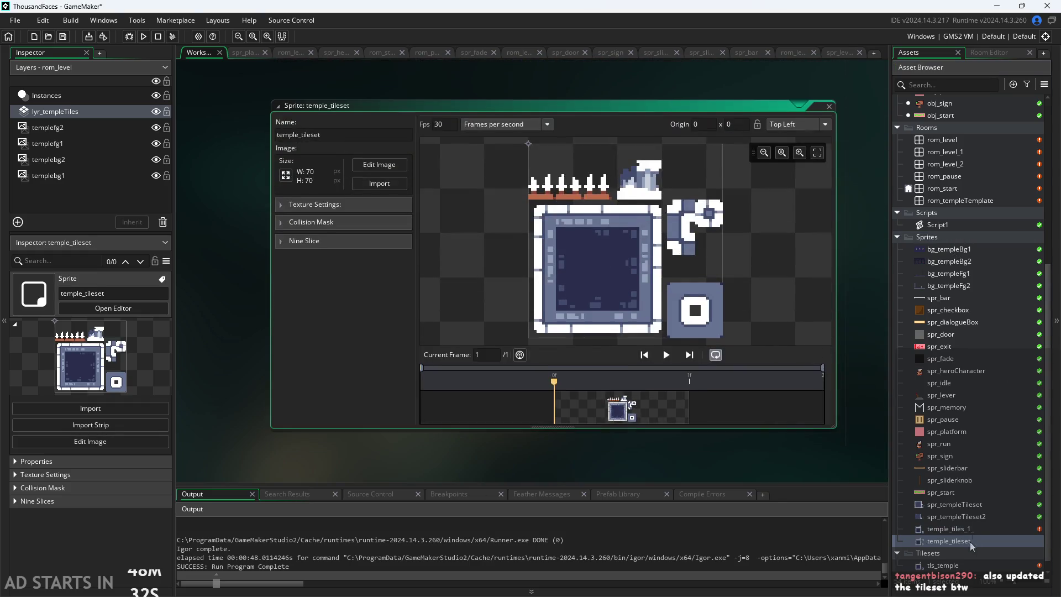
pyautogui.click(503, 475)
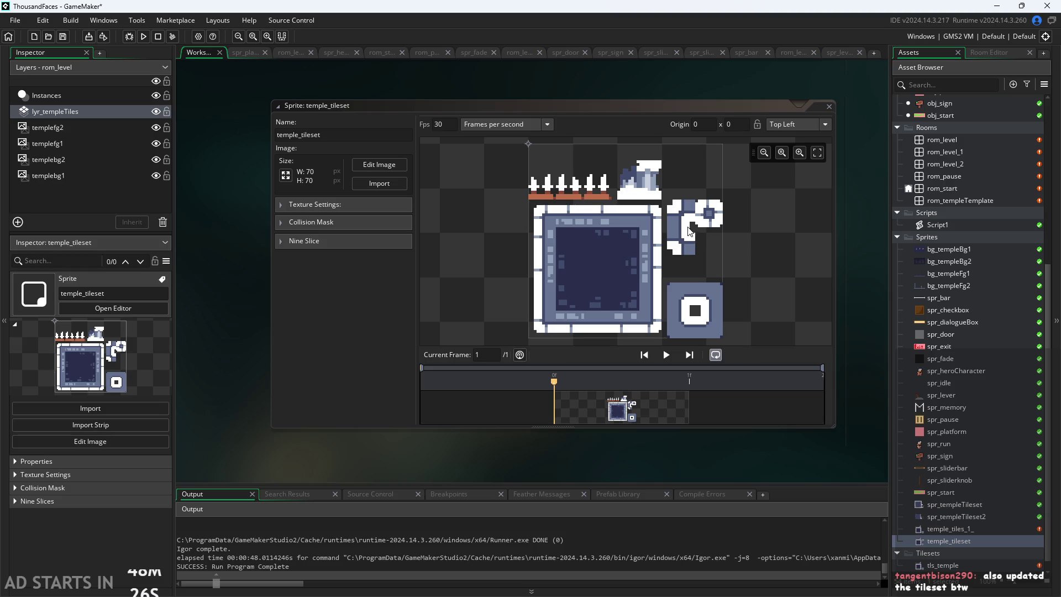
pyautogui.scroll(-1, 947, 497)
pyautogui.doubleClick(949, 553)
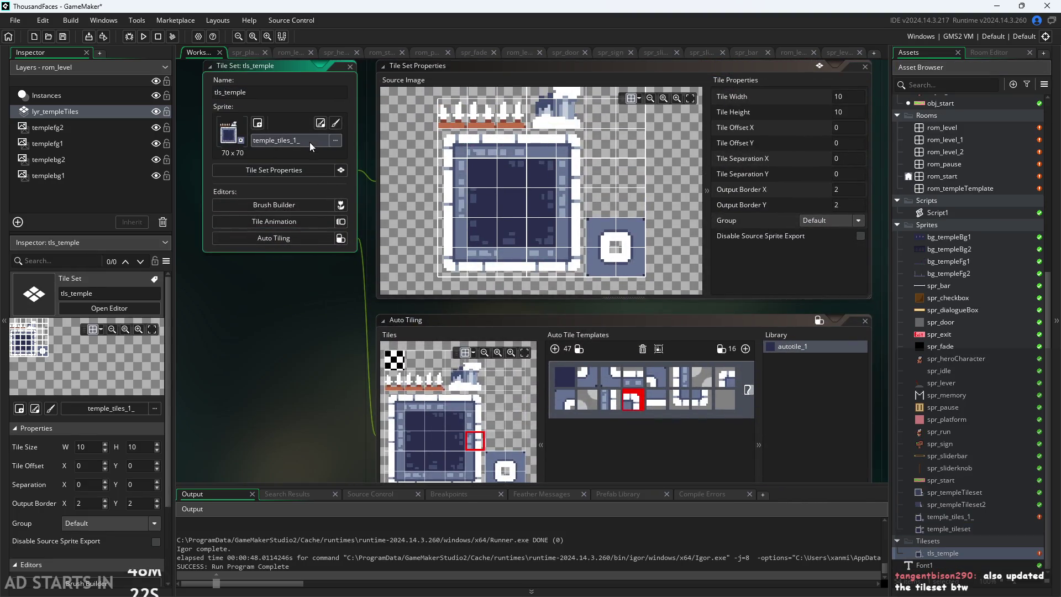
# Step: Set the tls_temple tileset's source sprite to temple_tileset
pyautogui.click(311, 142)
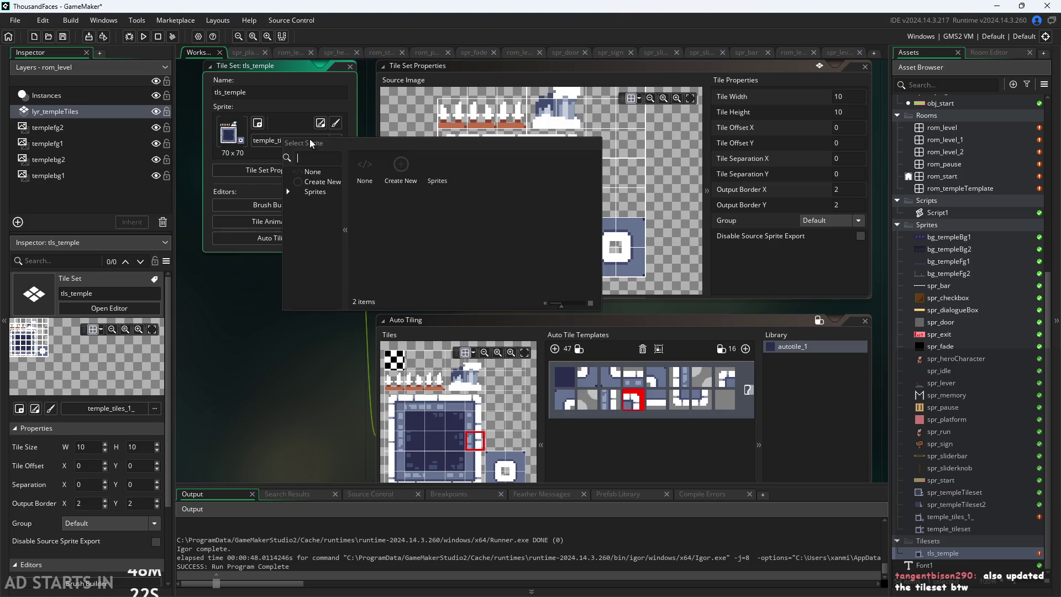
pyautogui.doubleClick(297, 193)
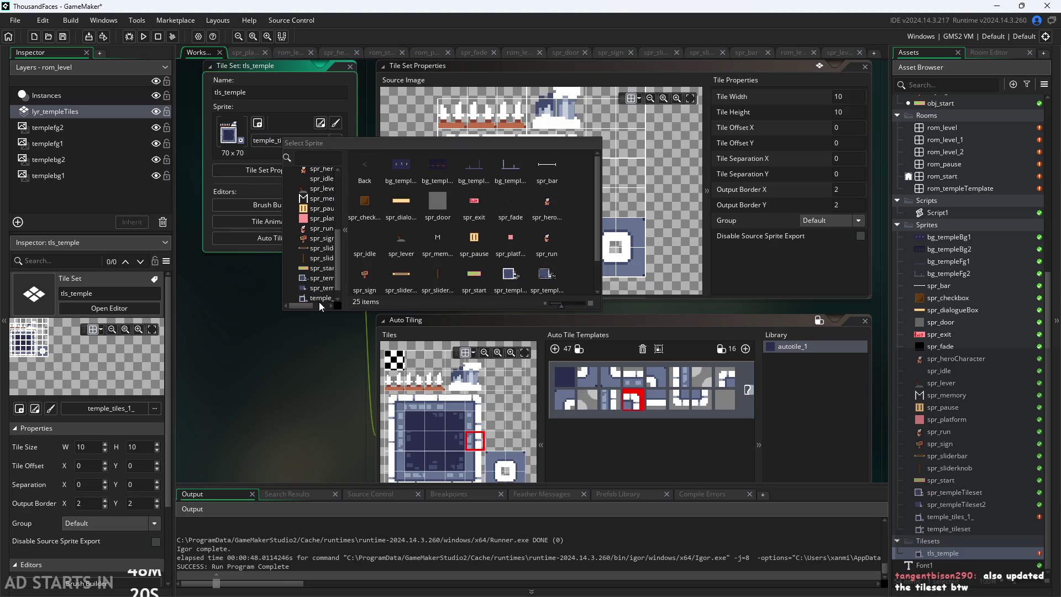
pyautogui.scroll(-2, 319, 288)
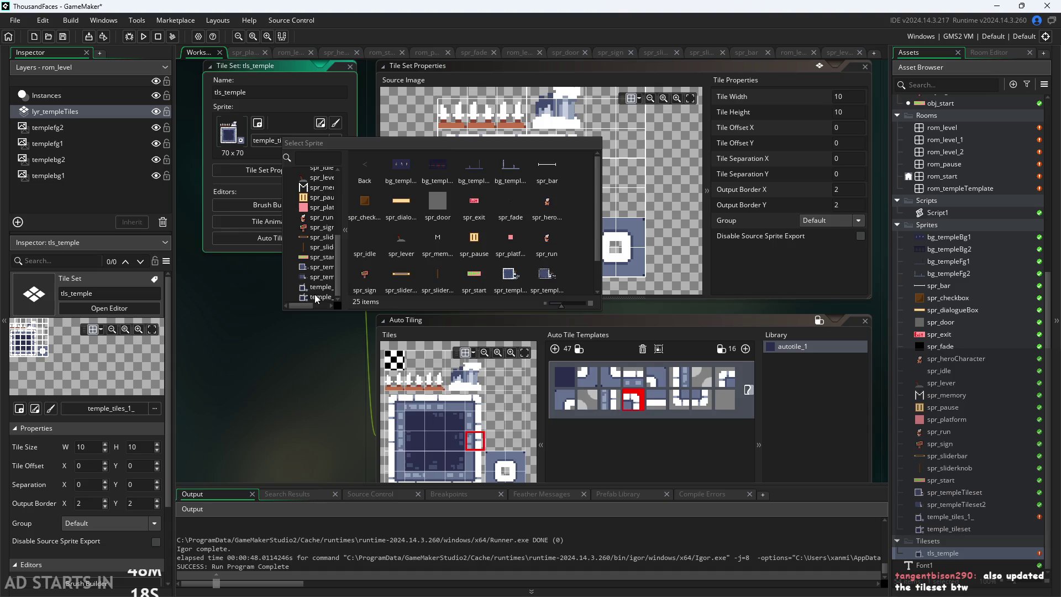
pyautogui.doubleClick(314, 294)
pyautogui.moveTo(347, 306)
pyautogui.mouseDown()
pyautogui.moveTo(299, 319)
pyautogui.moveTo(293, 208)
pyautogui.mouseUp()
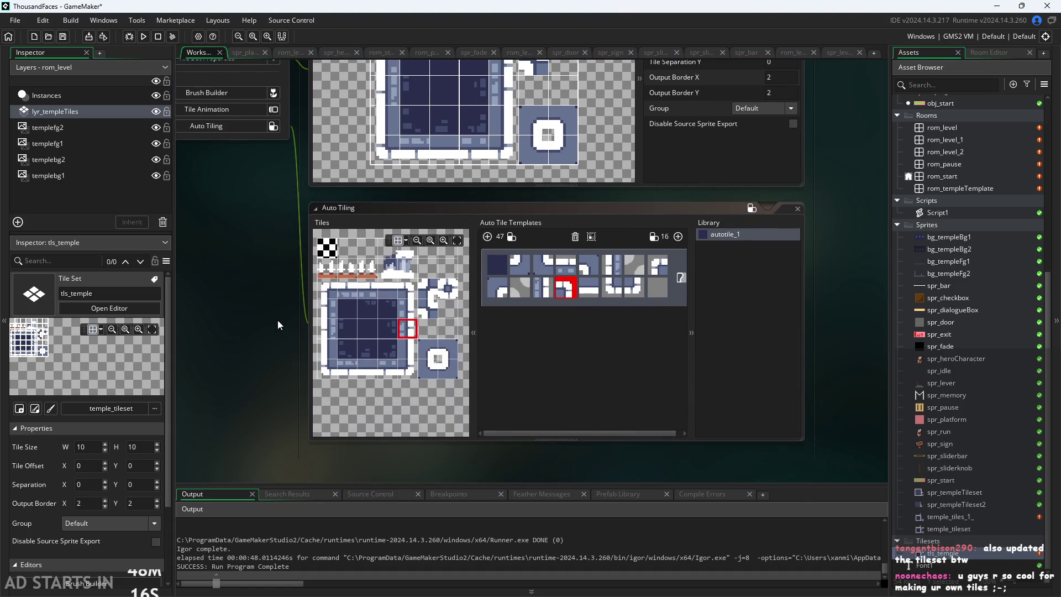
pyautogui.scroll(1, 273, 323)
pyautogui.scroll(1, 273, 322)
pyautogui.moveTo(273, 322)
pyautogui.mouseDown()
pyautogui.moveTo(233, 291)
pyautogui.moveTo(230, 262)
pyautogui.mouseUp()
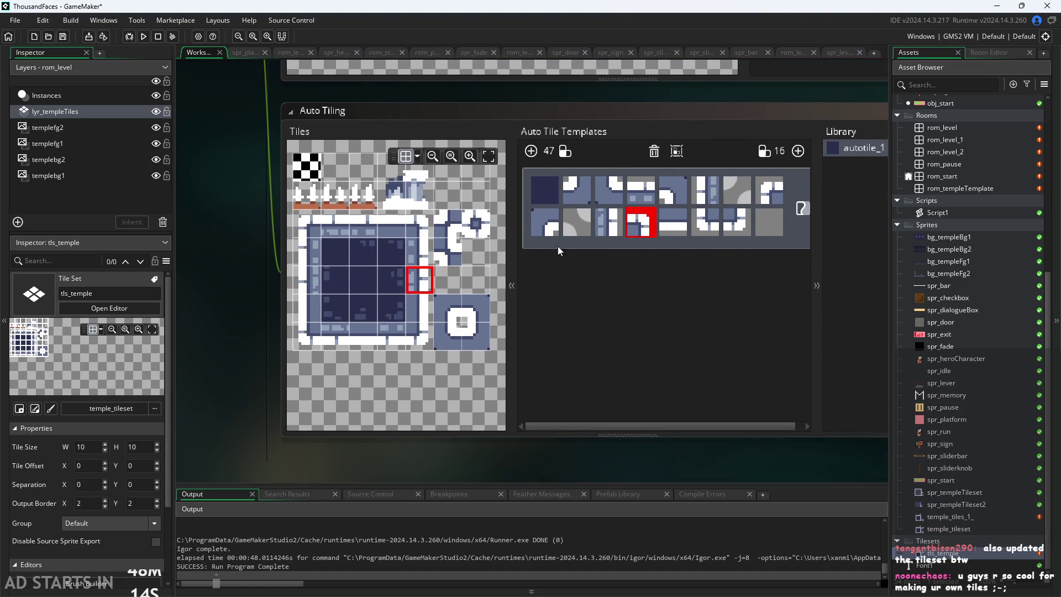
# Step: Fill the remaining empty autotile_1 template slots with matching tiles, then run the game
pyautogui.click(571, 227)
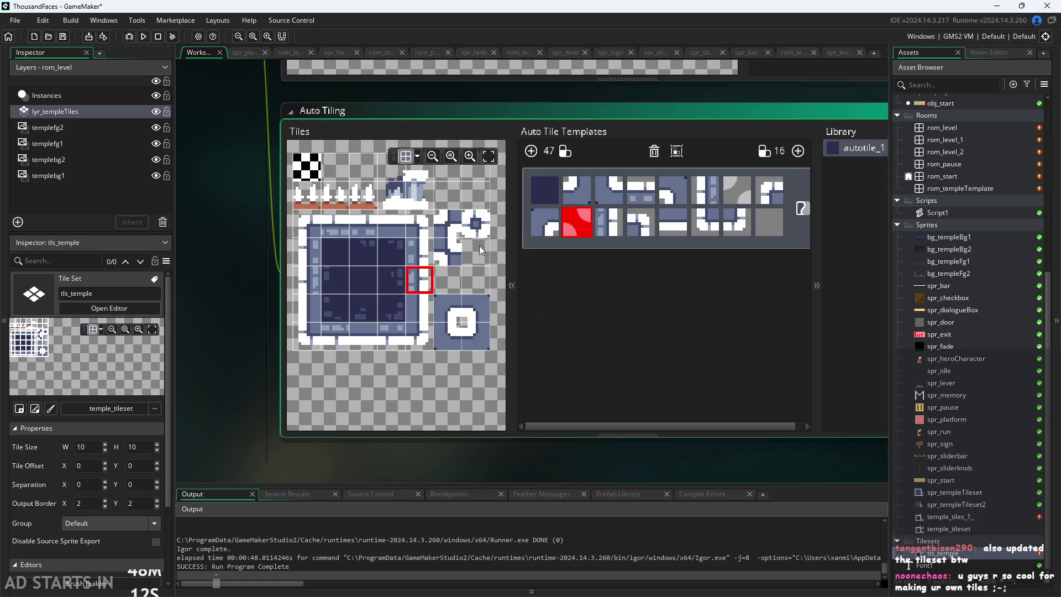
pyautogui.scroll(2, 446, 254)
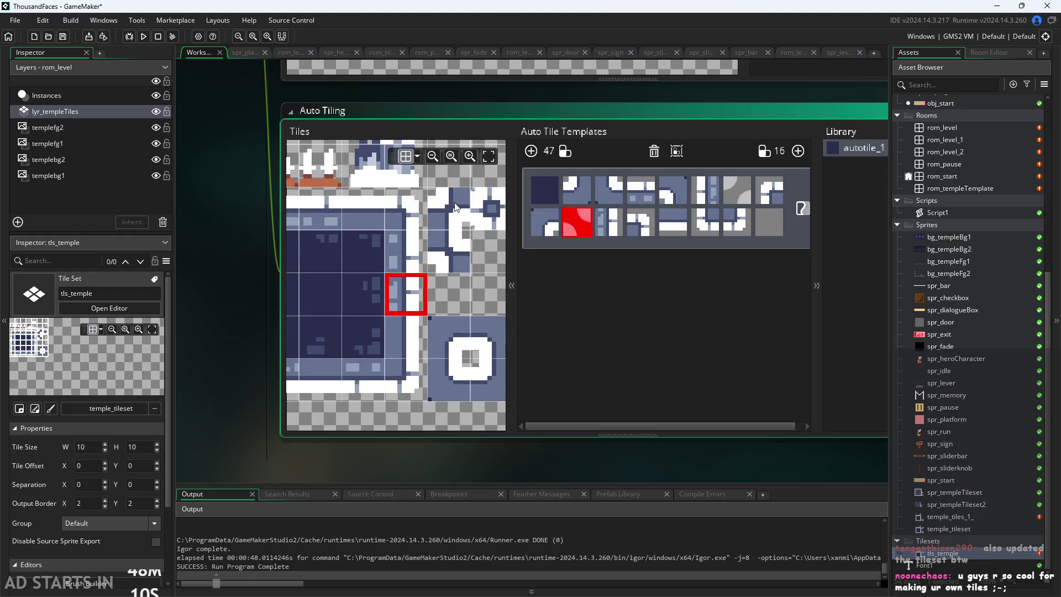
pyautogui.click(457, 207)
pyautogui.click(735, 191)
pyautogui.click(456, 252)
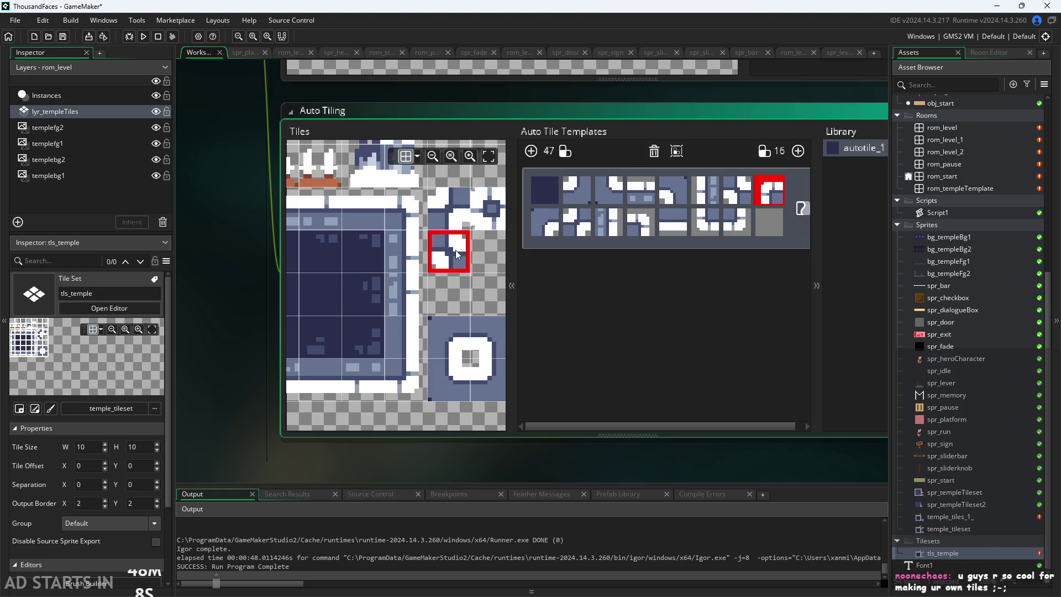
pyautogui.click(763, 233)
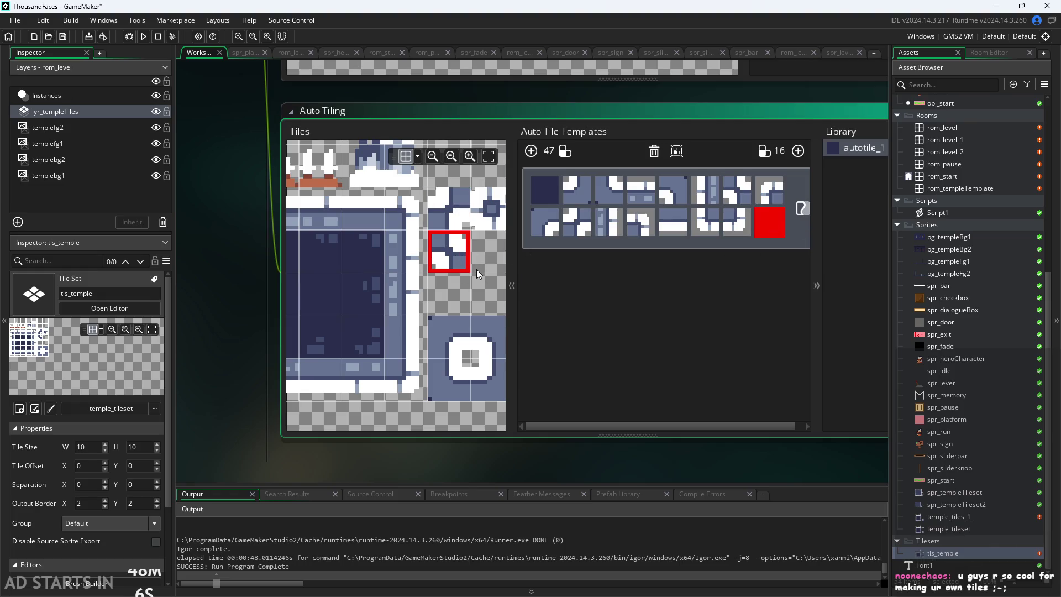
pyautogui.scroll(-2, 476, 269)
pyautogui.scroll(-1, 490, 264)
pyautogui.click(479, 231)
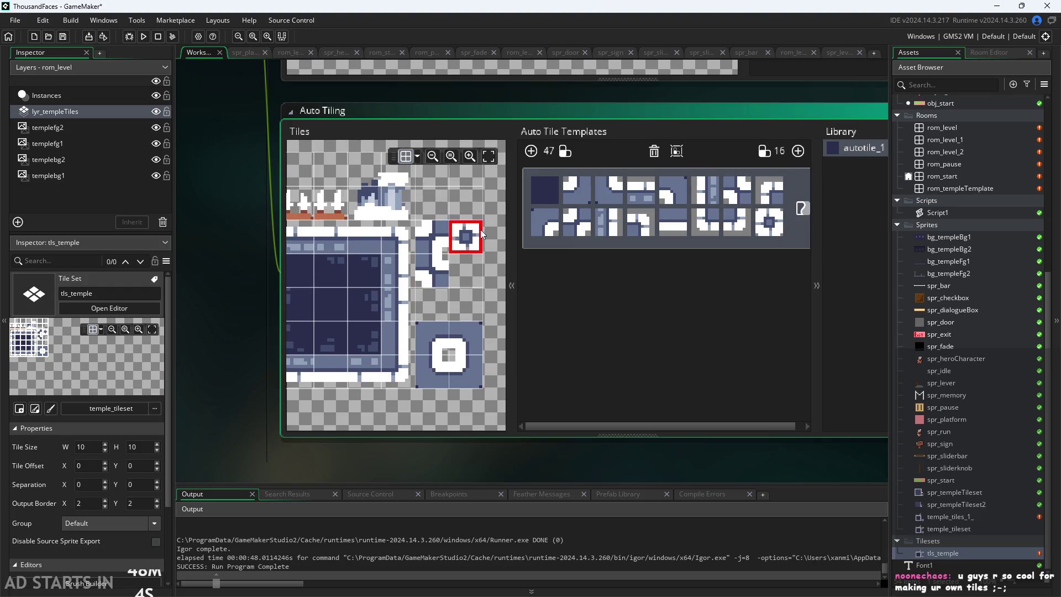
pyautogui.click(640, 223)
pyautogui.click(143, 38)
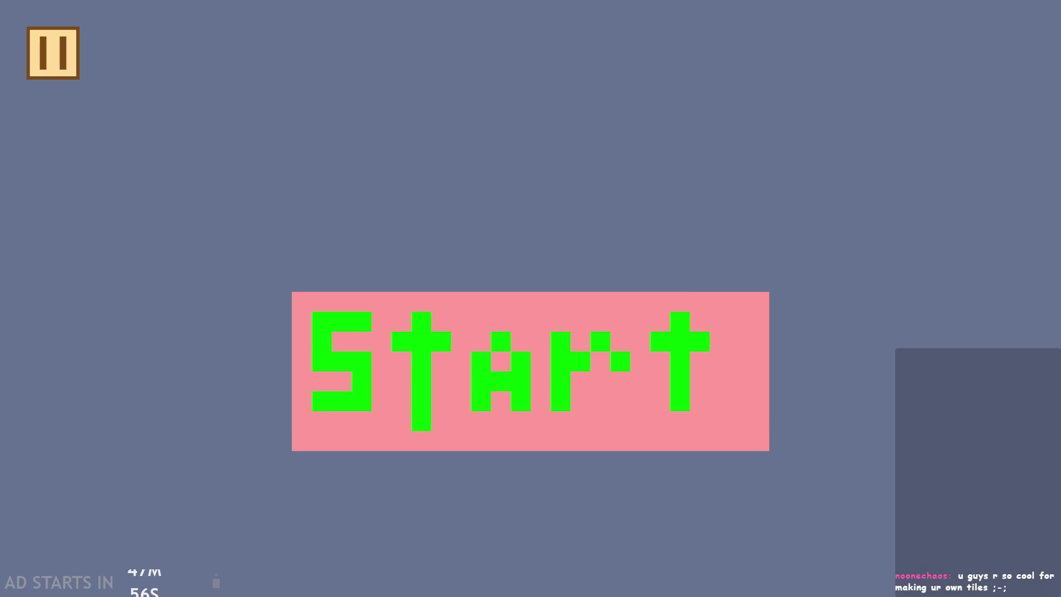
pyautogui.click(611, 343)
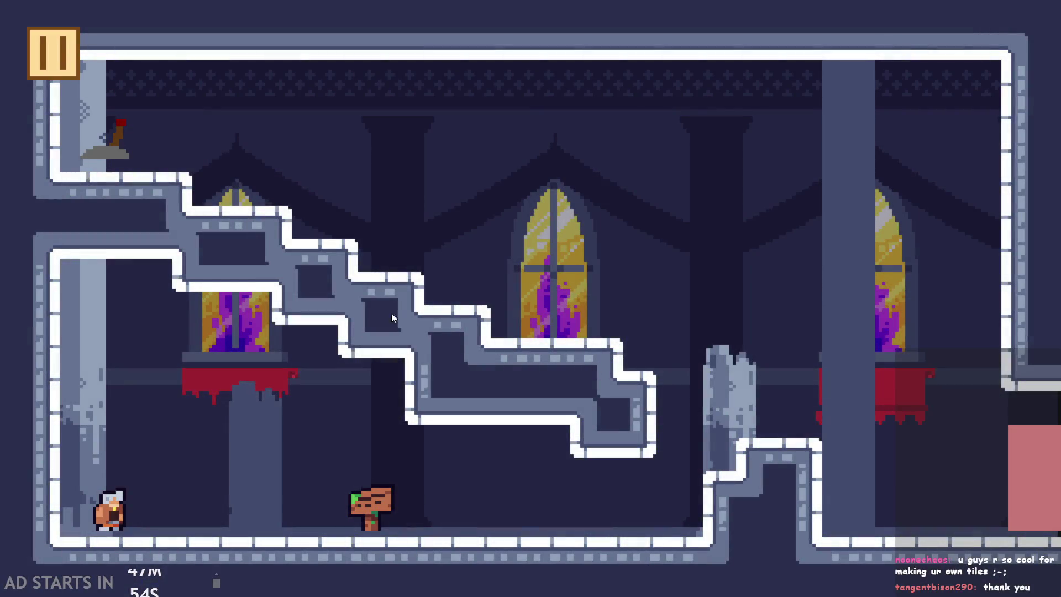
pyautogui.click(33, 38)
pyautogui.click(945, 512)
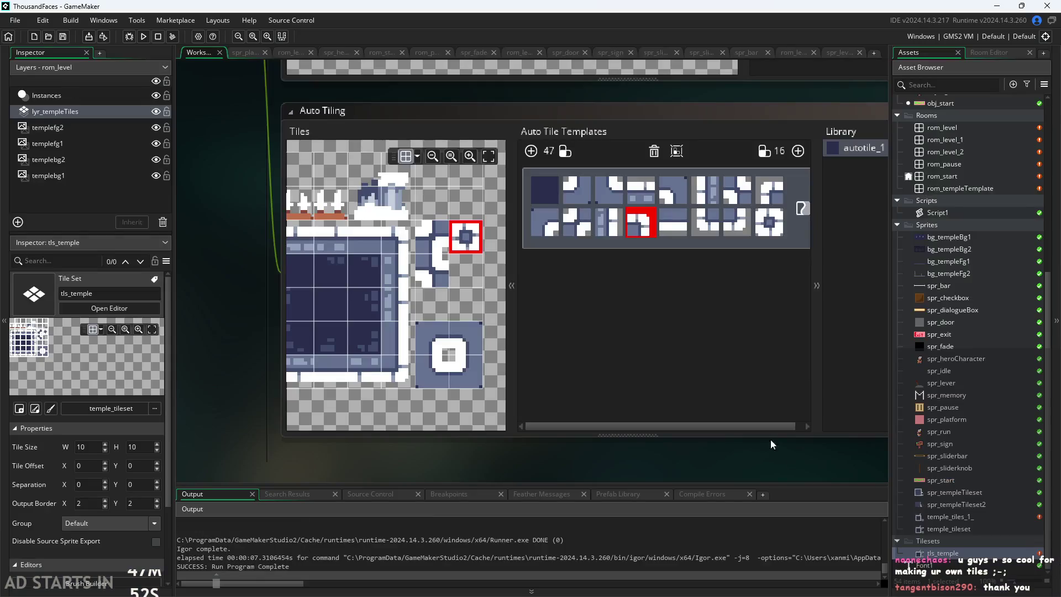
pyautogui.doubleClick(942, 127)
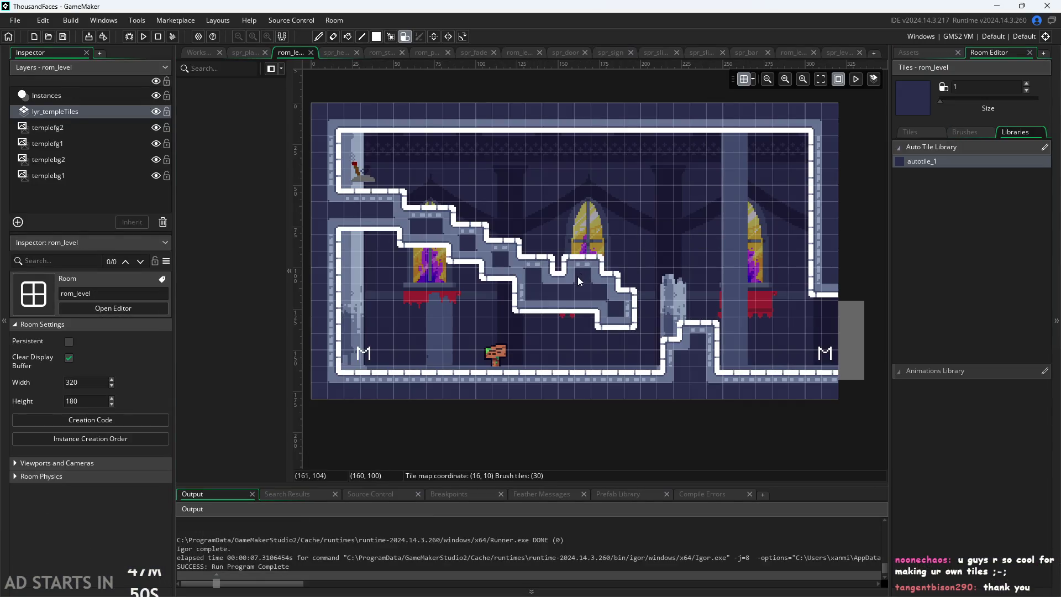
# Step: Set the brush size to 1 and paint an autotile_1 wall block above the staircase
pyautogui.scroll(2, 625, 220)
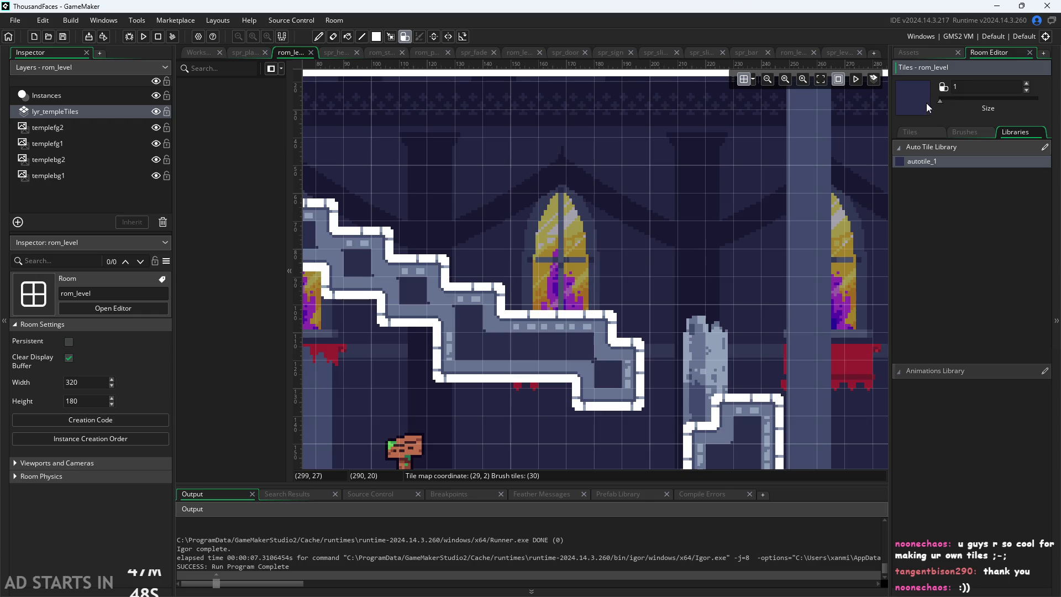
pyautogui.moveTo(965, 102); pyautogui.dragTo(940, 101)
pyautogui.click(443, 307)
pyautogui.moveTo(635, 184)
pyautogui.mouseDown()
pyautogui.moveTo(642, 154)
pyautogui.moveTo(600, 138)
pyautogui.moveTo(683, 160)
pyautogui.moveTo(677, 185)
pyautogui.moveTo(624, 216)
pyautogui.moveTo(575, 169)
pyautogui.mouseUp()
pyautogui.moveTo(652, 166)
pyautogui.mouseDown()
pyautogui.moveTo(696, 144)
pyautogui.moveTo(680, 166)
pyautogui.moveTo(583, 172)
pyautogui.moveTo(629, 161)
pyautogui.moveTo(589, 244)
pyautogui.moveTo(695, 212)
pyautogui.moveTo(635, 210)
pyautogui.moveTo(647, 172)
pyautogui.moveTo(621, 172)
pyautogui.moveTo(569, 214)
pyautogui.moveTo(728, 304)
pyautogui.moveTo(702, 290)
pyautogui.moveTo(715, 290)
pyautogui.moveTo(767, 362)
pyautogui.moveTo(764, 317)
pyautogui.moveTo(706, 280)
pyautogui.moveTo(731, 273)
pyautogui.mouseUp()
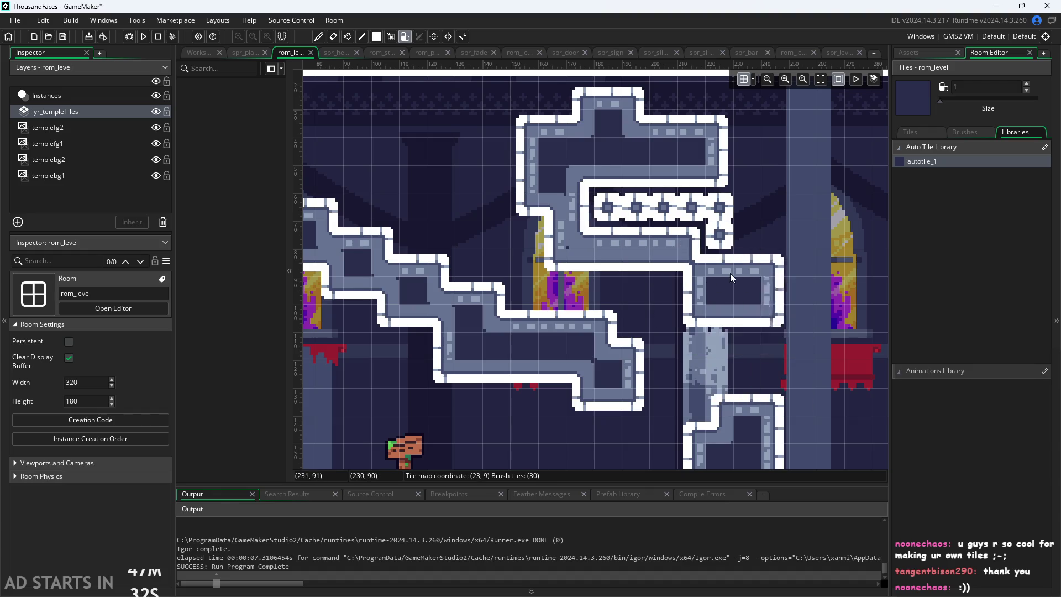
# Step: Repaint and trim the walls around the lower centre, then reopen the tls_temple tileset
pyautogui.scroll(4, 740, 287)
pyautogui.scroll(-2, 777, 407)
pyautogui.moveTo(558, 274)
pyautogui.mouseDown()
pyautogui.moveTo(588, 472)
pyautogui.moveTo(589, 431)
pyautogui.mouseUp()
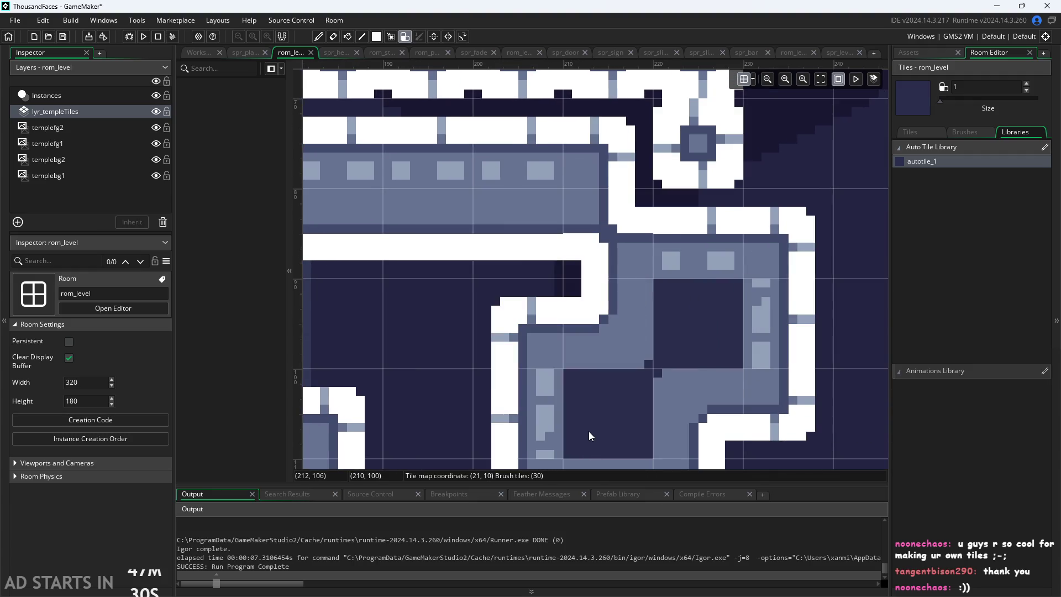
pyautogui.scroll(-1, 589, 431)
pyautogui.scroll(3, 592, 419)
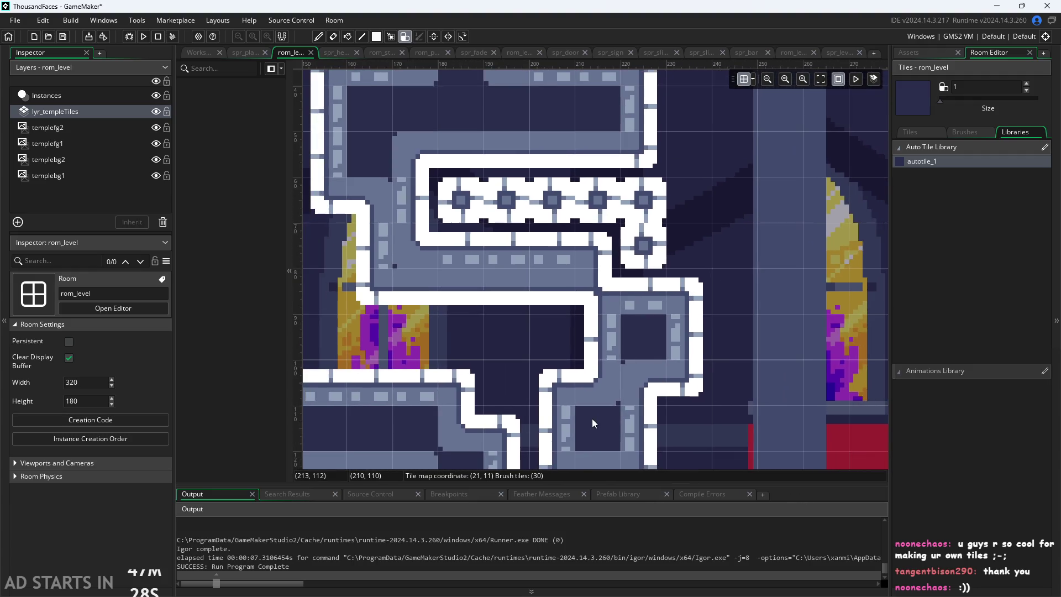
pyautogui.scroll(-2, 585, 404)
pyautogui.scroll(-1, 578, 389)
pyautogui.moveTo(579, 387); pyautogui.dragTo(572, 326)
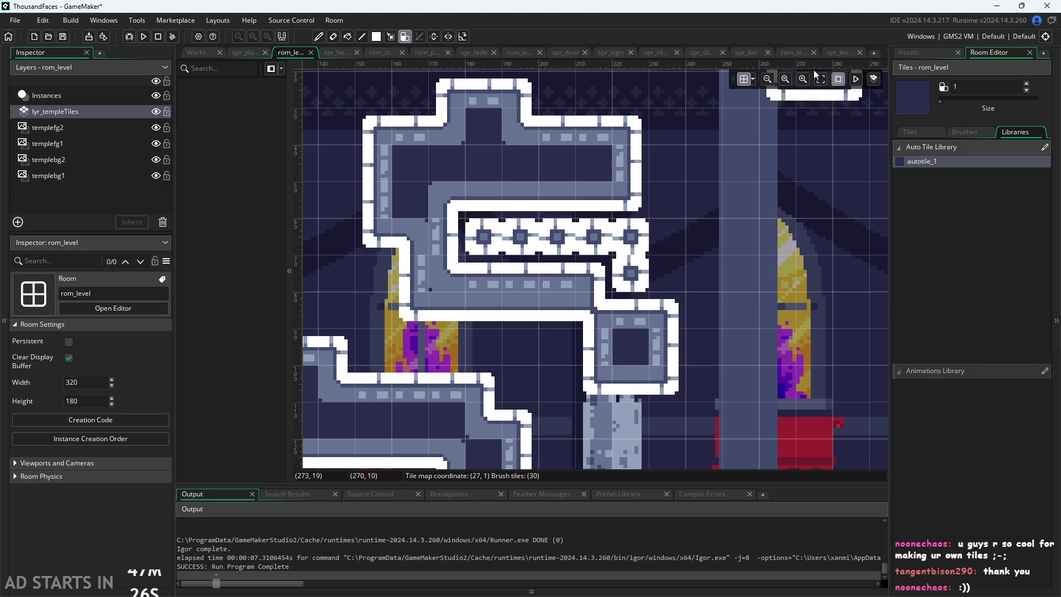
pyautogui.click(913, 52)
pyautogui.doubleClick(940, 553)
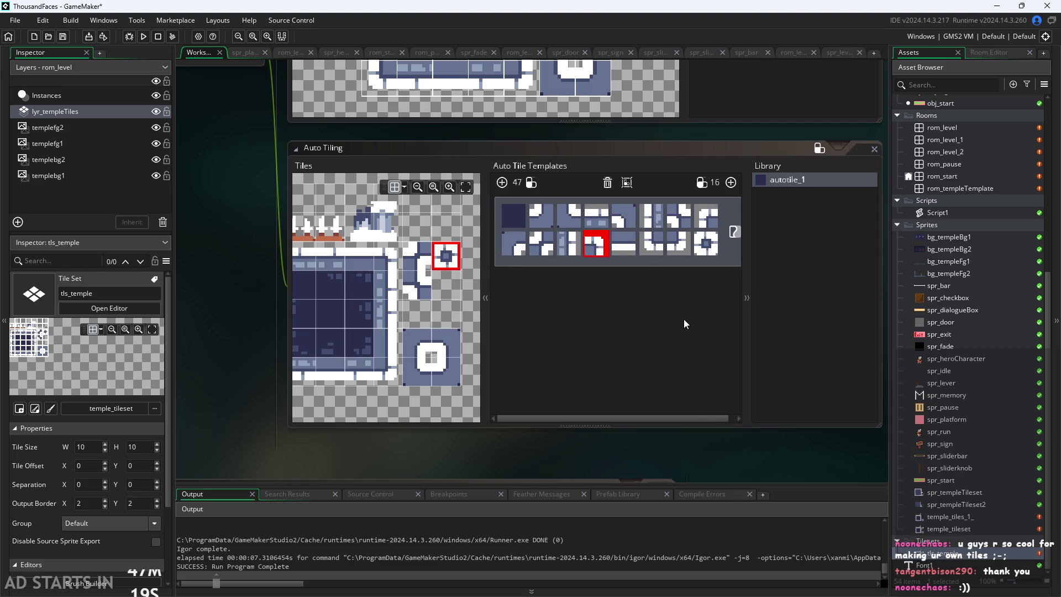
# Step: Fill the last autotile_1 template slot with the checker tile
pyautogui.click(703, 243)
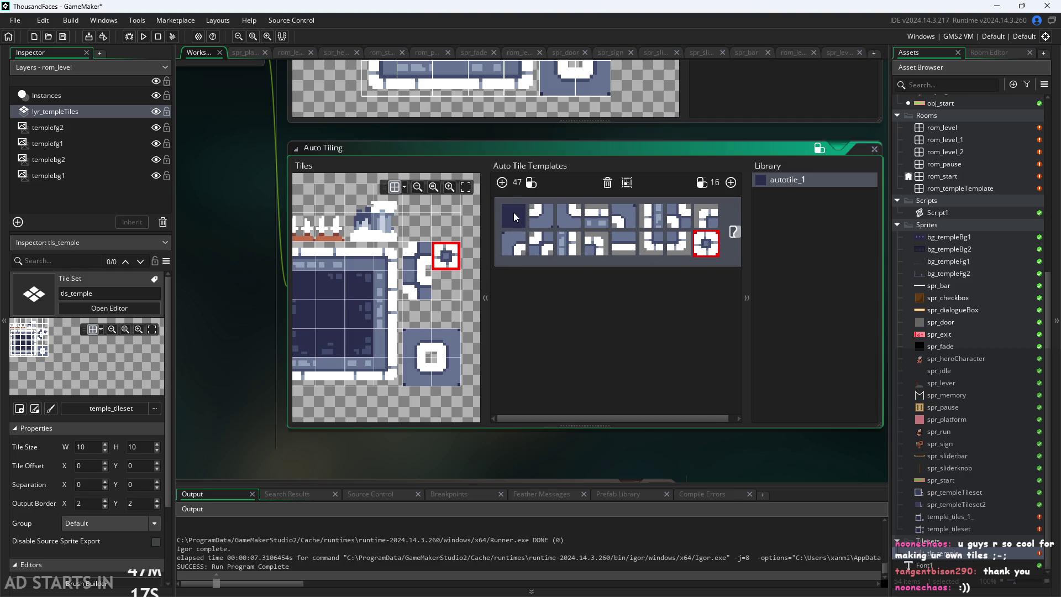
pyautogui.moveTo(423, 318)
pyautogui.mouseDown()
pyautogui.moveTo(590, 331)
pyautogui.moveTo(385, 220)
pyautogui.moveTo(330, 242)
pyautogui.mouseUp()
pyautogui.click(385, 220)
pyautogui.click(623, 243)
pyautogui.click(709, 453)
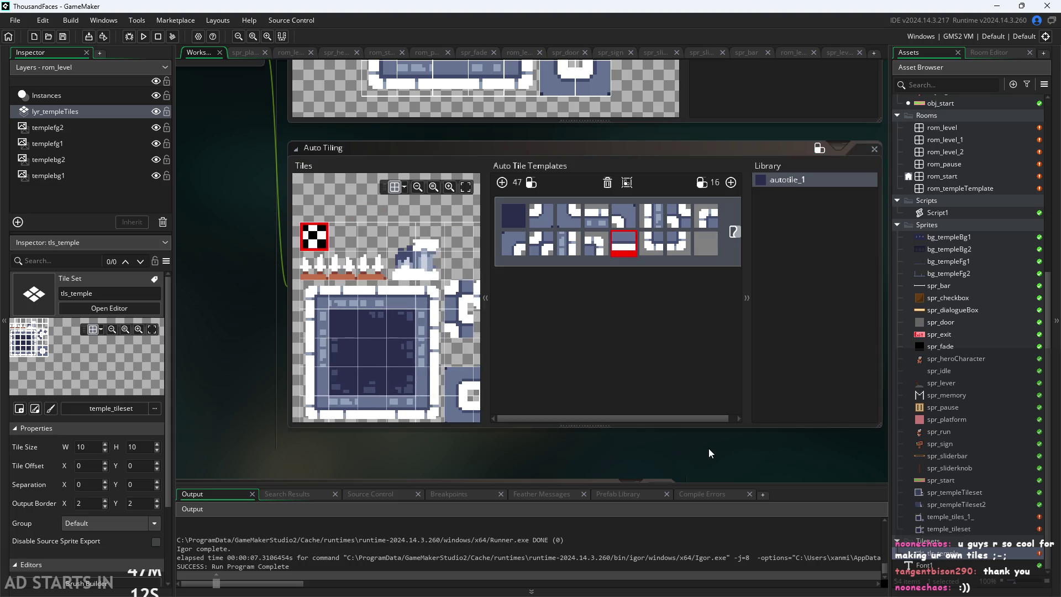
# Step: Delete the old autotile template and create a new blank 47-tile template
pyautogui.click(607, 182)
pyautogui.click(502, 182)
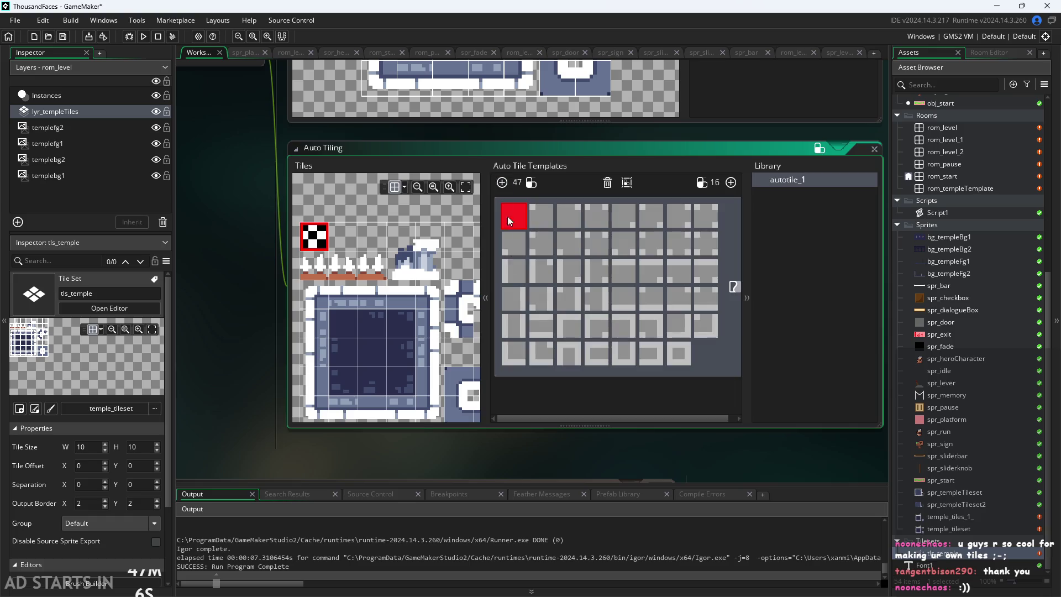
pyautogui.scroll(-3, 396, 204)
pyautogui.scroll(2, 400, 376)
pyautogui.scroll(-1, 393, 362)
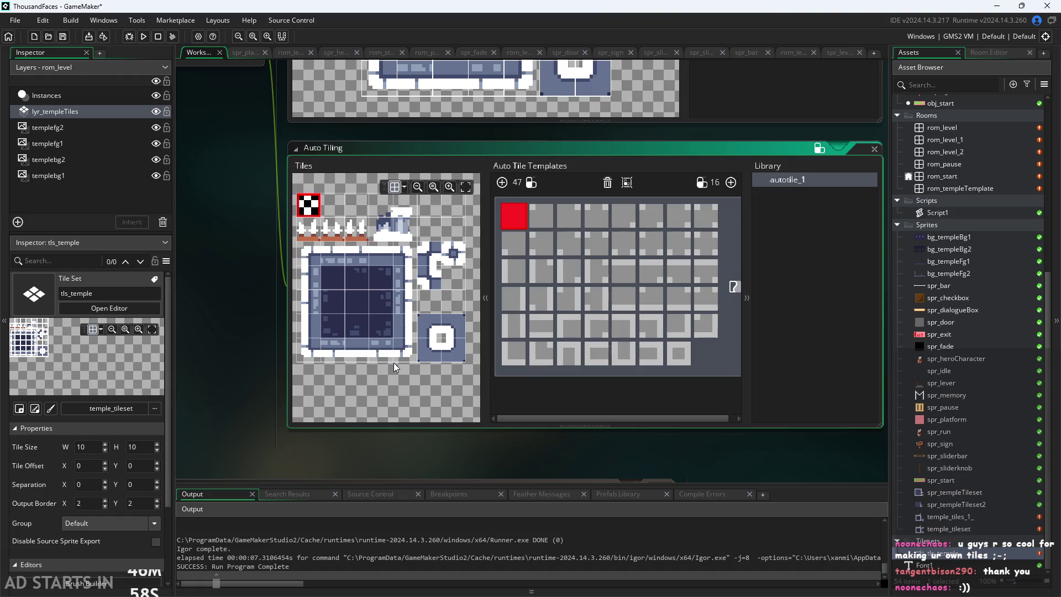
# Step: Fill the new template's last slot with the round tile and first with the dark centre tile
pyautogui.click(681, 353)
pyautogui.click(453, 253)
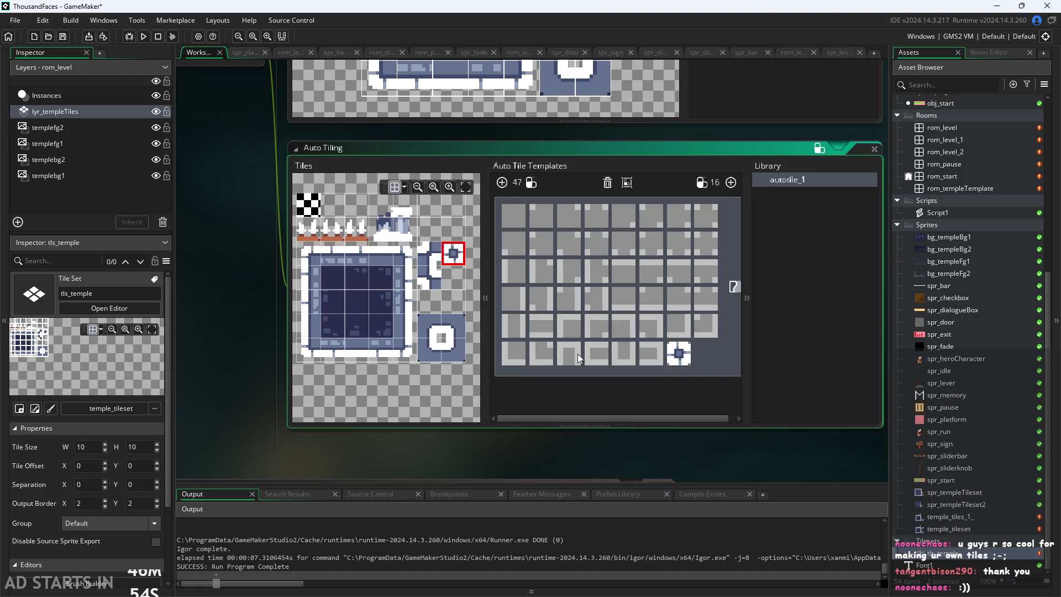
pyautogui.click(513, 216)
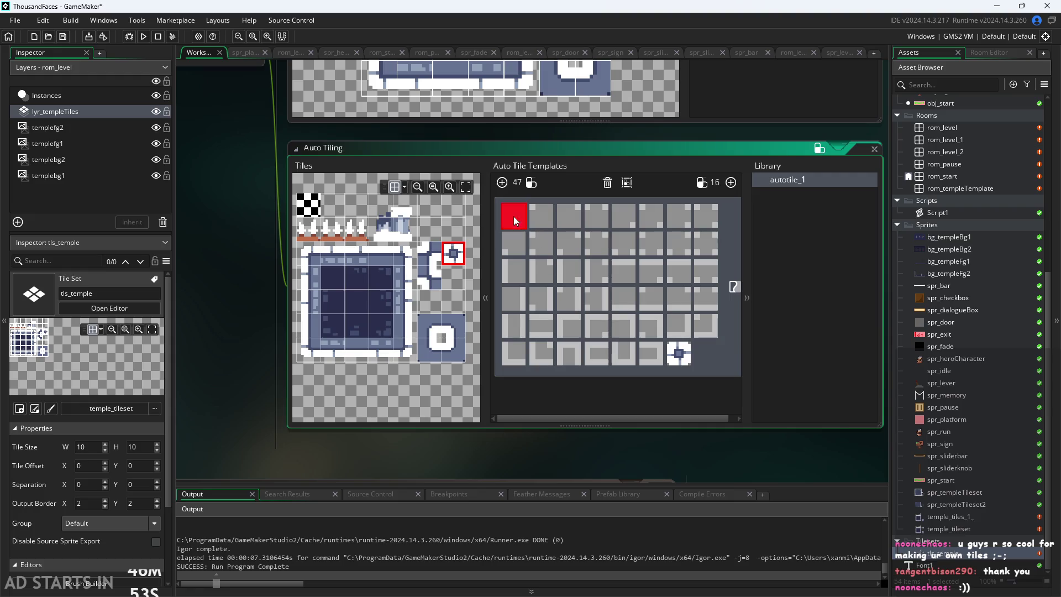
pyautogui.click(356, 299)
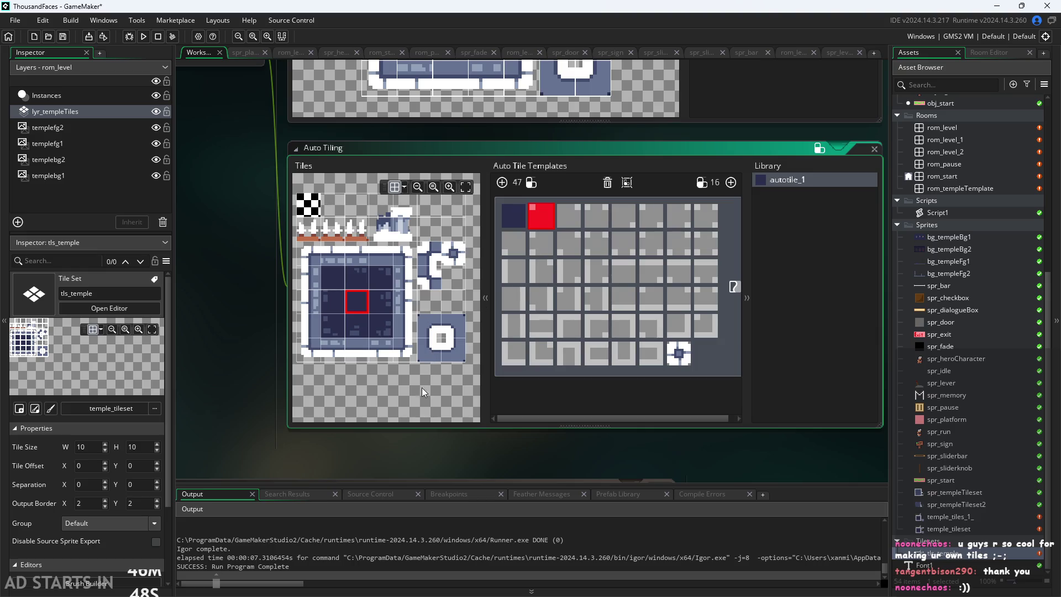
# Step: Assign the frame's bottom-right, bottom-left and other corner tiles to their template slots
pyautogui.scroll(2, 422, 390)
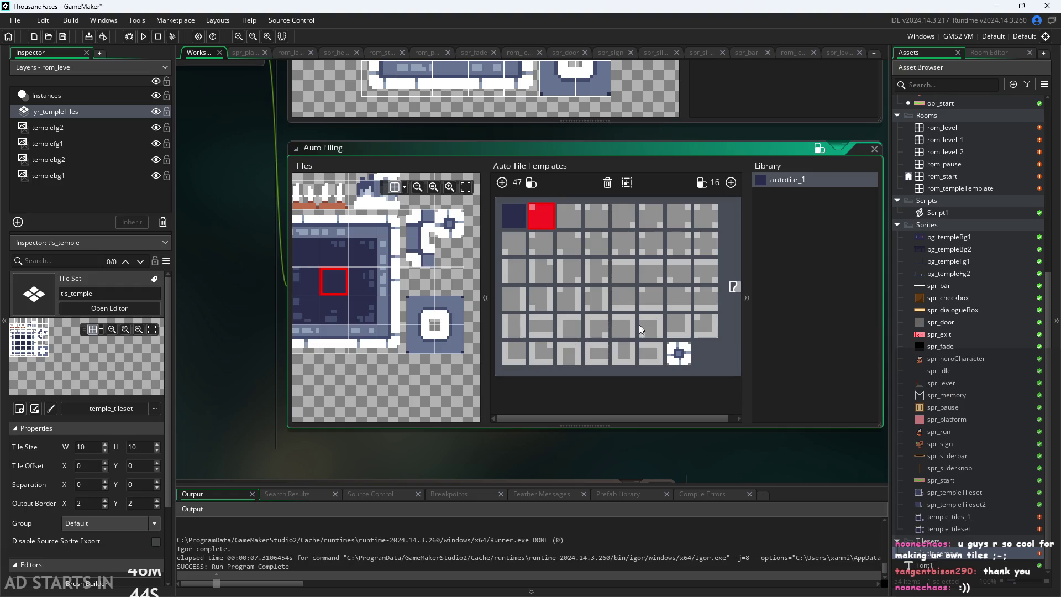
pyautogui.click(685, 327)
pyautogui.moveTo(399, 377)
pyautogui.mouseDown()
pyautogui.moveTo(441, 396)
pyautogui.moveTo(439, 386)
pyautogui.mouseUp()
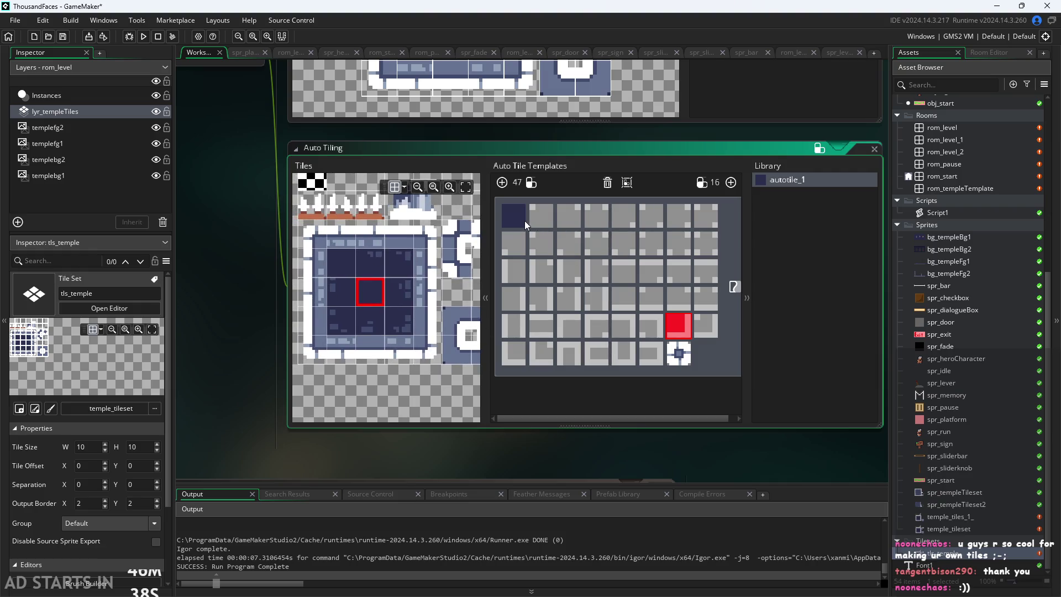
pyautogui.click(430, 346)
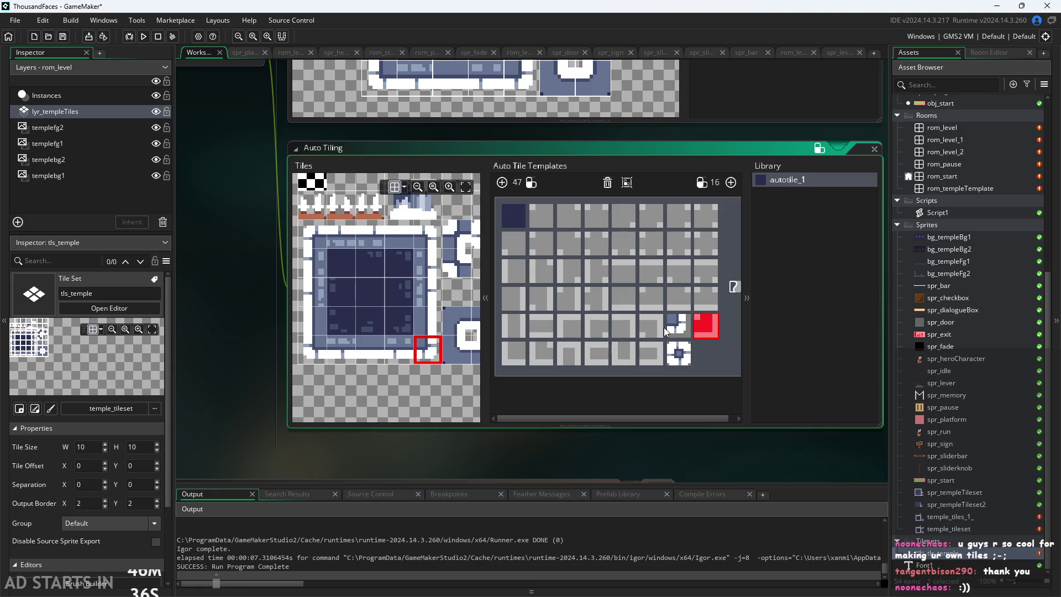
pyautogui.moveTo(416, 388); pyautogui.dragTo(396, 383)
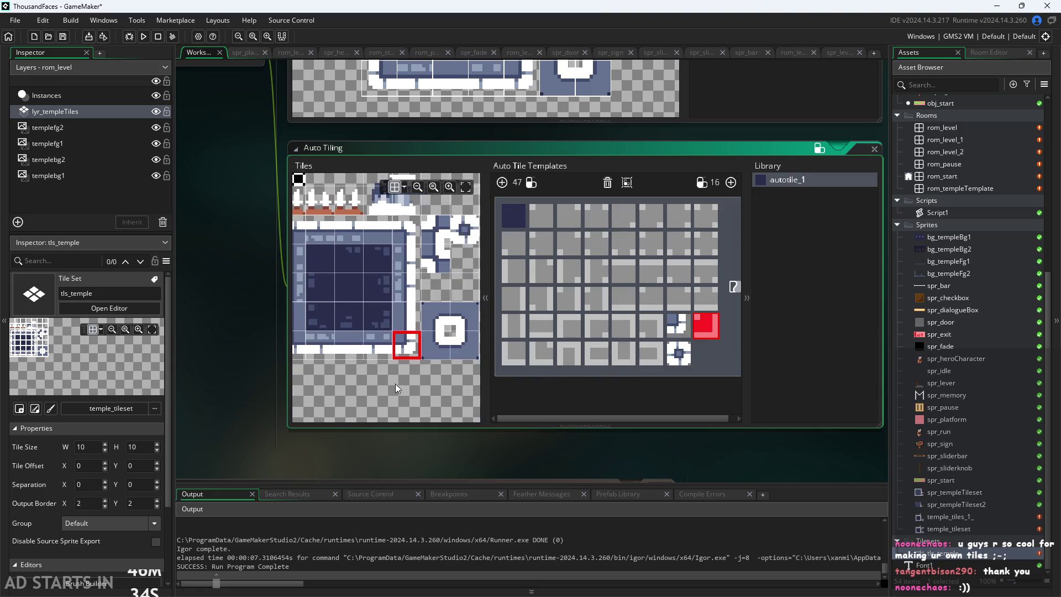
pyautogui.scroll(-2, 399, 389)
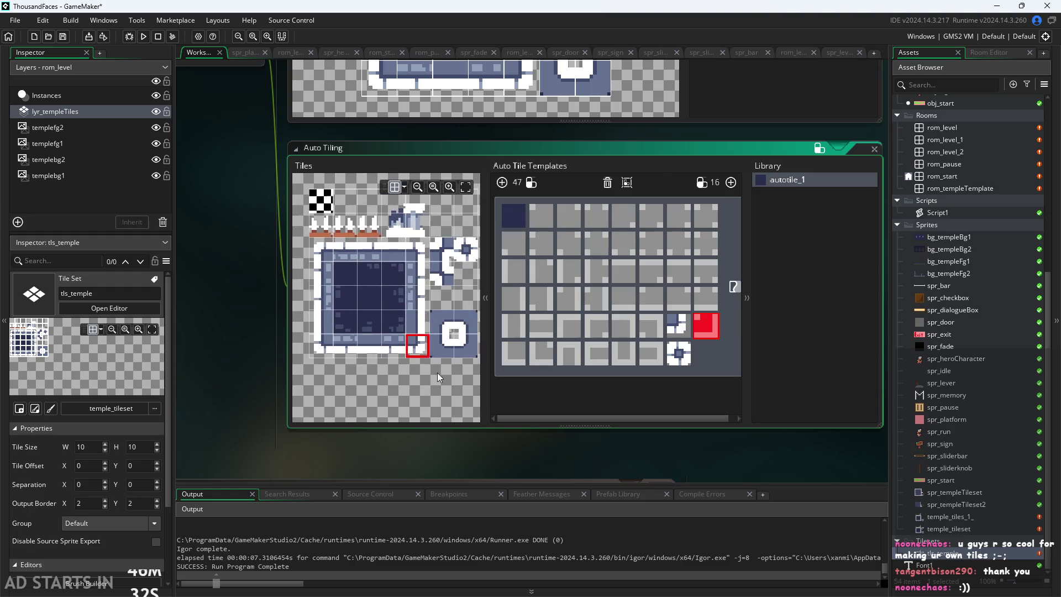
pyautogui.click(515, 359)
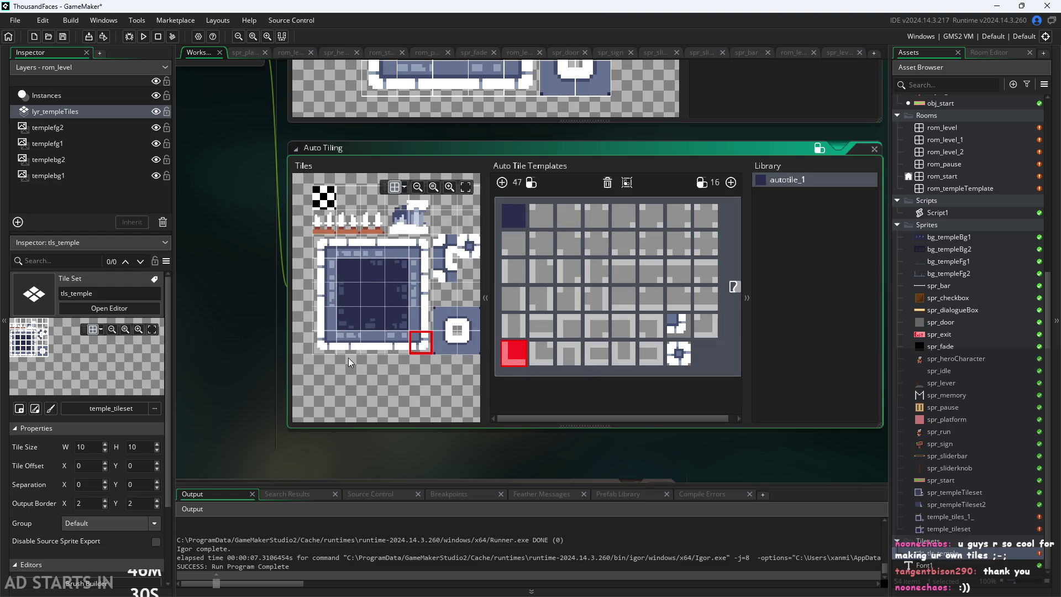
pyautogui.click(322, 344)
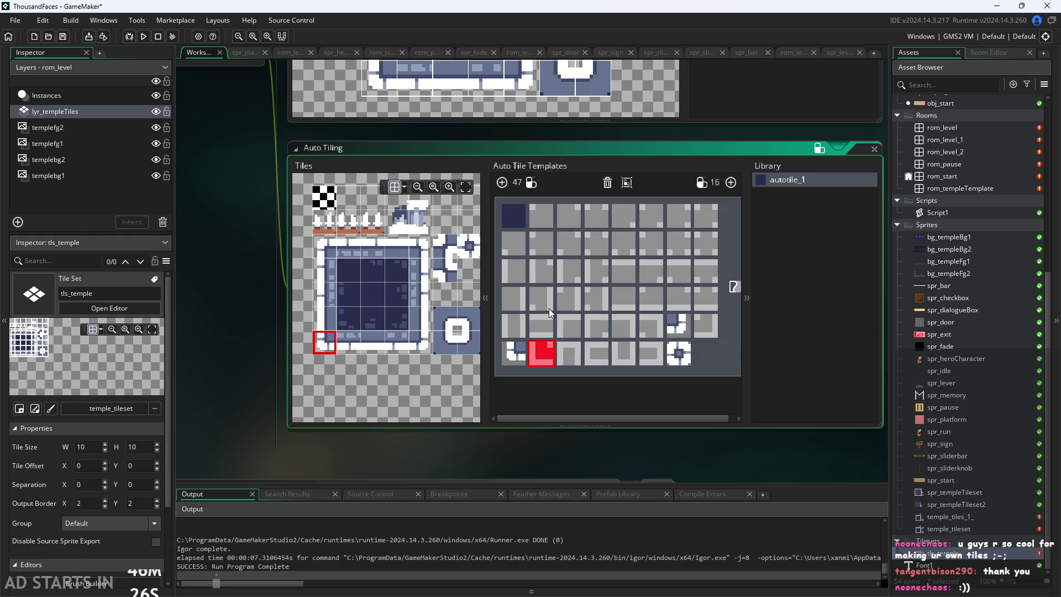
pyautogui.click(623, 330)
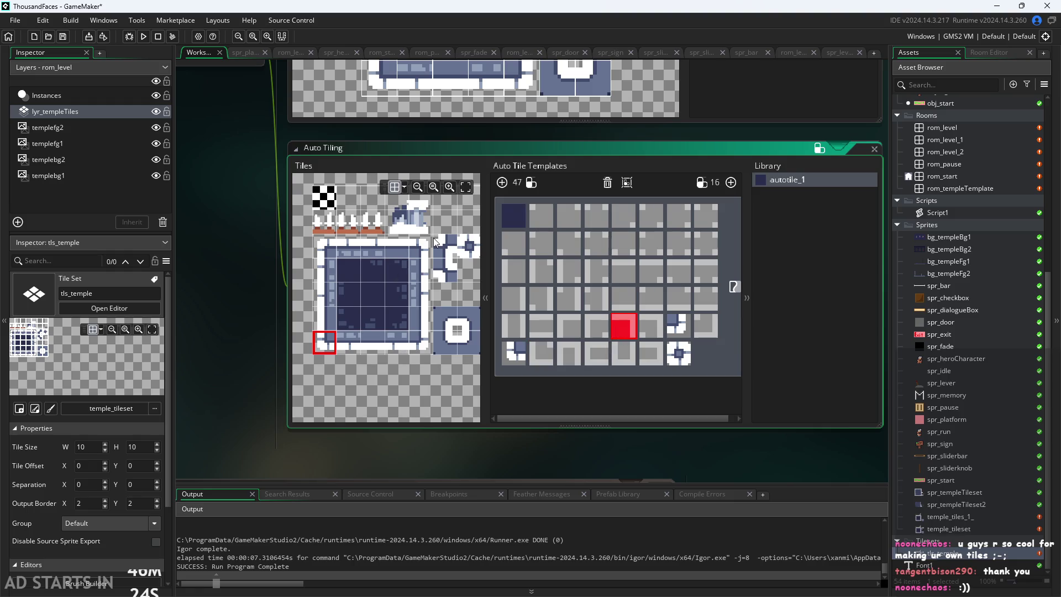
pyautogui.click(431, 240)
pyautogui.click(575, 334)
pyautogui.click(325, 246)
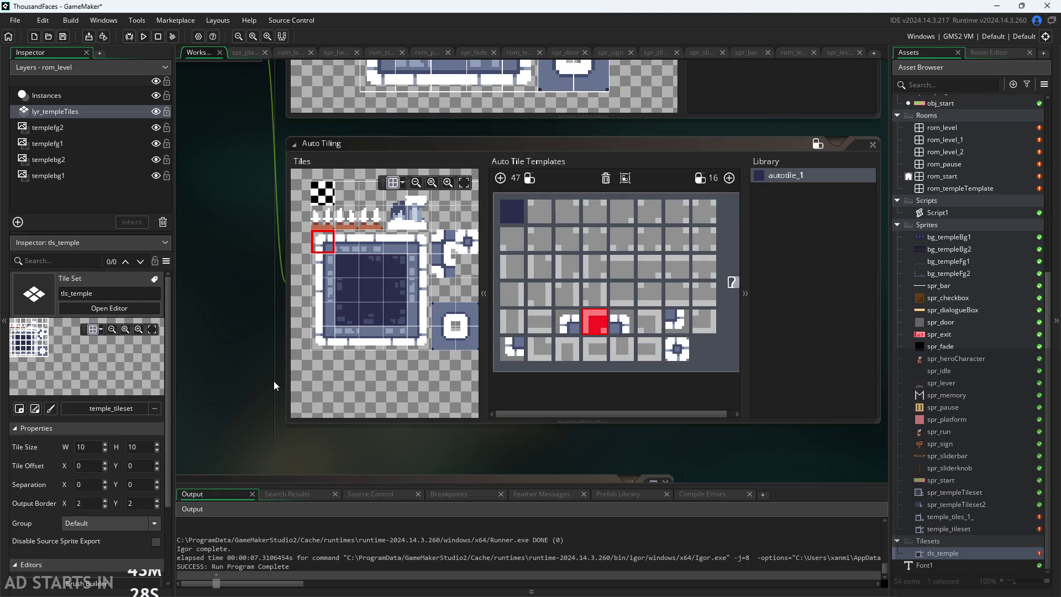
# Step: Fill top-row slots 2, 3, 5 and the second row's first slot with circle-corner tiles
pyautogui.scroll(1, 260, 373)
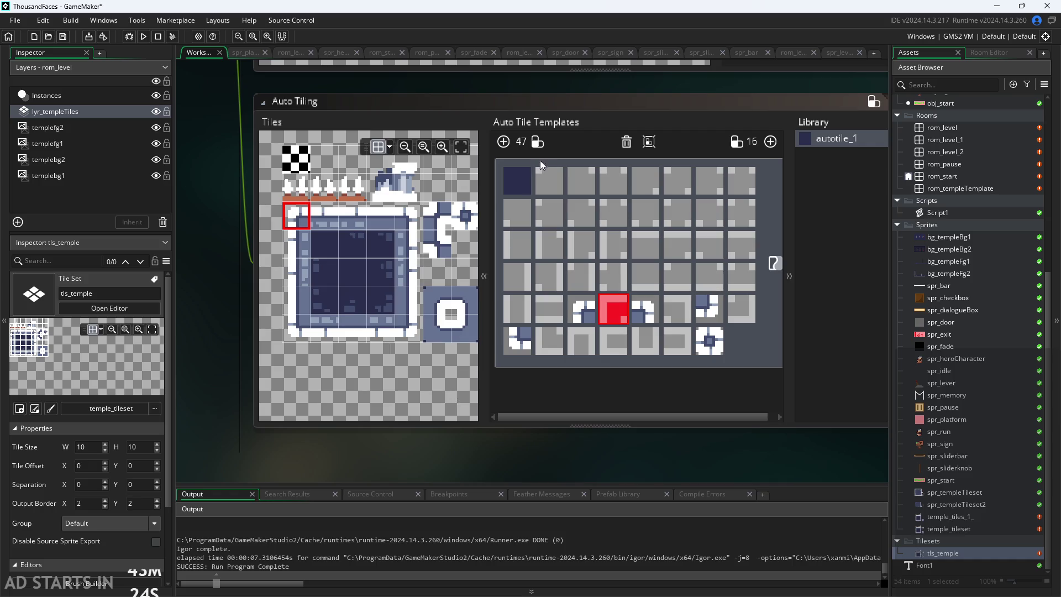
pyautogui.click(539, 175)
pyautogui.scroll(1, 466, 441)
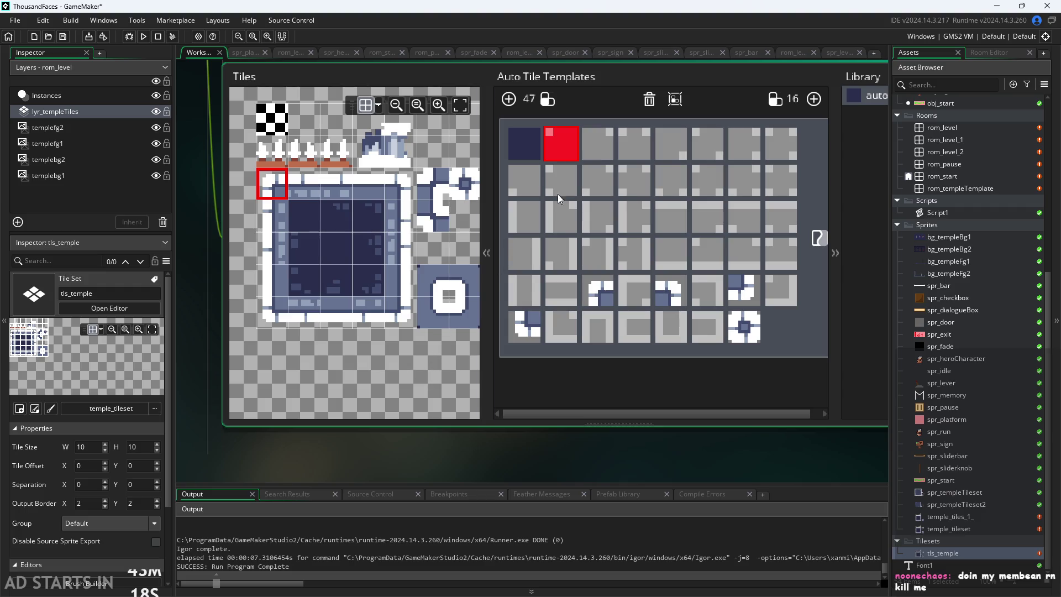
pyautogui.click(472, 320)
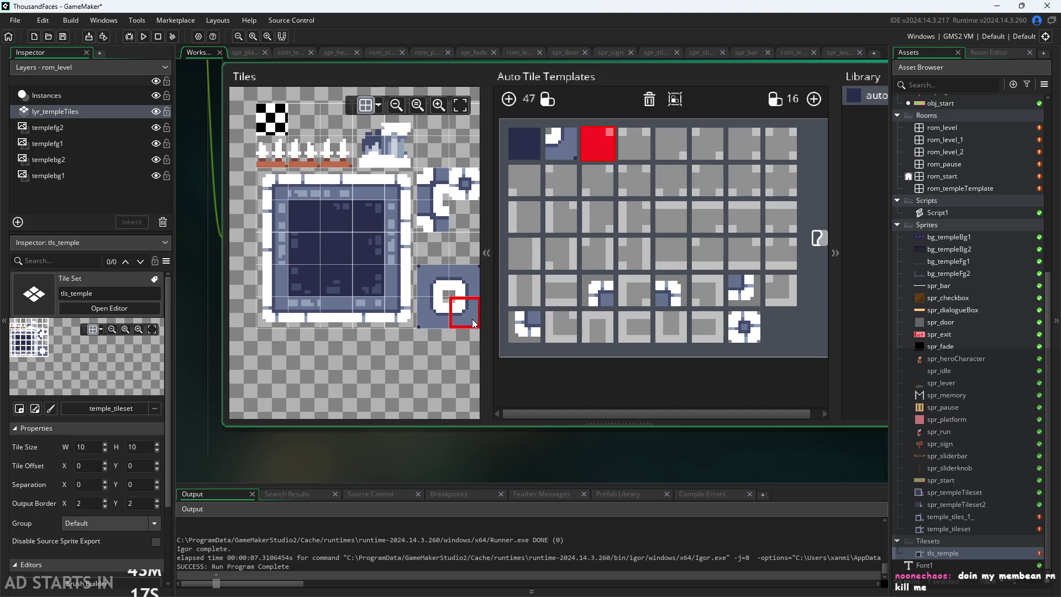
pyautogui.click(442, 324)
pyautogui.click(684, 152)
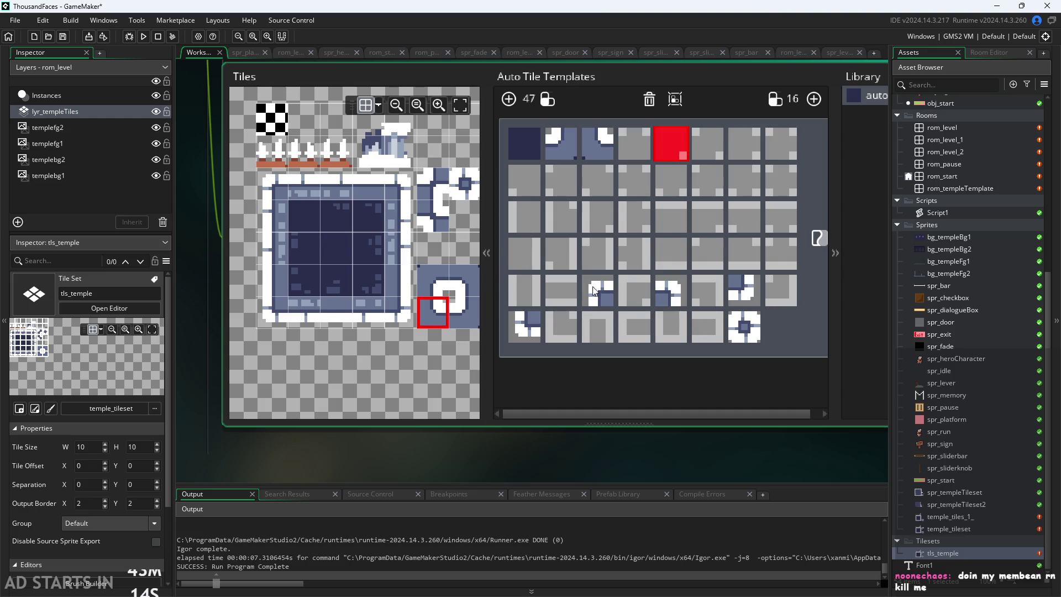
pyautogui.click(436, 282)
pyautogui.click(524, 181)
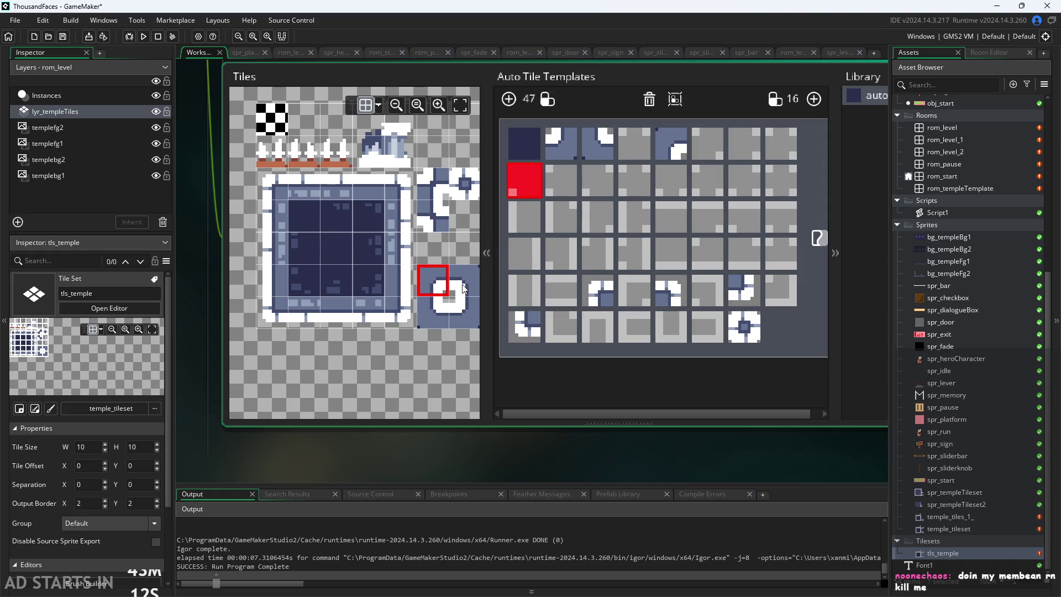
pyautogui.click(464, 288)
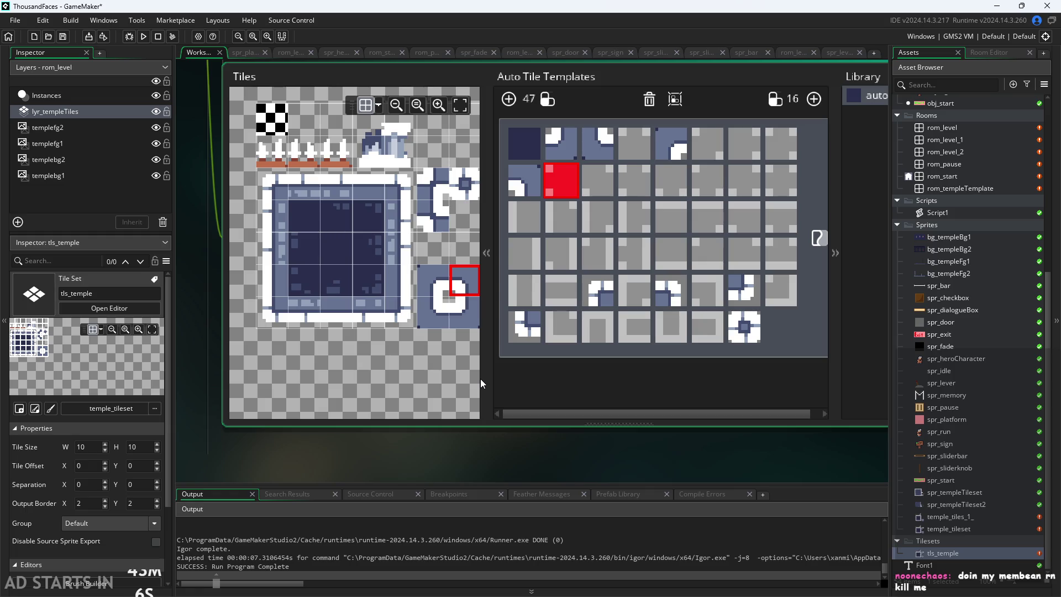
# Step: Fill a top-row and a second-row template slot with notched corner tiles
pyautogui.scroll(2, 390, 396)
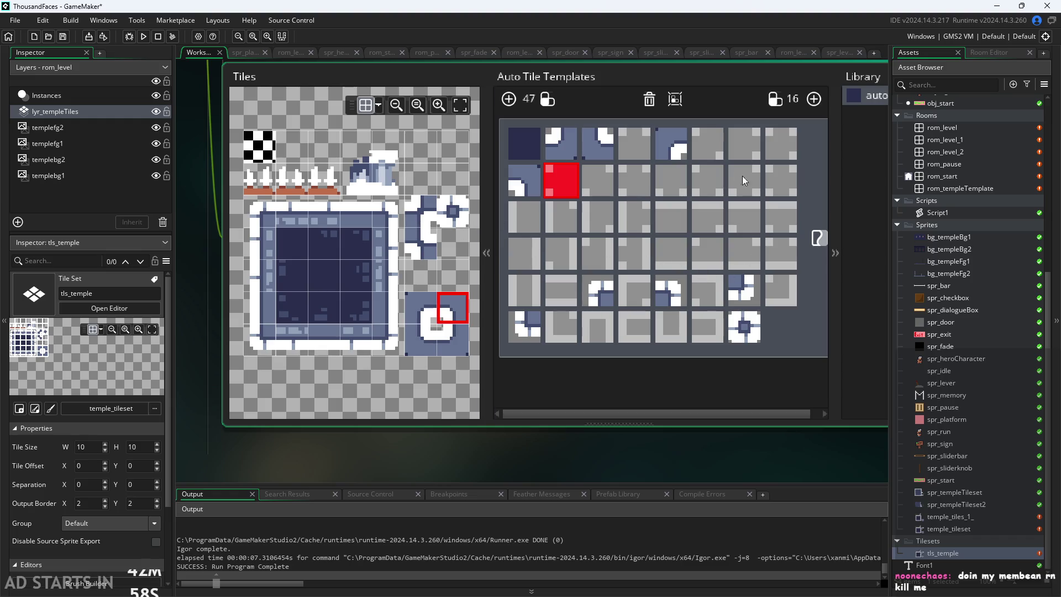
pyautogui.click(707, 149)
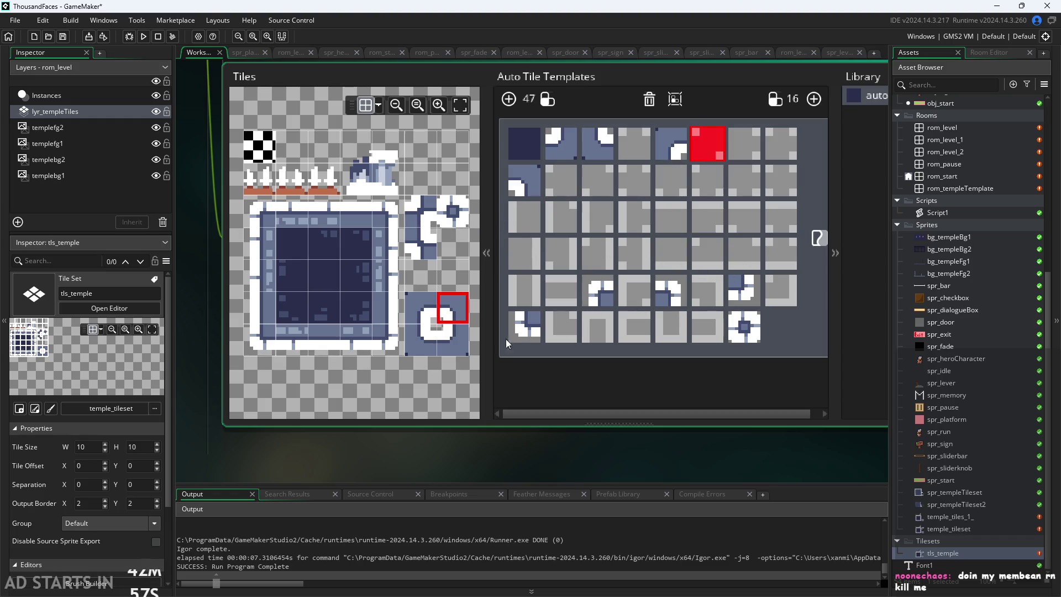
pyautogui.click(421, 212)
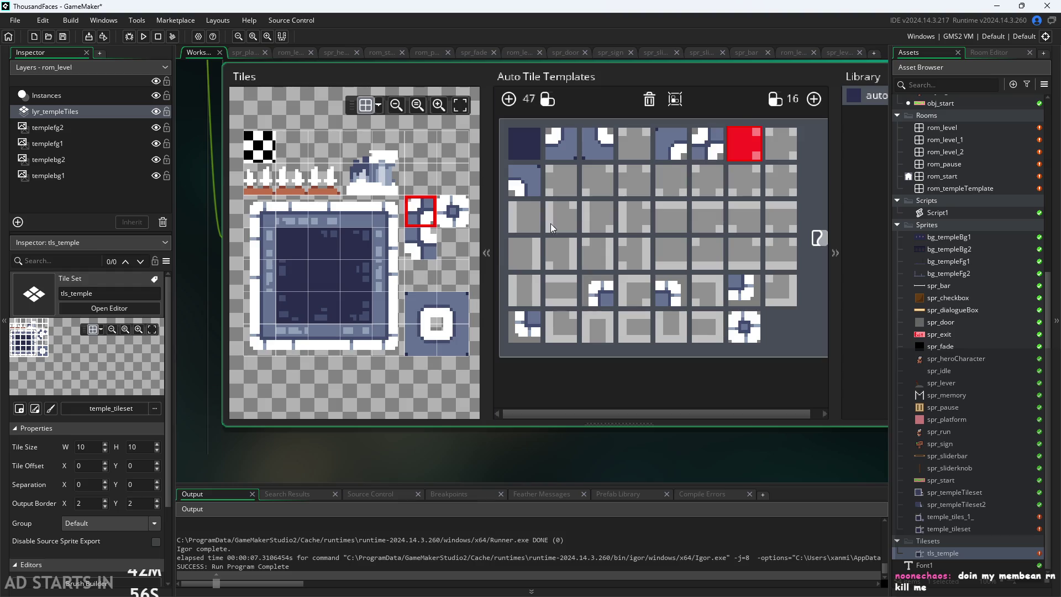
pyautogui.click(599, 187)
pyautogui.click(420, 251)
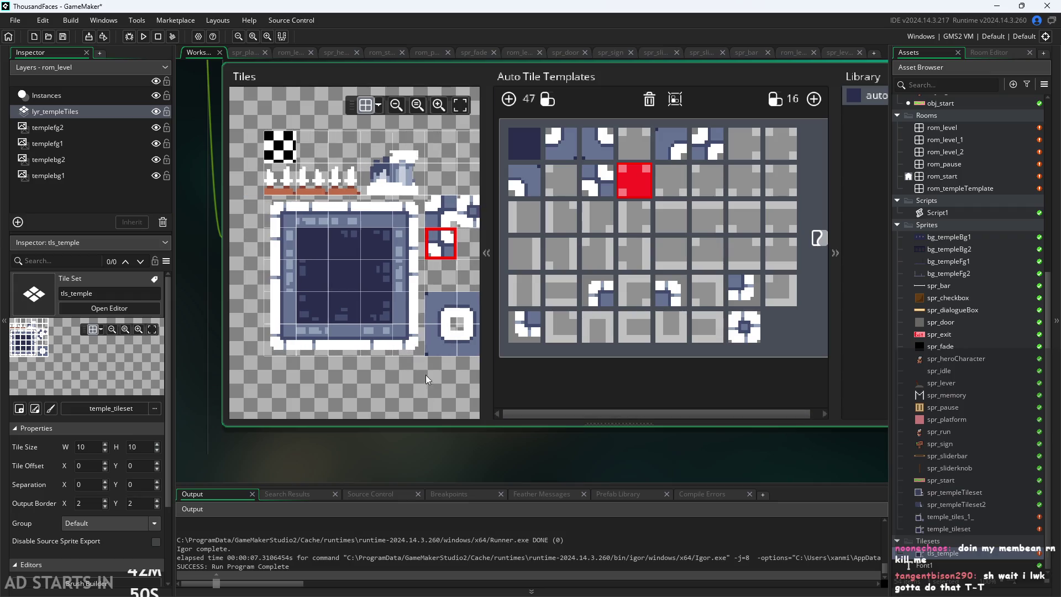
# Step: Fill third- and fourth-row slots with the frame's left-, top- and bottom-edge tiles
pyautogui.scroll(1, 433, 373)
pyautogui.scroll(-1, 475, 338)
pyautogui.click(446, 277)
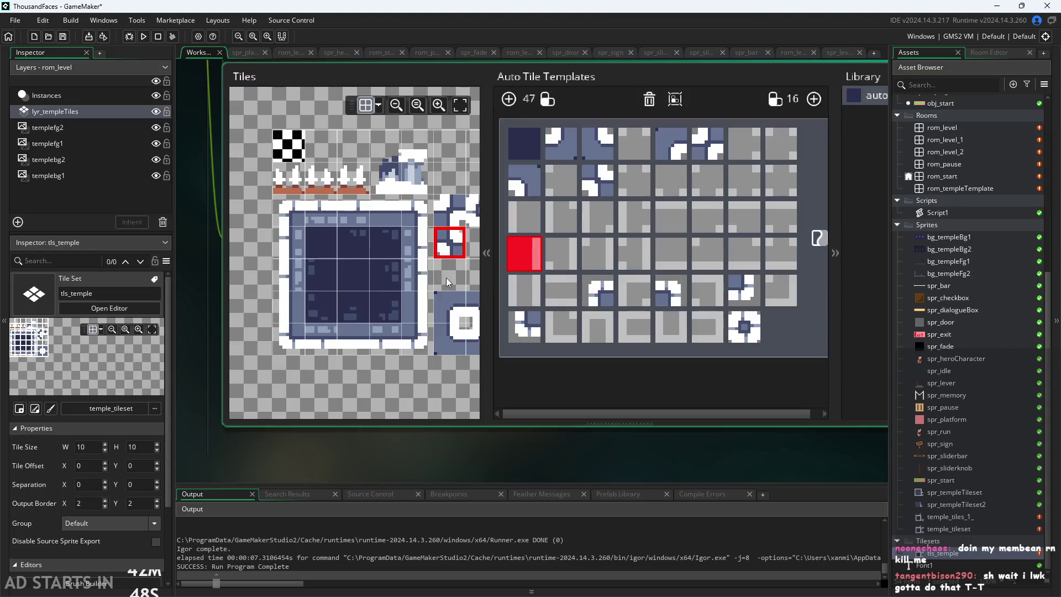
pyautogui.click(417, 275)
pyautogui.click(532, 223)
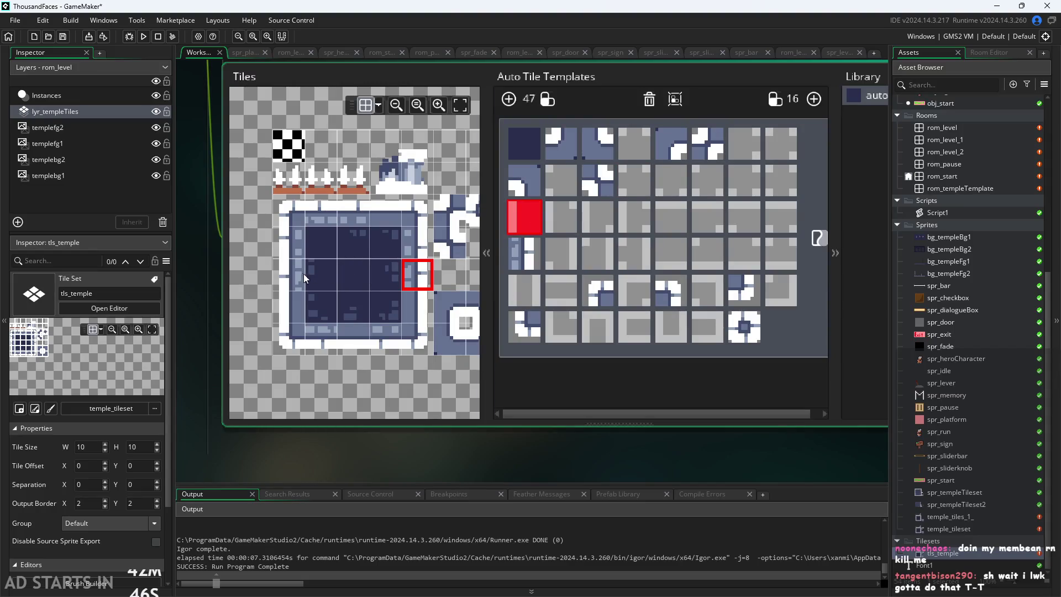
pyautogui.click(288, 275)
pyautogui.click(681, 226)
pyautogui.click(352, 210)
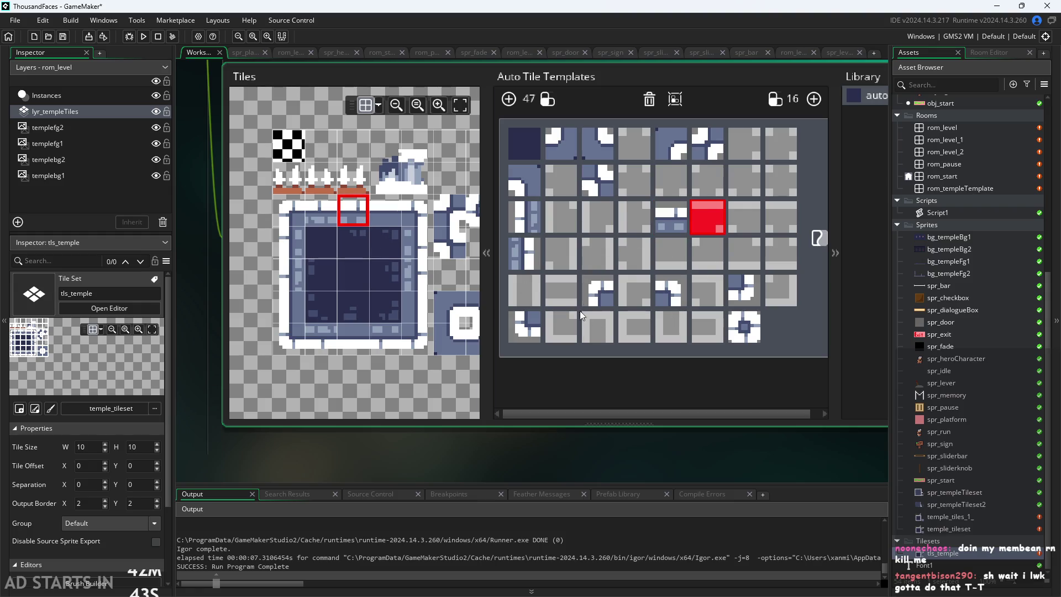
pyautogui.click(662, 261)
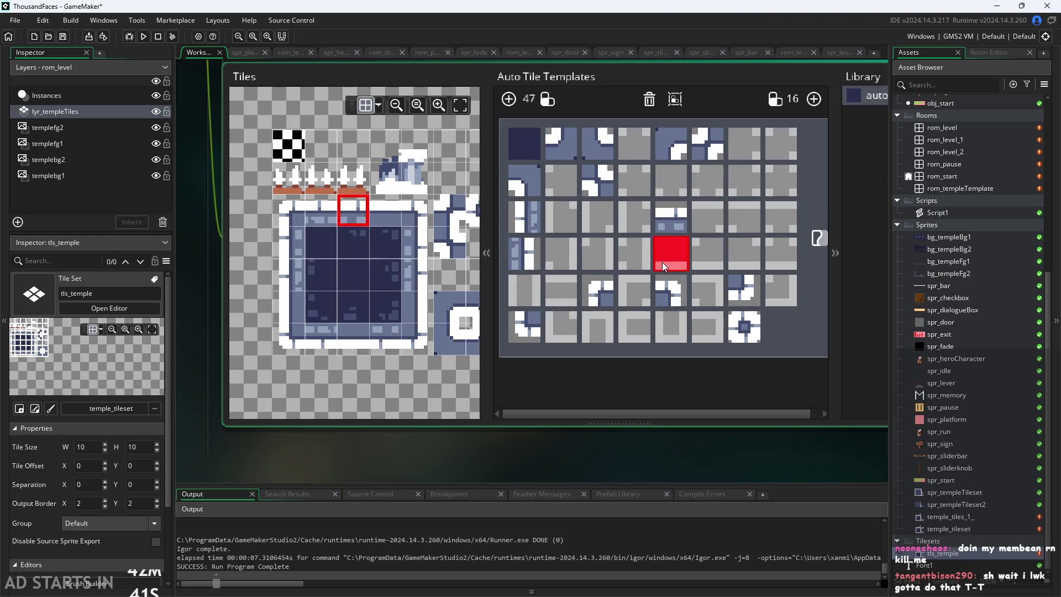
pyautogui.click(359, 342)
# Step: Open the rom_level room in the Room Editor
pyautogui.scroll(-2, 505, 444)
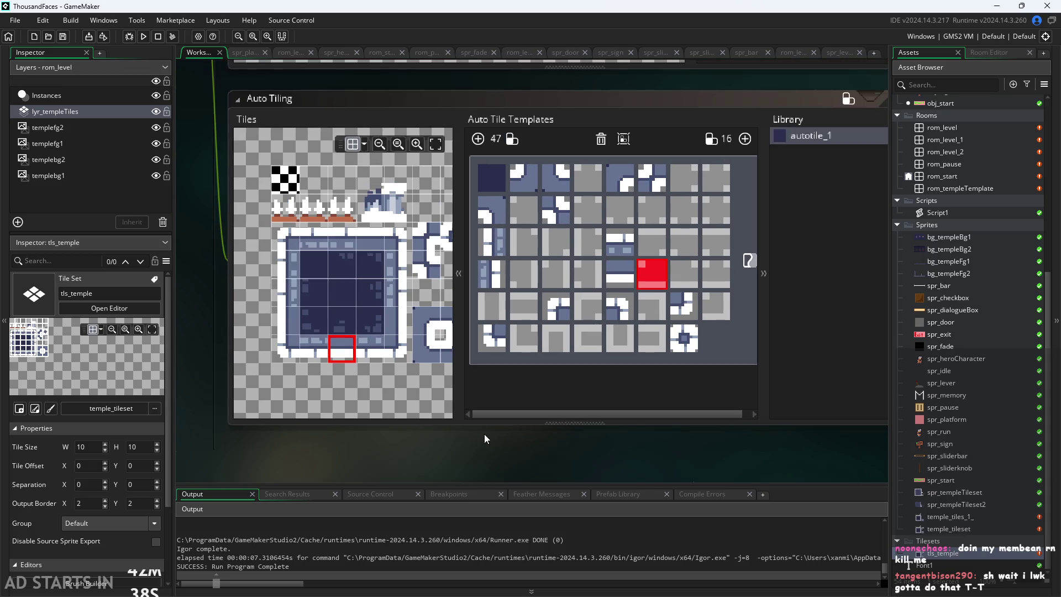
pyautogui.scroll(1, 484, 434)
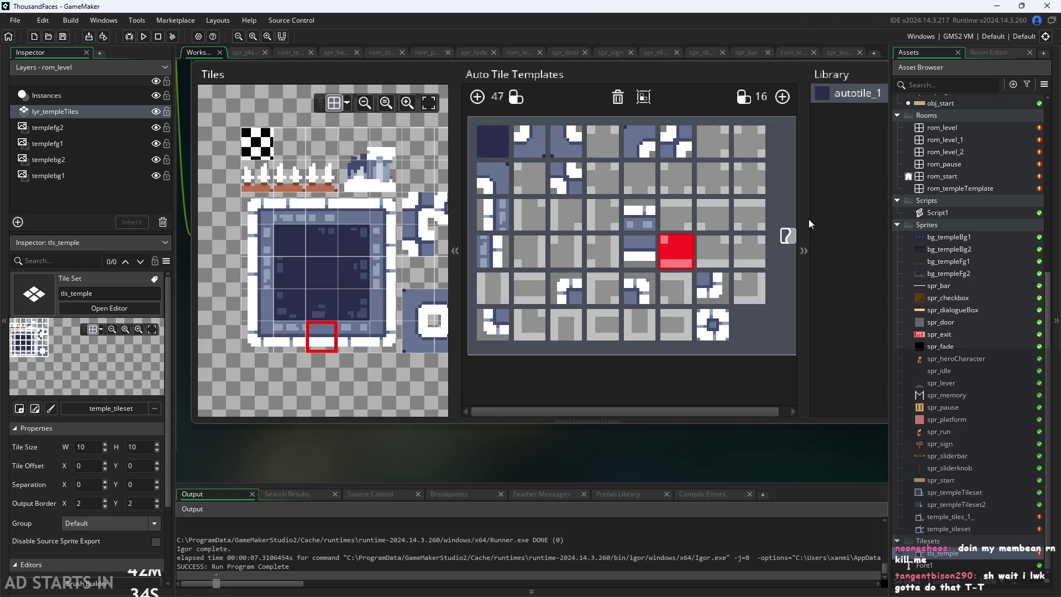
pyautogui.scroll(2, 924, 221)
pyautogui.doubleClick(933, 214)
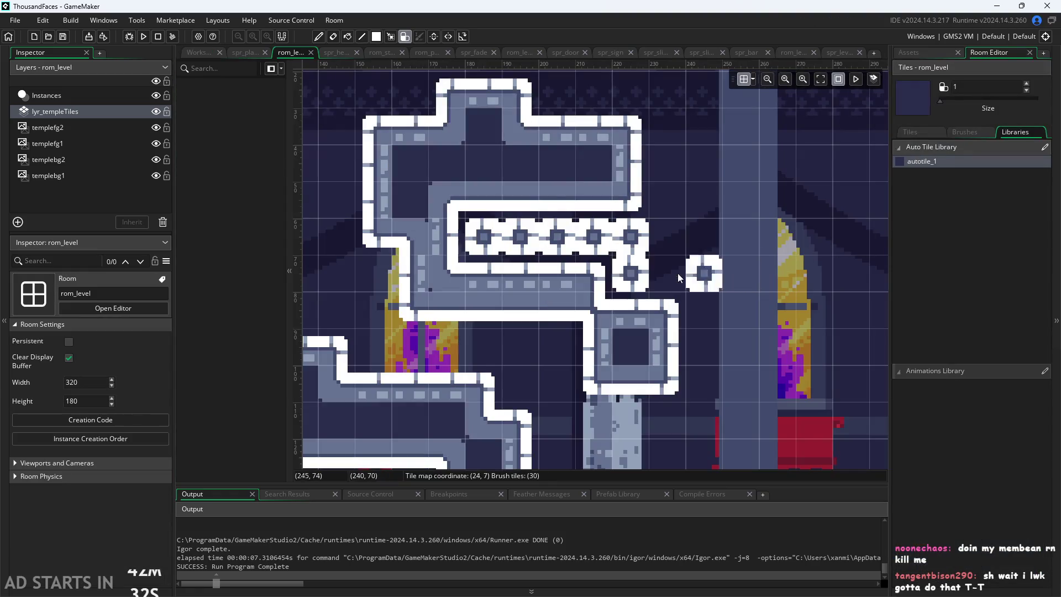
# Step: Paint over the earlier test tiles to shorten the chain box
pyautogui.scroll(-3, 678, 276)
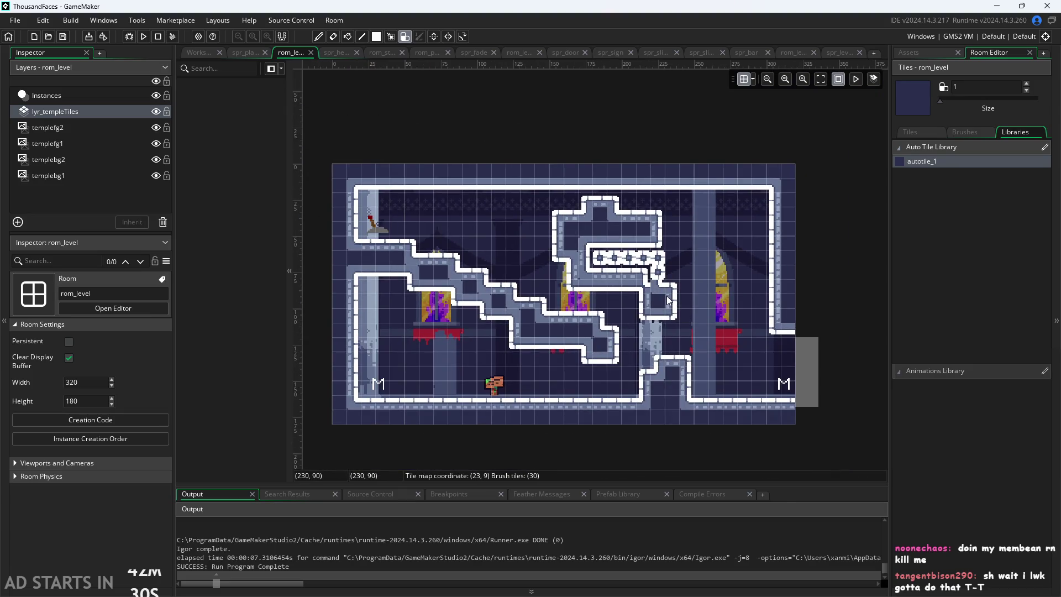
pyautogui.scroll(3, 668, 301)
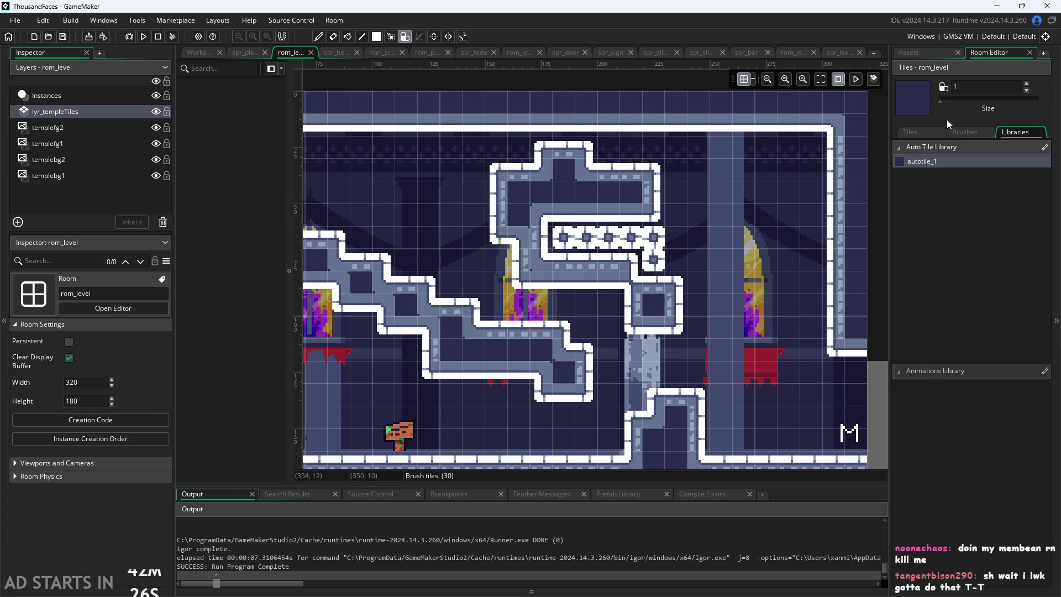
pyautogui.moveTo(677, 221); pyautogui.dragTo(567, 221)
# Step: Set the autotile_1 brush size to 2, then paint and undo a test wall stroke
pyautogui.click(963, 101)
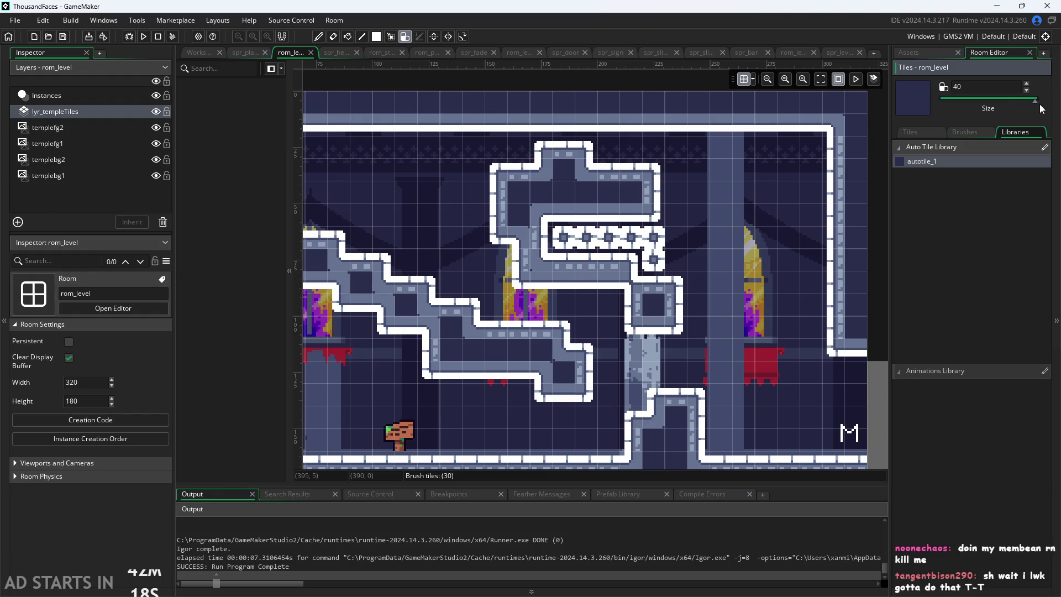
pyautogui.scroll(-3, 728, 224)
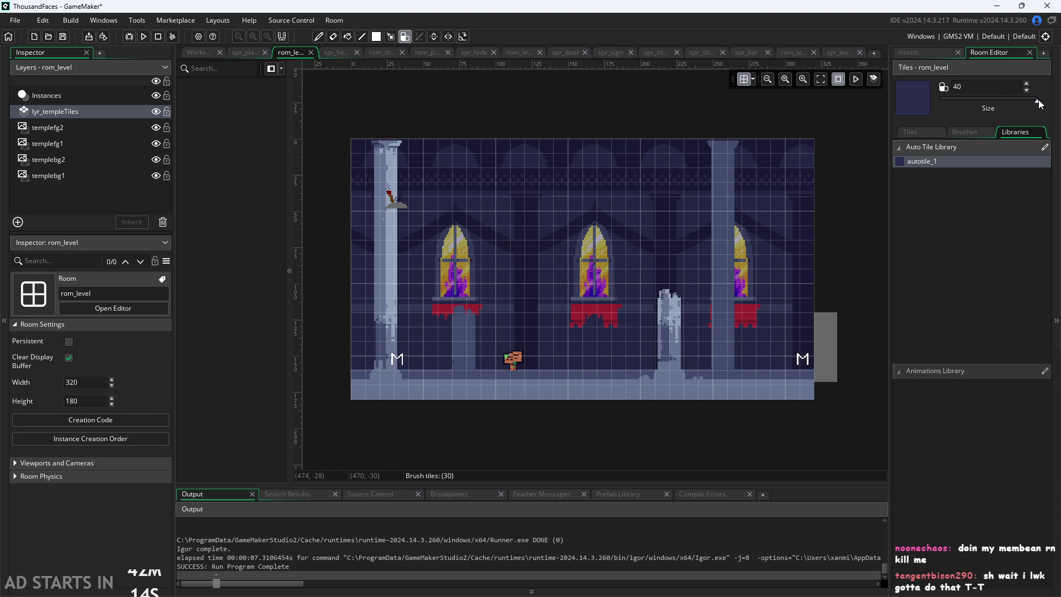
pyautogui.moveTo(1038, 100); pyautogui.dragTo(939, 101)
pyautogui.click(943, 102)
pyautogui.moveTo(370, 207)
pyautogui.mouseDown()
pyautogui.moveTo(372, 146)
pyautogui.moveTo(434, 144)
pyautogui.moveTo(374, 153)
pyautogui.moveTo(431, 166)
pyautogui.mouseUp()
pyautogui.hotkey('ctrl', 'z')
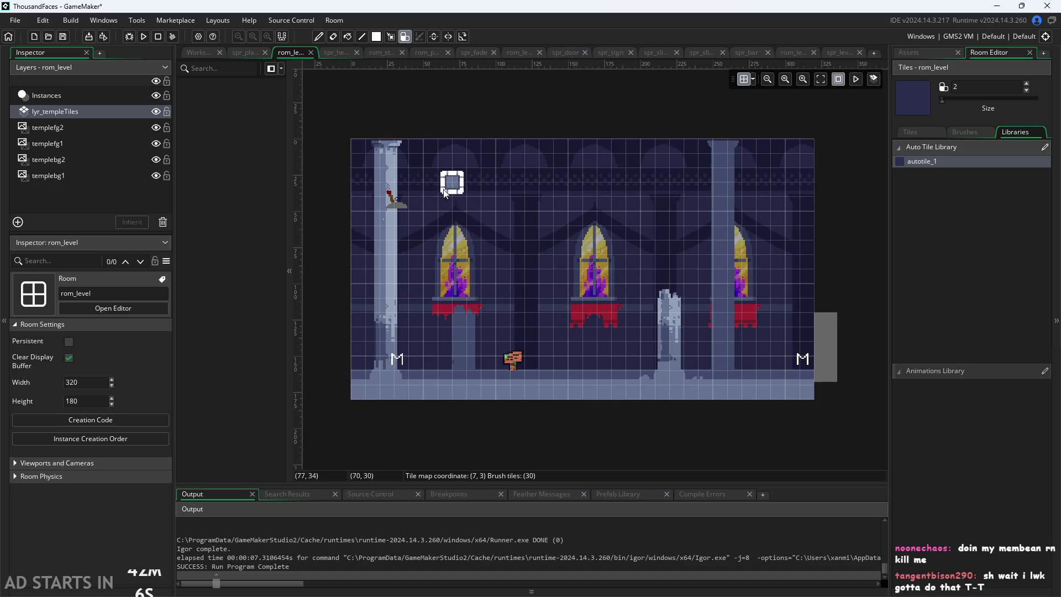
# Step: Paint autotile_1 walls along the room's top, right, bottom and left edges
pyautogui.moveTo(366, 148); pyautogui.dragTo(519, 145)
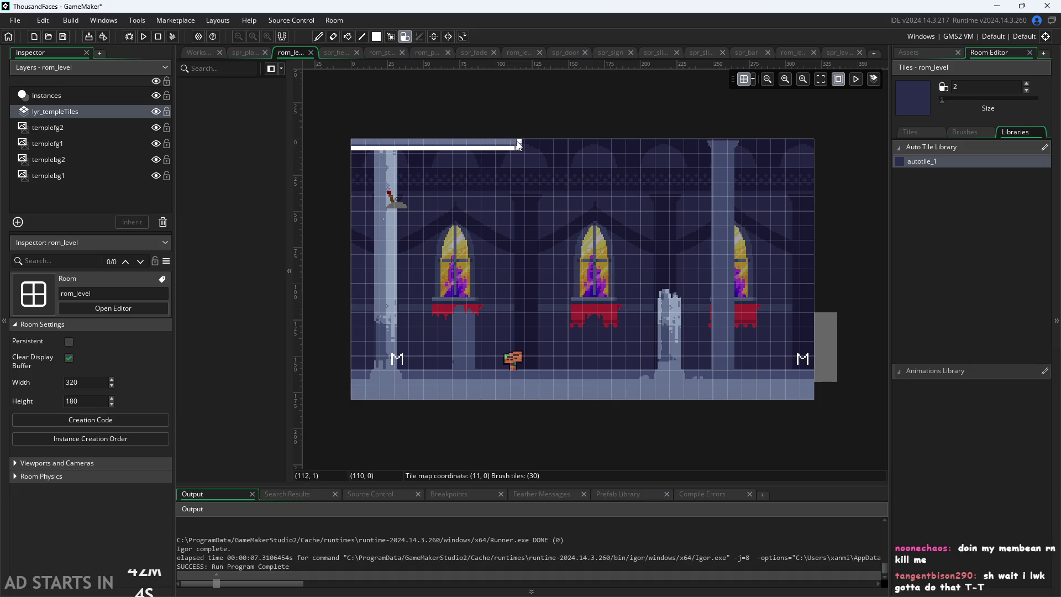
pyautogui.moveTo(600, 146)
pyautogui.mouseDown()
pyautogui.moveTo(812, 147)
pyautogui.moveTo(806, 402)
pyautogui.moveTo(602, 397)
pyautogui.mouseUp()
pyautogui.moveTo(509, 389)
pyautogui.mouseDown()
pyautogui.moveTo(362, 394)
pyautogui.moveTo(352, 350)
pyautogui.mouseUp()
pyautogui.moveTo(355, 303); pyautogui.dragTo(352, 165)
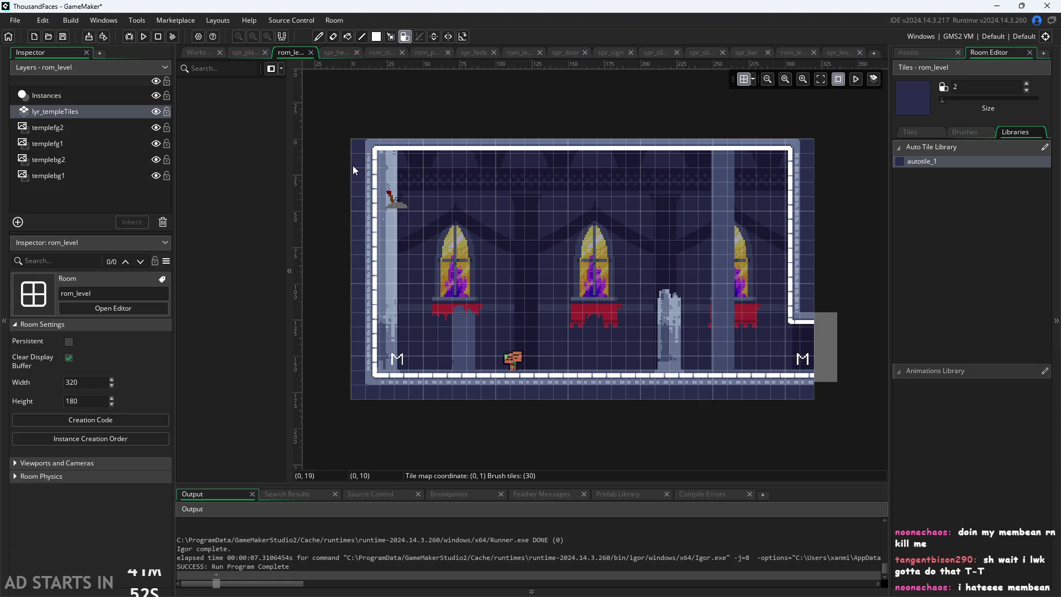
# Step: Fix the top-right corner and lower the right part of the top wall one row
pyautogui.click(795, 171)
pyautogui.moveTo(795, 170); pyautogui.dragTo(777, 154)
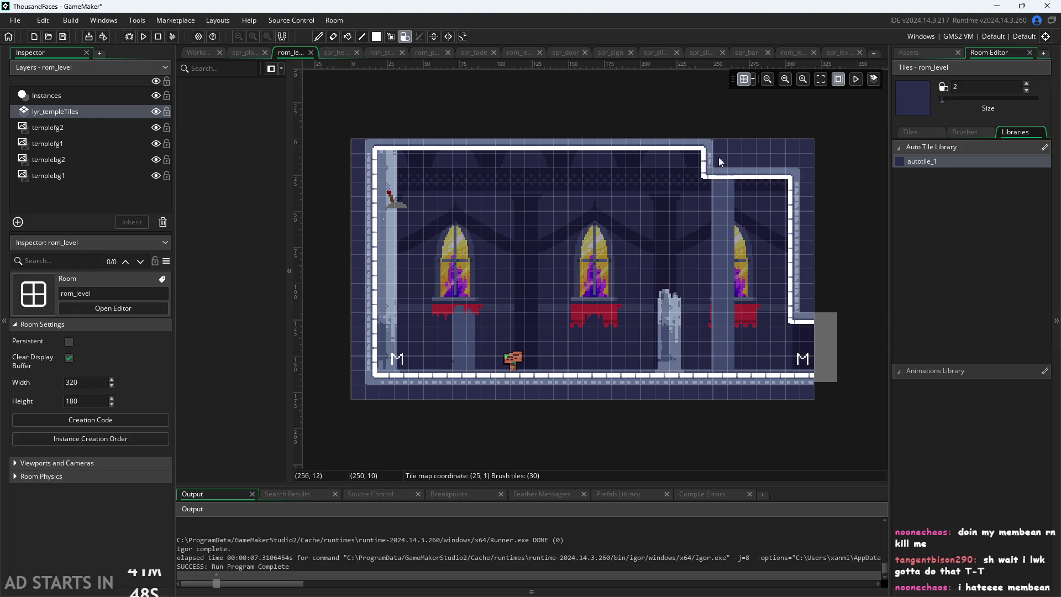
pyautogui.moveTo(569, 155); pyautogui.dragTo(630, 157)
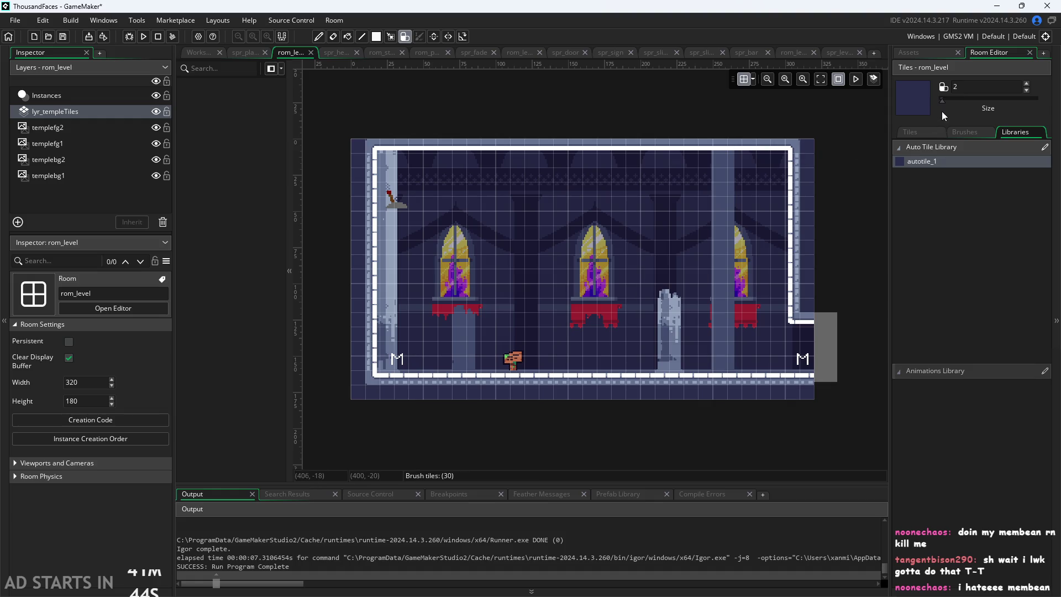
pyautogui.moveTo(788, 161); pyautogui.dragTo(384, 164)
pyautogui.scroll(2, 389, 220)
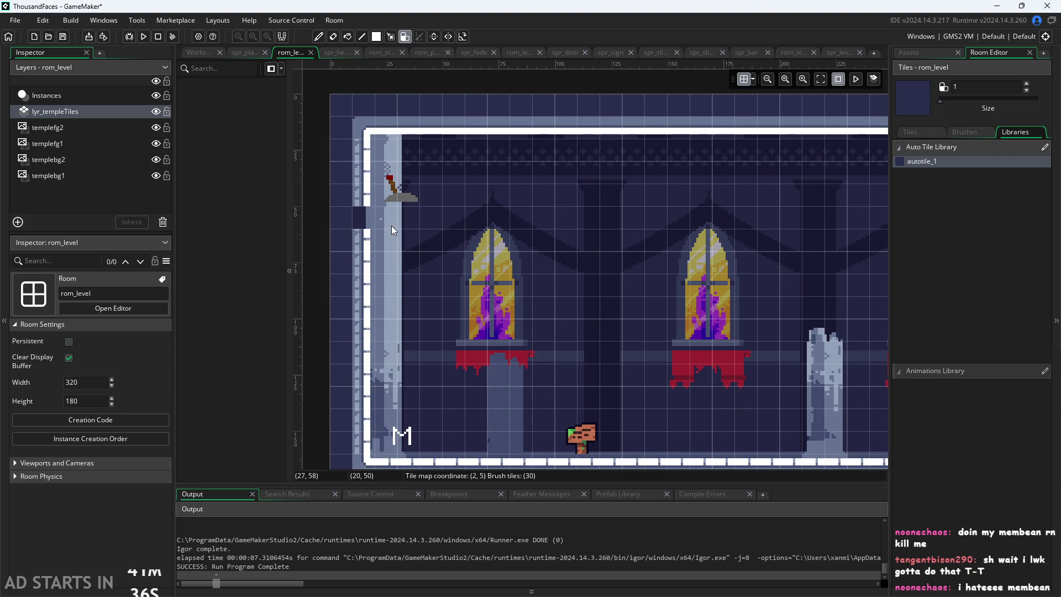
# Step: Place one autotile_1 block right of the red banner, undoing the misplaced blocks
pyautogui.scroll(2, 380, 255)
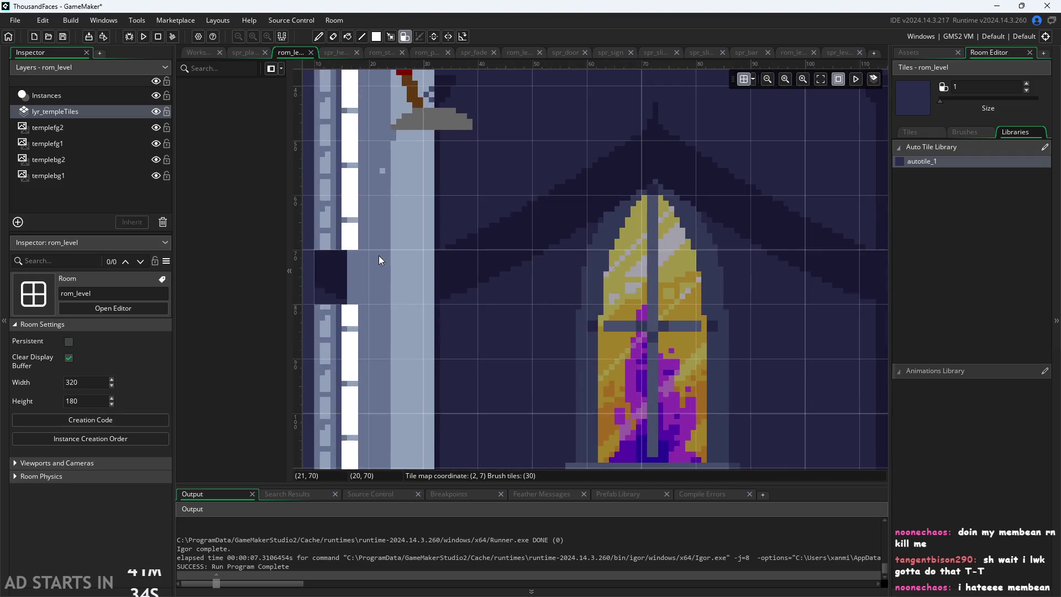
pyautogui.scroll(-3, 403, 347)
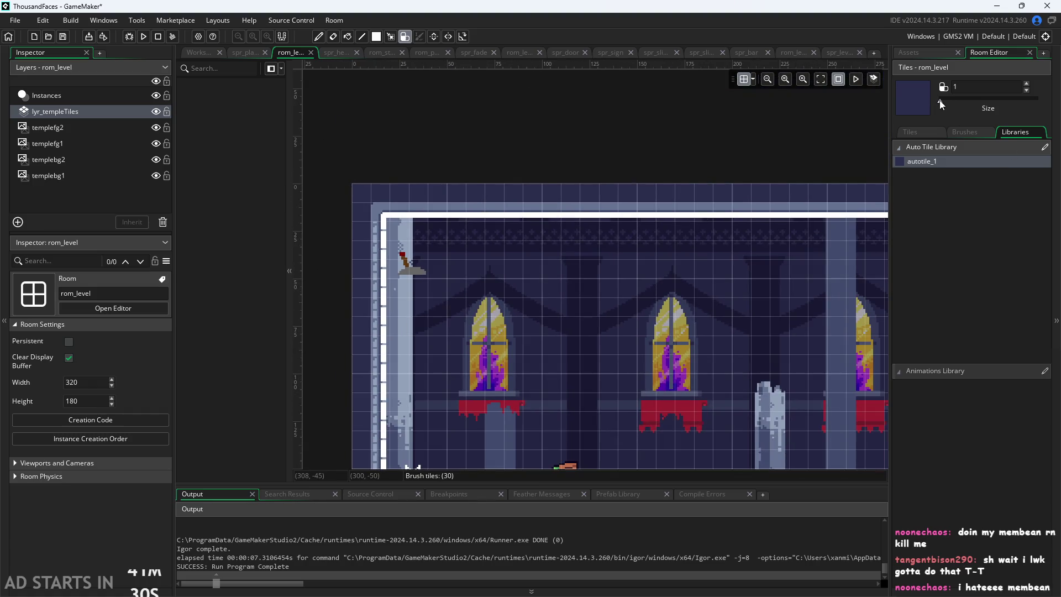
pyautogui.moveTo(887, 131); pyautogui.dragTo(764, 95)
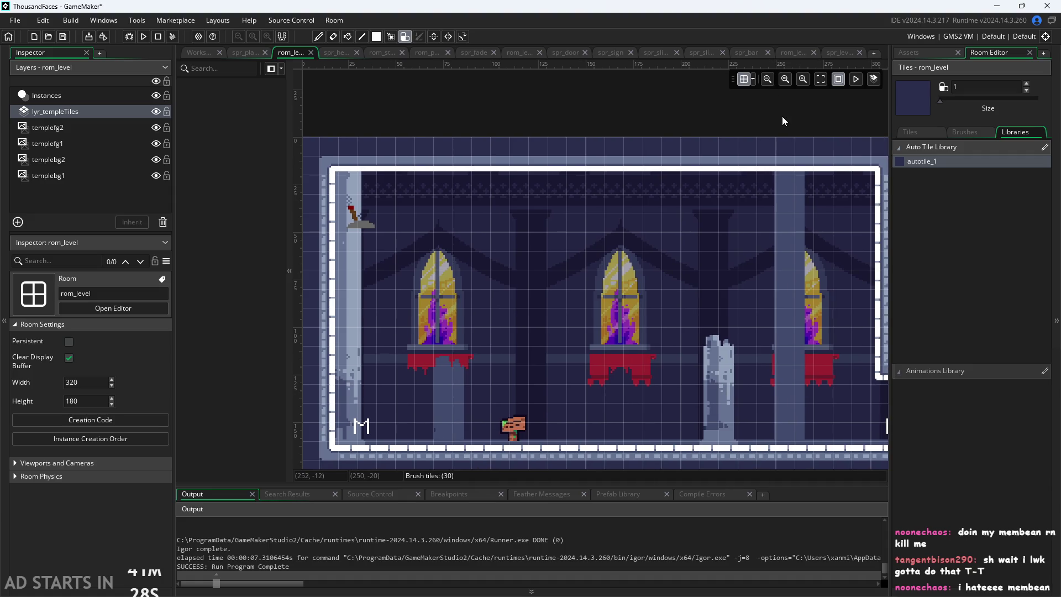
pyautogui.click(672, 365)
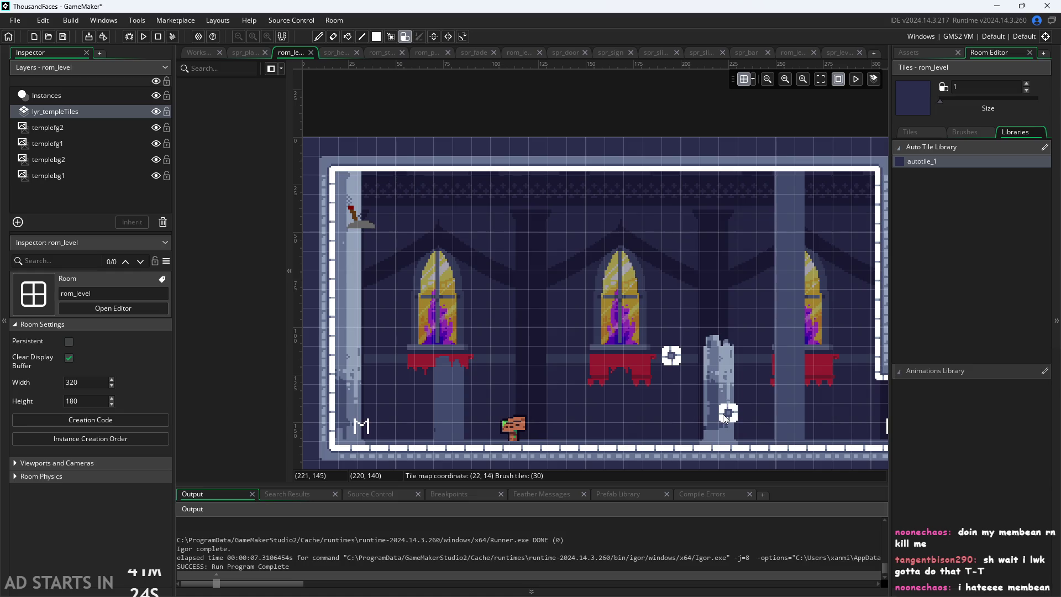
pyautogui.scroll(3, 725, 418)
pyautogui.scroll(2, 671, 364)
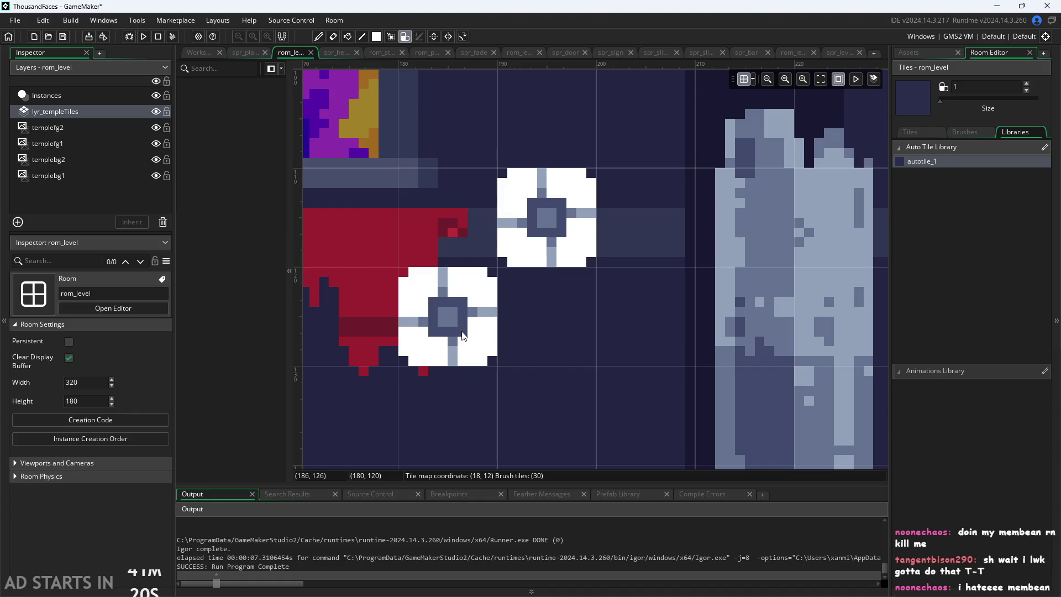
pyautogui.hotkey('ctrl', 'z')
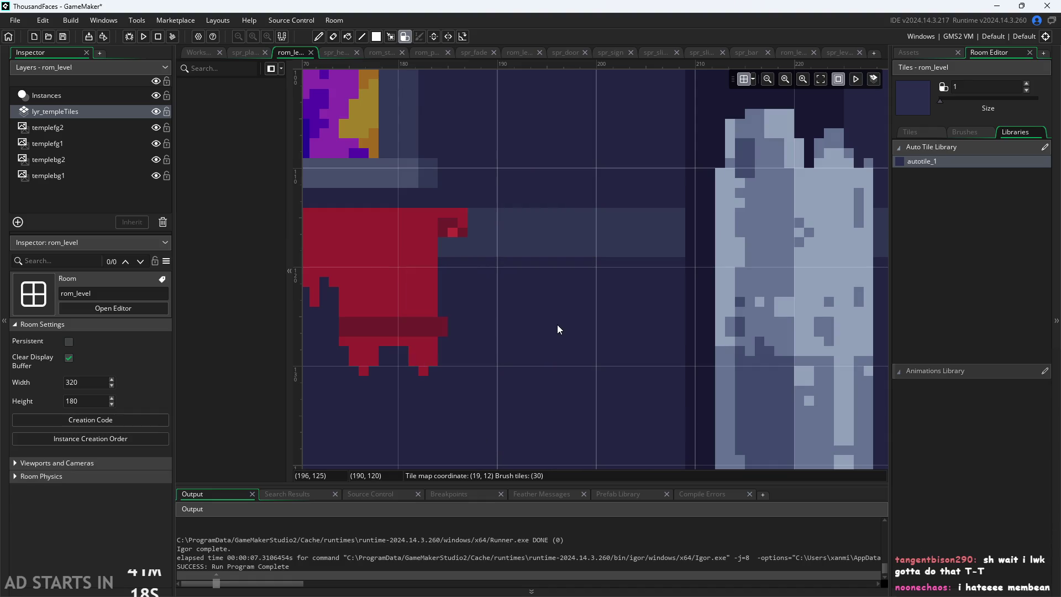
pyautogui.click(646, 316)
pyautogui.click(578, 400)
pyautogui.hotkey('ctrl', 'z')
pyautogui.click(547, 217)
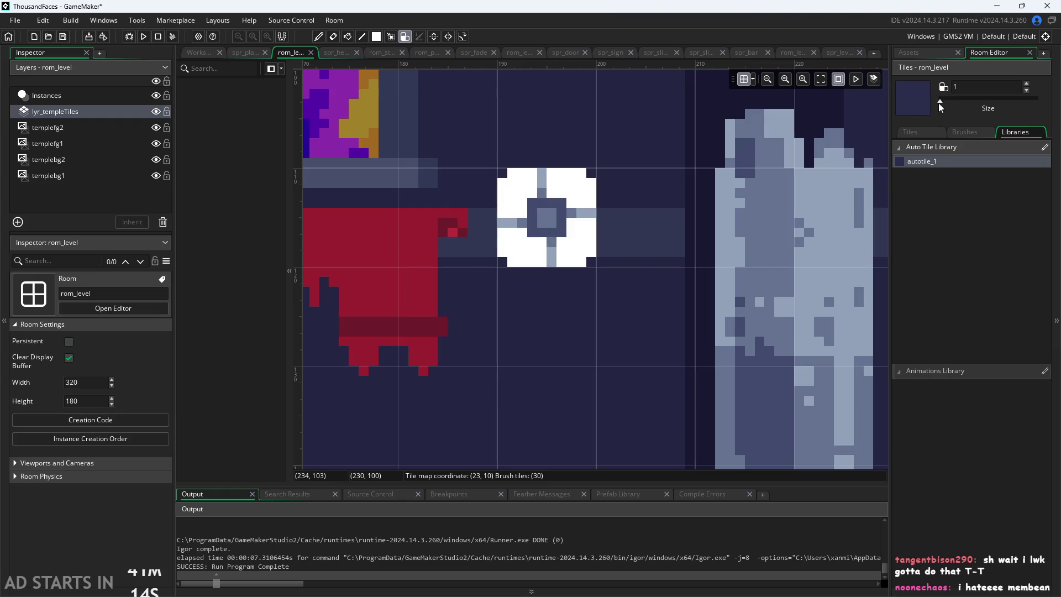
# Step: With brush size 3, paint thick autotile walls up from the banner toward the top centre
pyautogui.moveTo(939, 103); pyautogui.dragTo(945, 102)
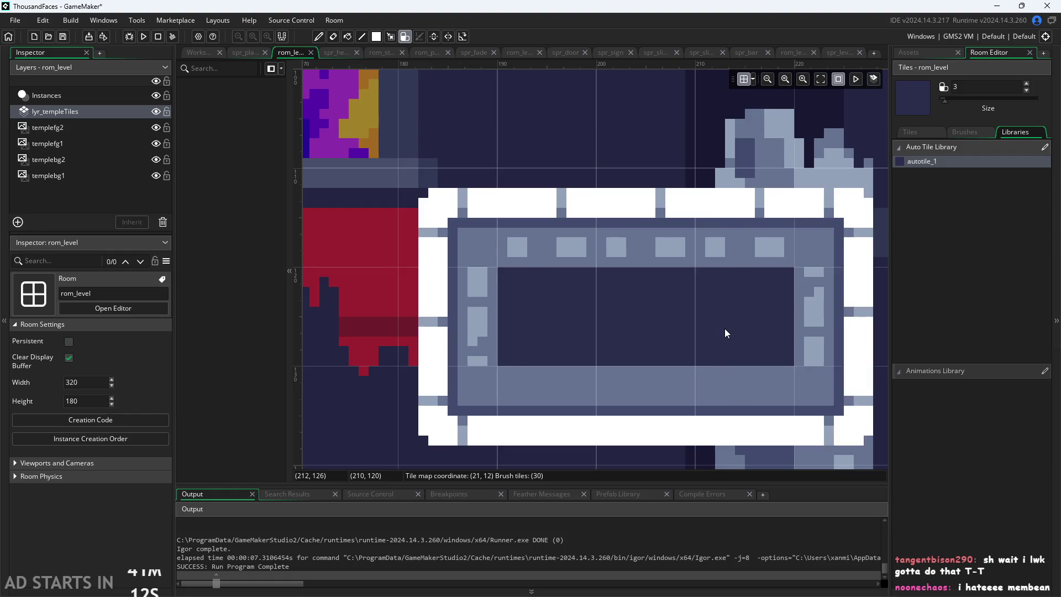
pyautogui.scroll(-1, 725, 333)
pyautogui.moveTo(735, 279); pyautogui.dragTo(724, 172)
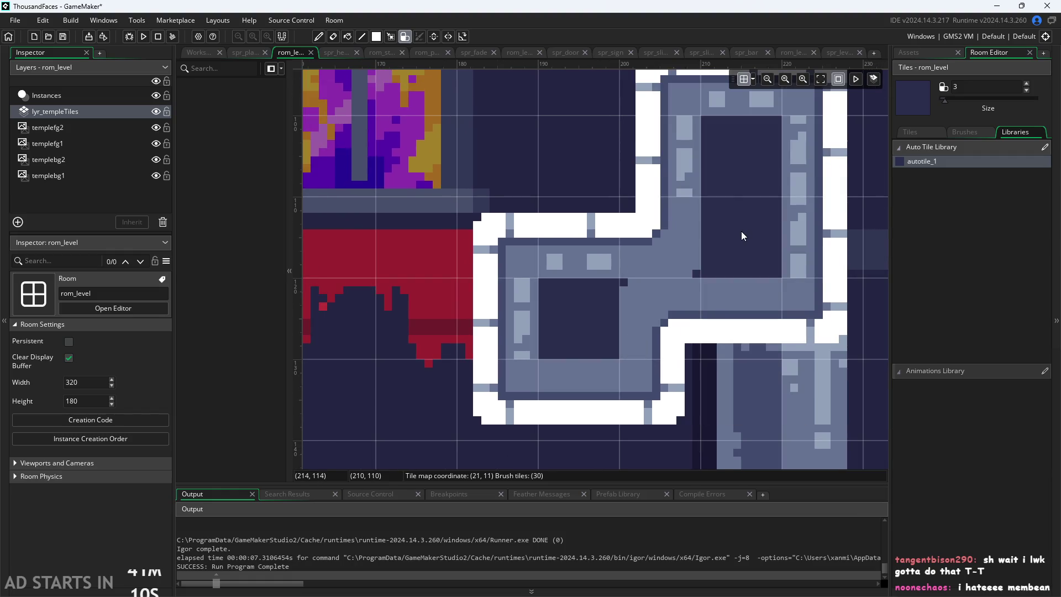
pyautogui.moveTo(769, 263)
pyautogui.mouseDown()
pyautogui.moveTo(472, 155)
pyautogui.moveTo(444, 164)
pyautogui.mouseUp()
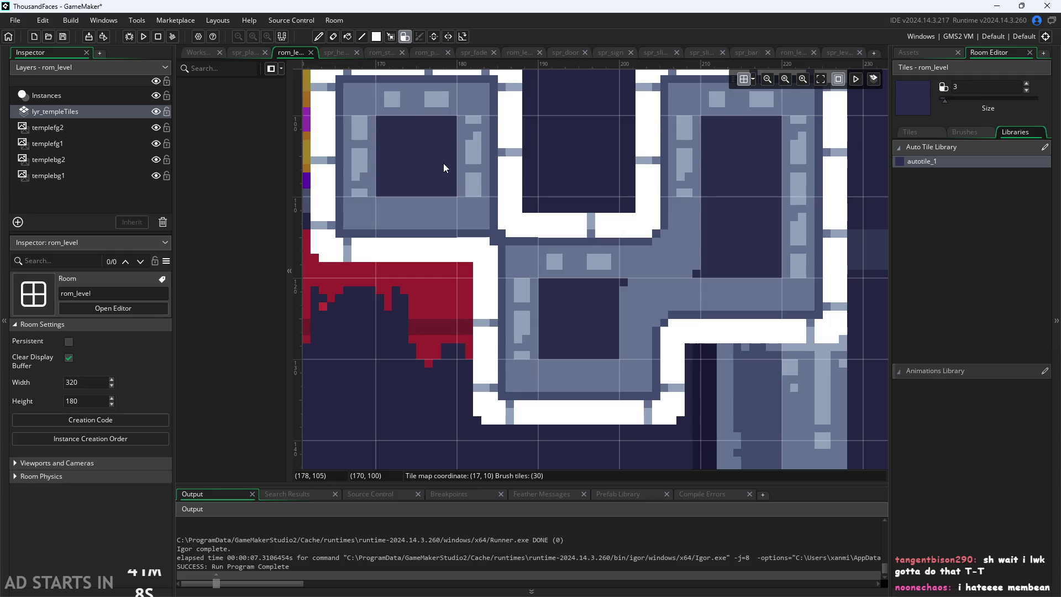
pyautogui.scroll(-1, 569, 225)
pyautogui.scroll(-2, 571, 230)
pyautogui.moveTo(573, 161); pyautogui.dragTo(579, 106)
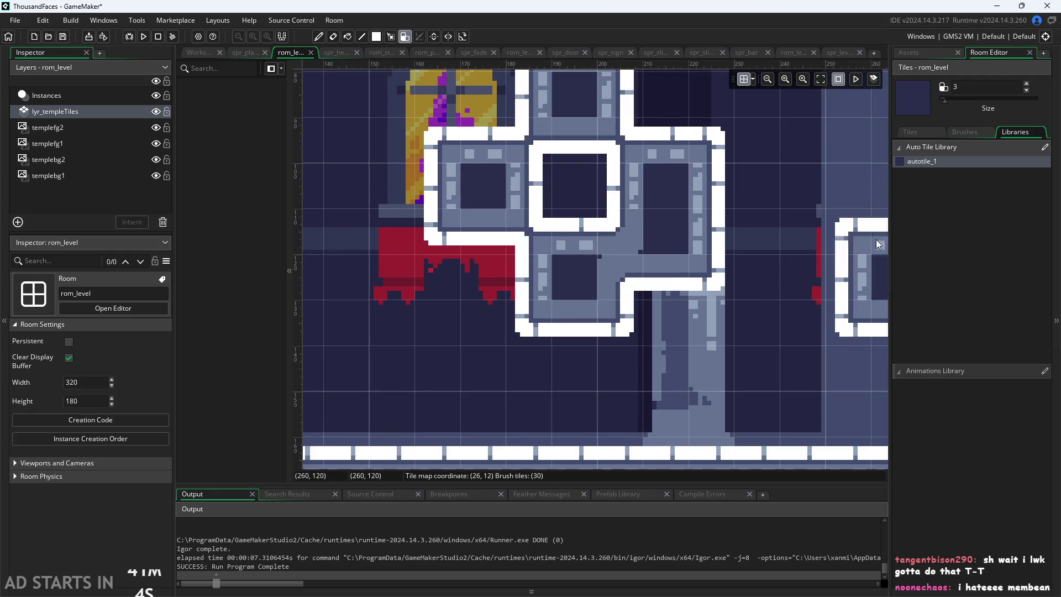
# Step: Return the brush to size 1 and erase the interior wall tiles around the left window
pyautogui.moveTo(944, 100); pyautogui.dragTo(939, 100)
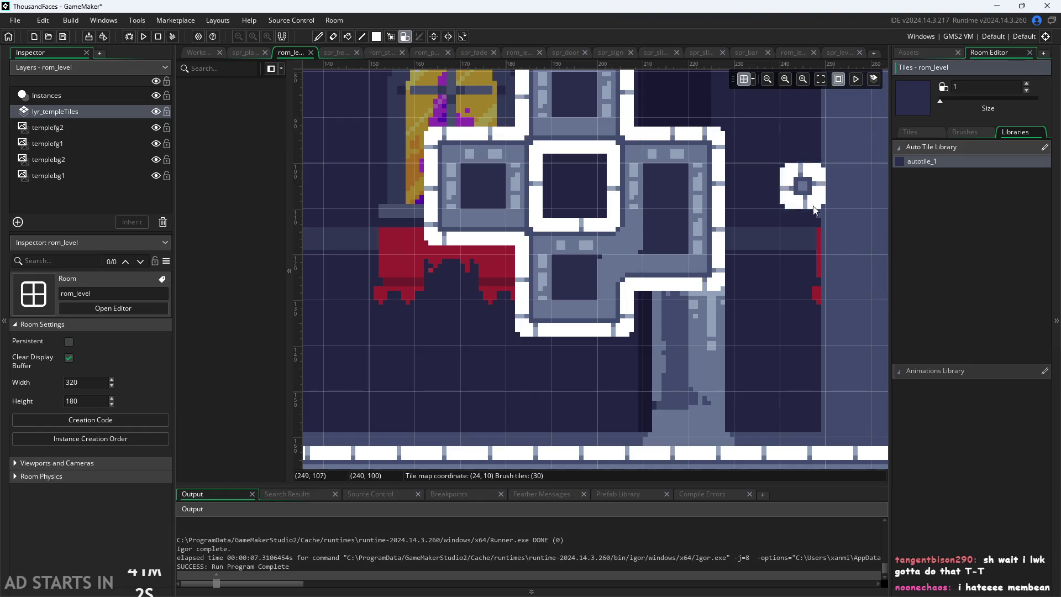
pyautogui.scroll(2, 774, 232)
pyautogui.scroll(2, 780, 238)
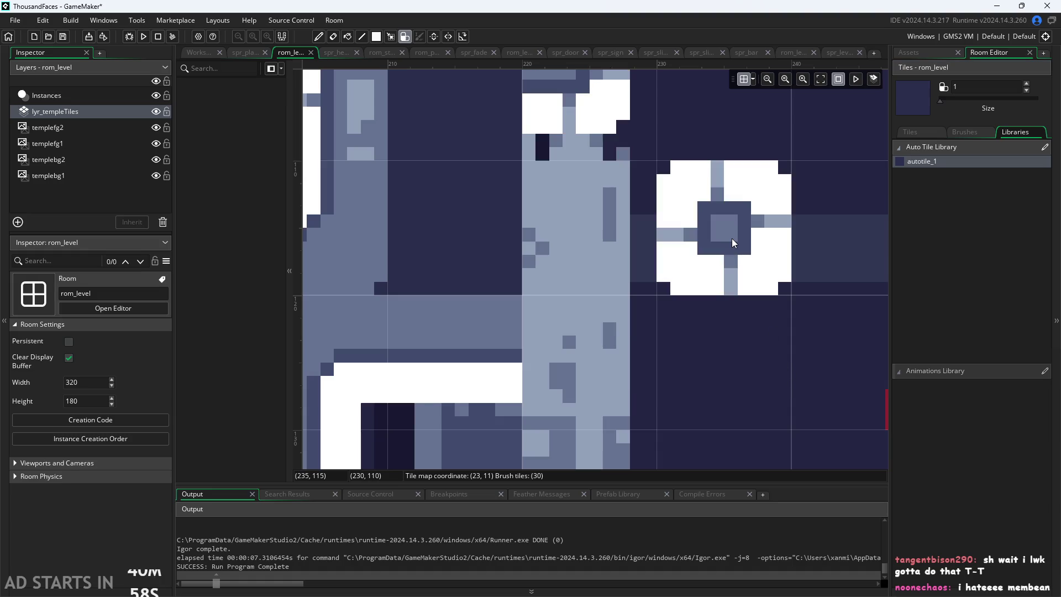
pyautogui.scroll(-1, 648, 280)
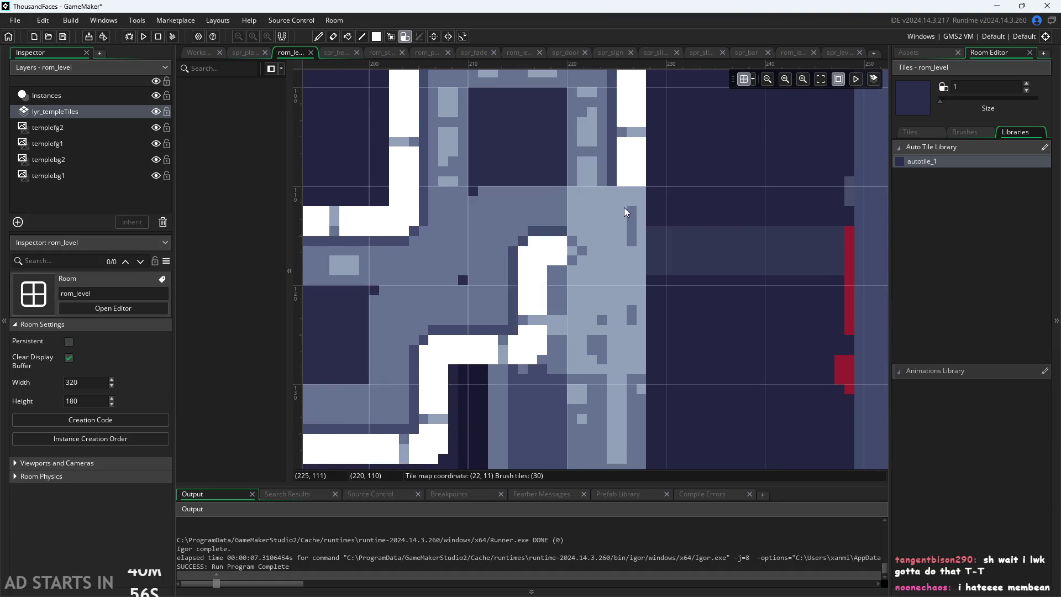
pyautogui.scroll(-1, 624, 207)
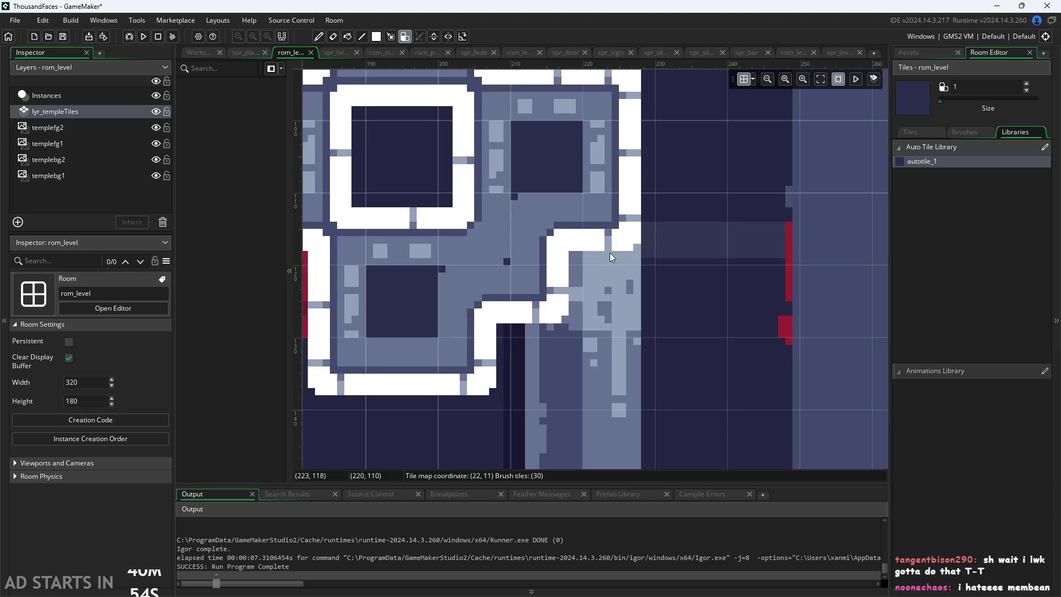
pyautogui.scroll(-2, 396, 239)
pyautogui.moveTo(475, 159)
pyautogui.mouseDown()
pyautogui.moveTo(489, 105)
pyautogui.moveTo(380, 207)
pyautogui.moveTo(366, 187)
pyautogui.mouseUp()
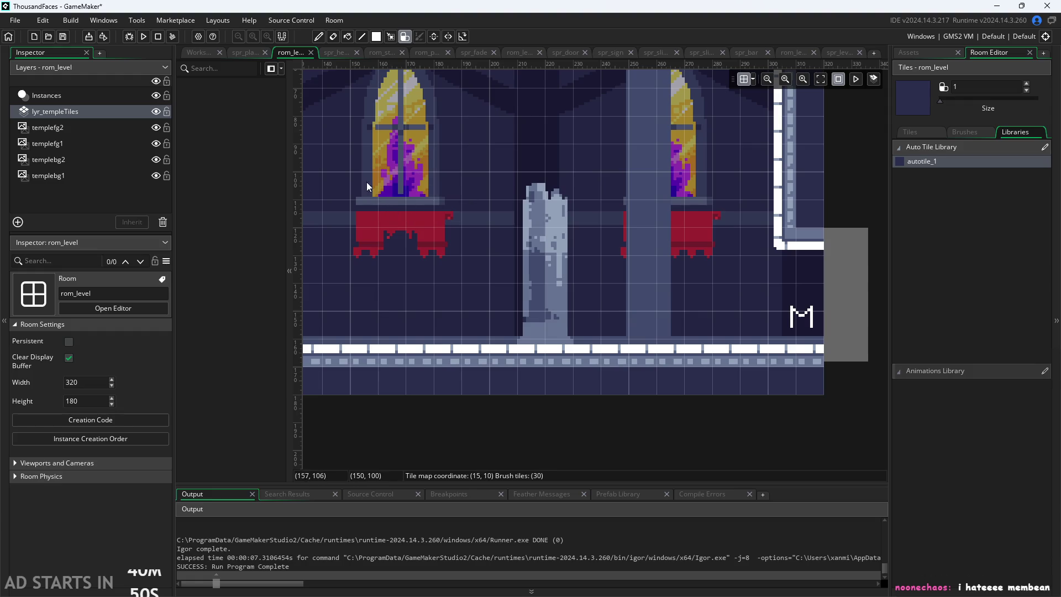
pyautogui.scroll(-2, 657, 191)
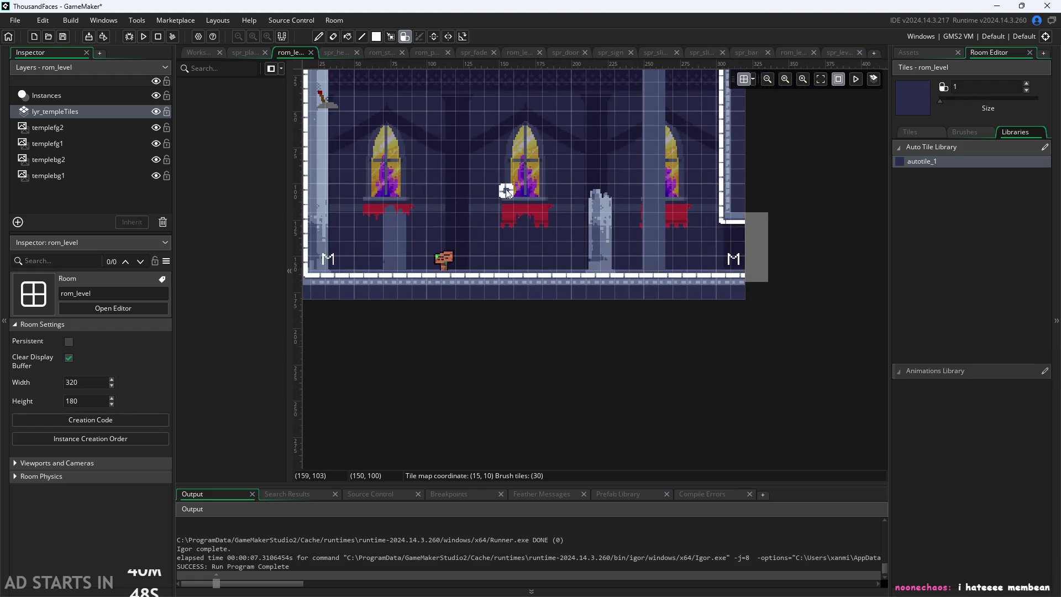
pyautogui.scroll(2, 566, 292)
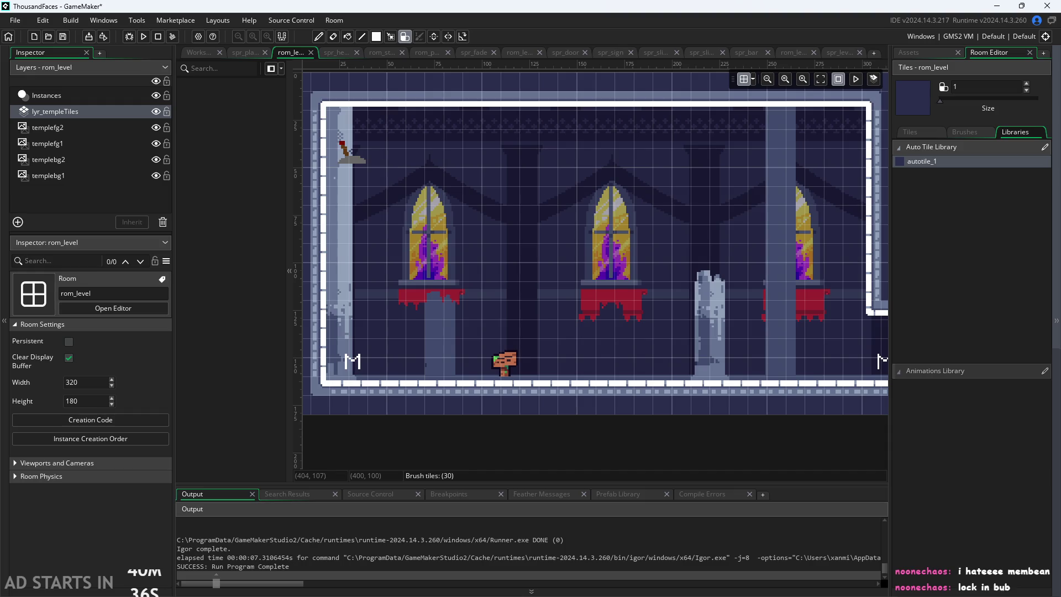
# Step: Switch to the ThousandFacesNotes sketch in Paint to review the 'Autotiling checking' grid
pyautogui.hotkey('alt', 'Tab')
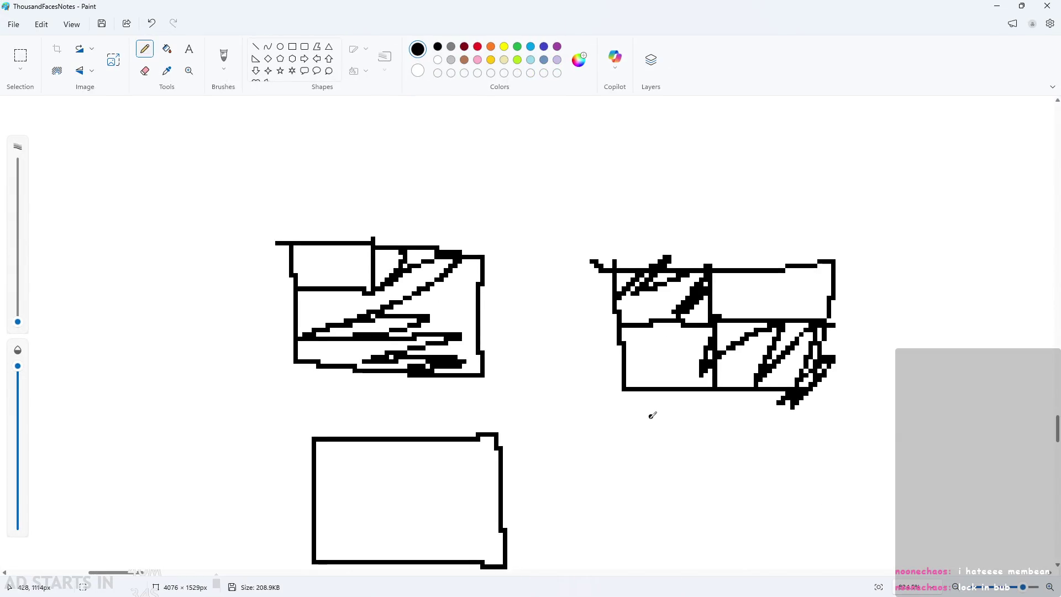
pyautogui.scroll(-3, 653, 420)
pyautogui.scroll(-1, 384, 514)
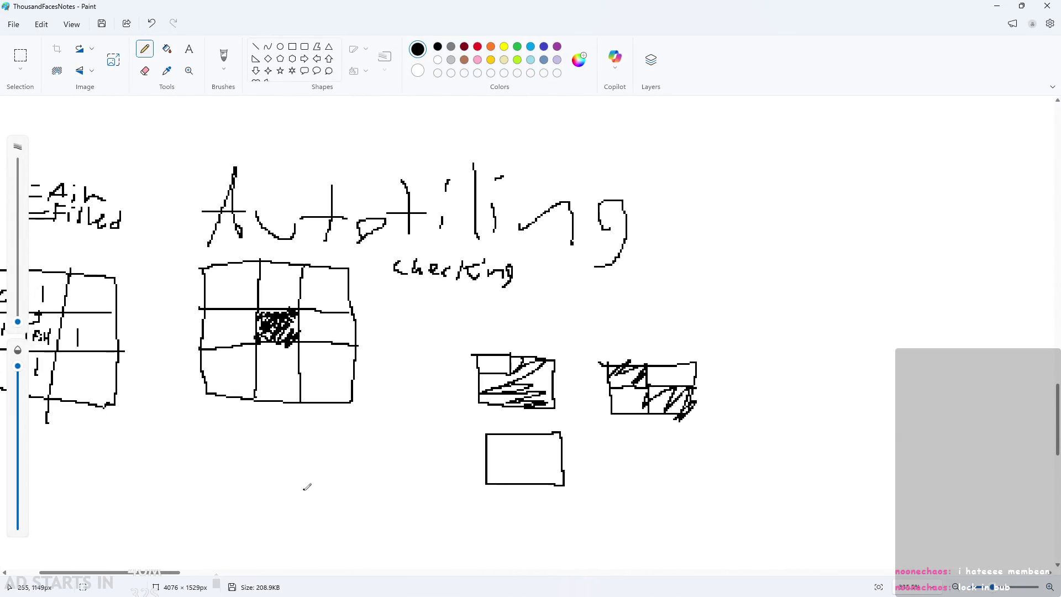